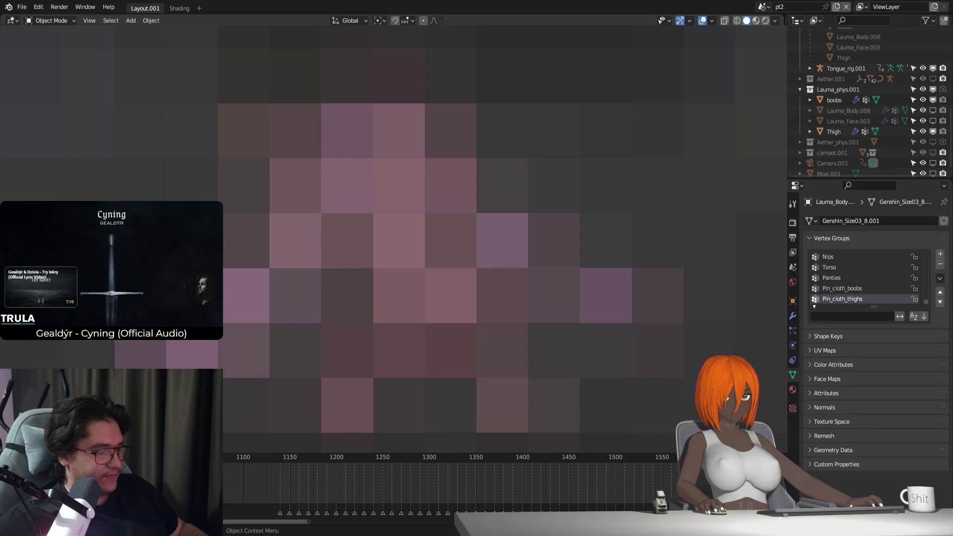
Step: Switch between the Thigh proxy and the body, then show the body's modifiers
{"action": "left_click", "coordinate": [834, 131]}
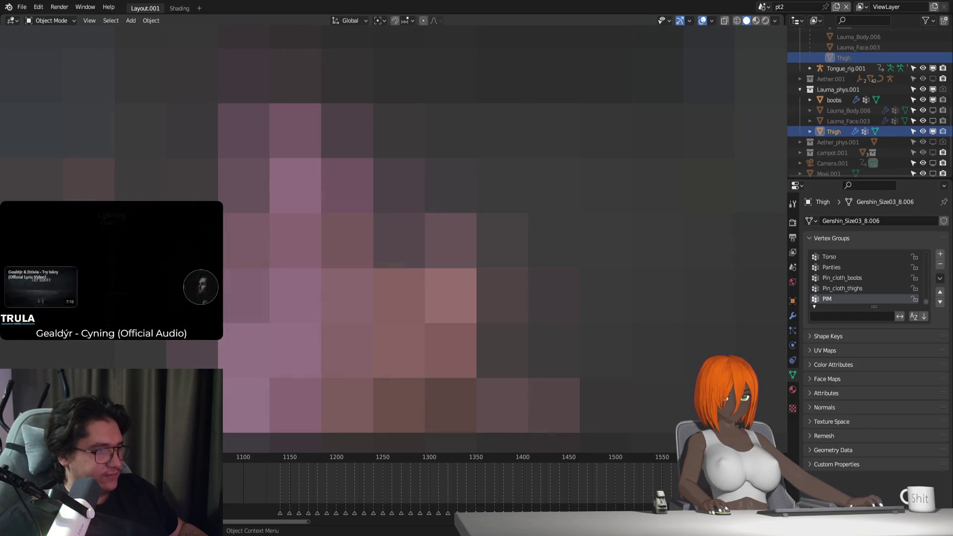
{"action": "key", "text": "ctrl+z"}
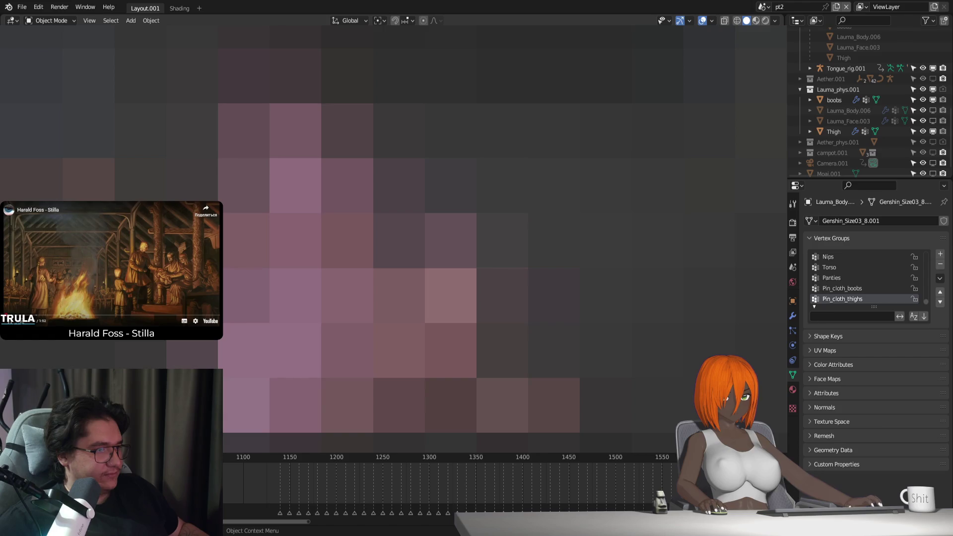
{"action": "key", "text": "ctrl+shift+z"}
{"action": "key", "text": "ctrl+z"}
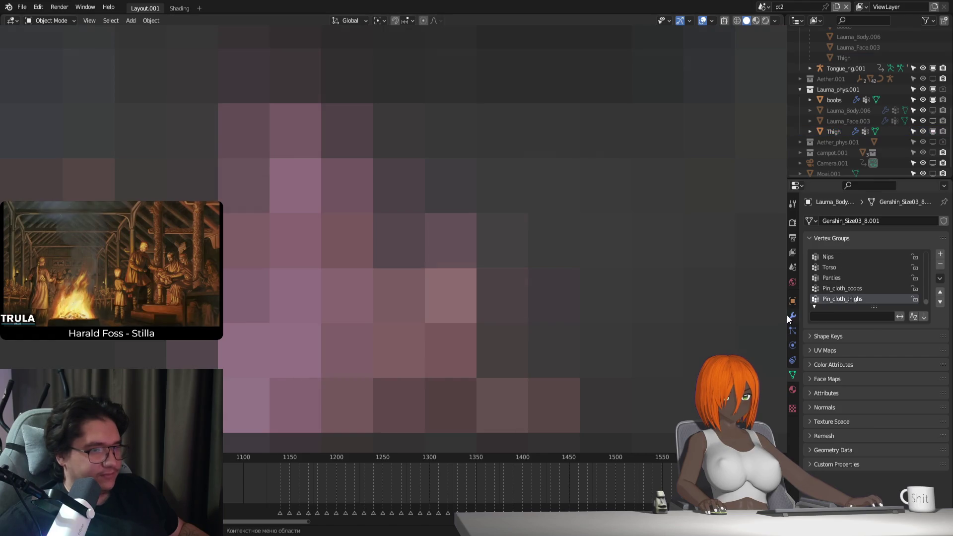
{"action": "left_click", "coordinate": [790, 315]}
Step: Try binding the body's thigh Surface Deform three times, then select Thigh and the rig
{"action": "left_click", "coordinate": [885, 436]}
{"action": "left_click", "coordinate": [886, 436]}
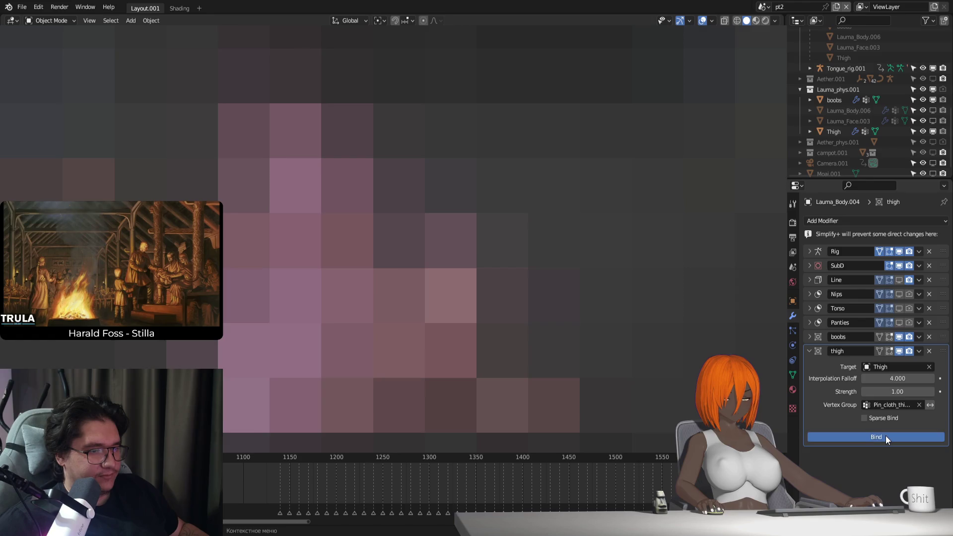
{"action": "left_click", "coordinate": [885, 436]}
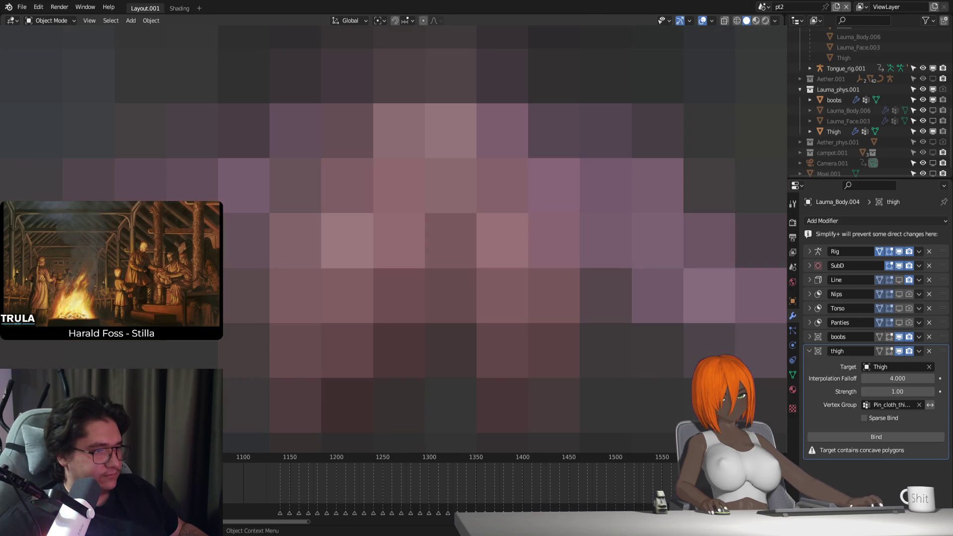
{"action": "left_click", "coordinate": [834, 131]}
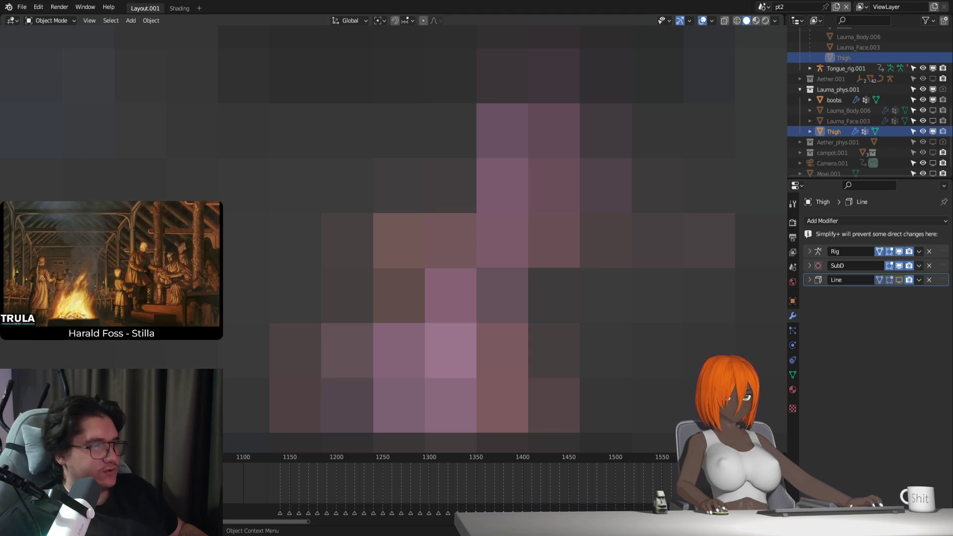
{"action": "left_click", "coordinate": [528, 213]}
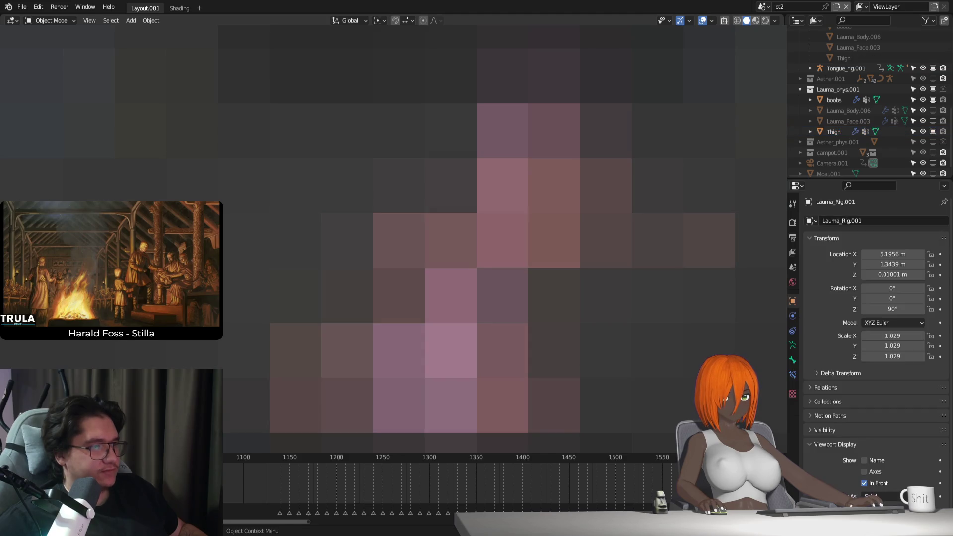
Step: Put the rig in Rest Position, then bind and unbind the body's thigh Surface Deform
{"action": "left_click", "coordinate": [793, 346]}
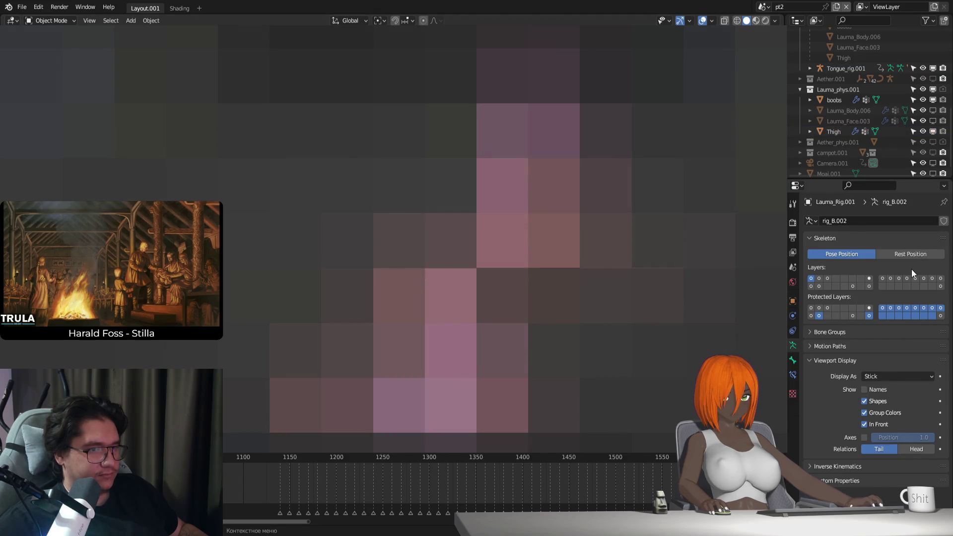
{"action": "left_click", "coordinate": [916, 254]}
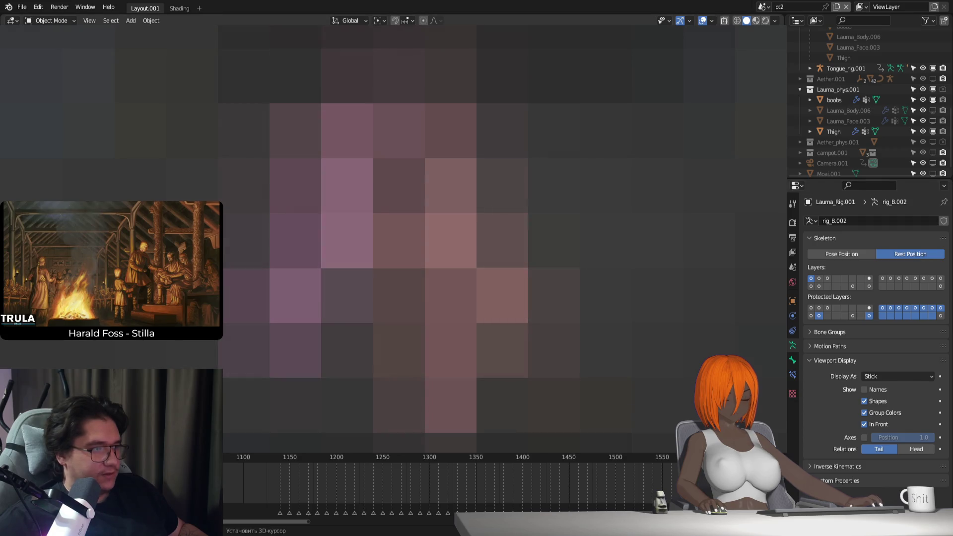
{"action": "left_click", "coordinate": [476, 248]}
{"action": "left_click", "coordinate": [793, 316]}
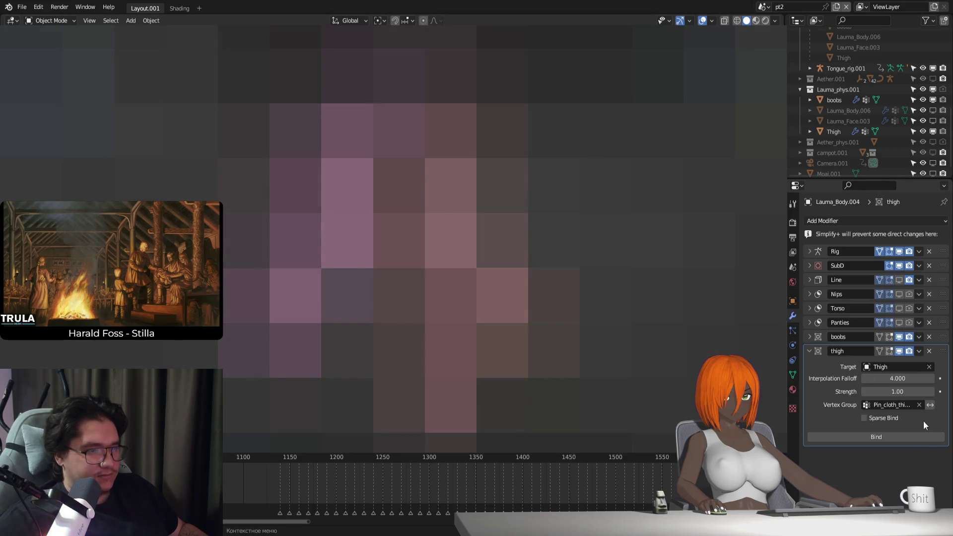
{"action": "left_click", "coordinate": [902, 437]}
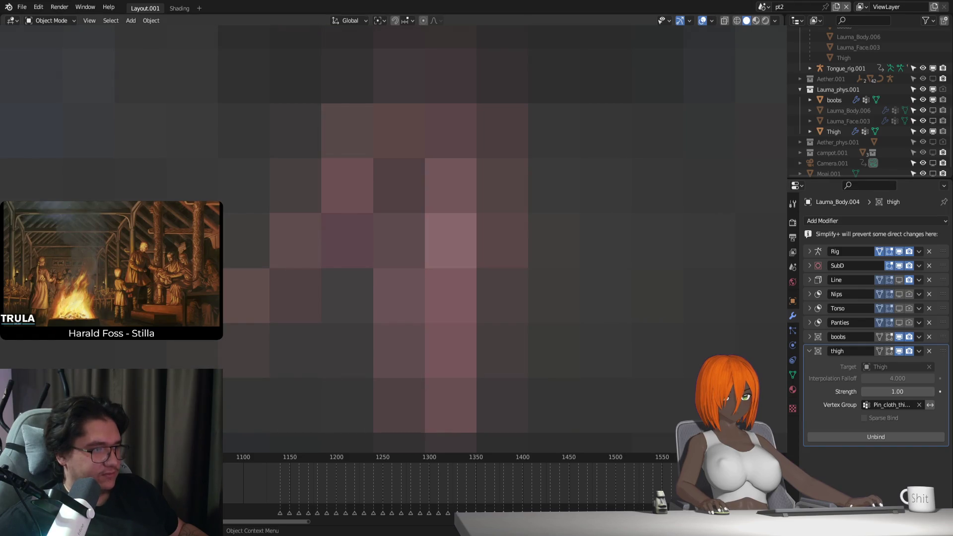
{"action": "left_click", "coordinate": [857, 436]}
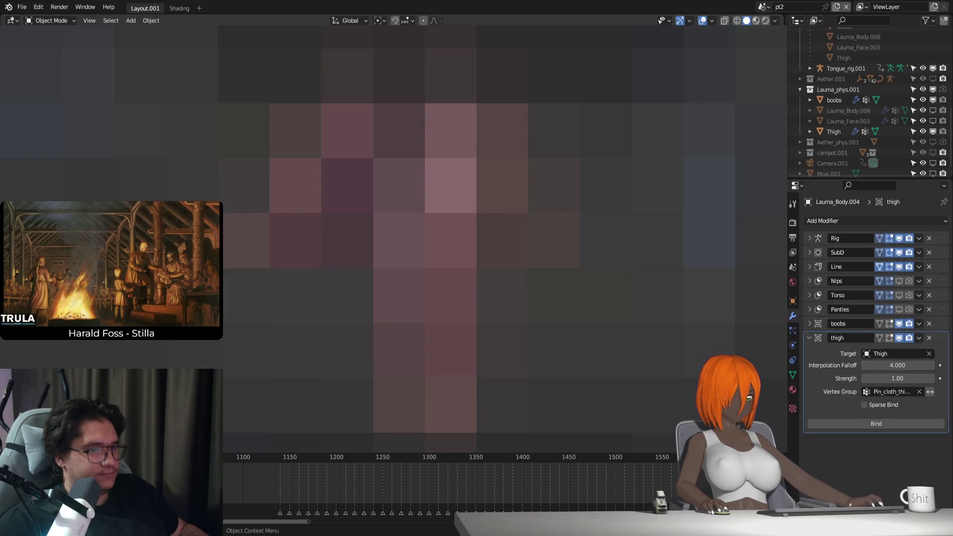
Step: Retry the thigh bind, then frame the Thigh proxy and toggle it into Edit Mode and back
{"action": "left_click", "coordinate": [866, 425]}
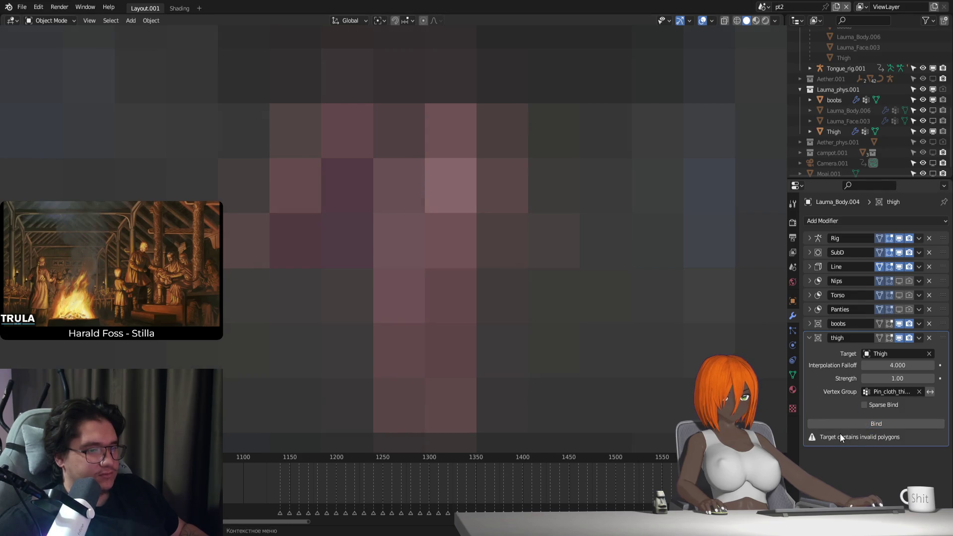
{"action": "left_click", "coordinate": [858, 422]}
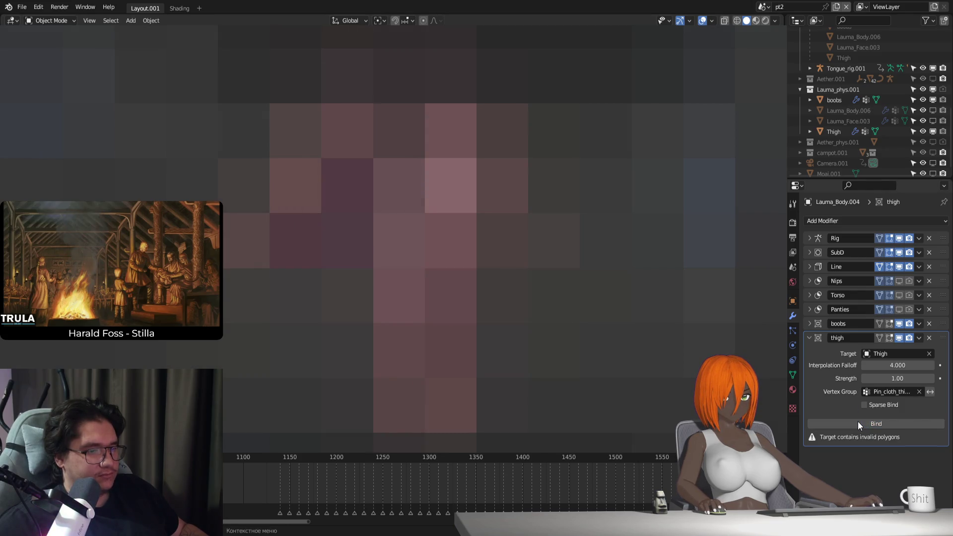
{"action": "left_click", "coordinate": [425, 322]}
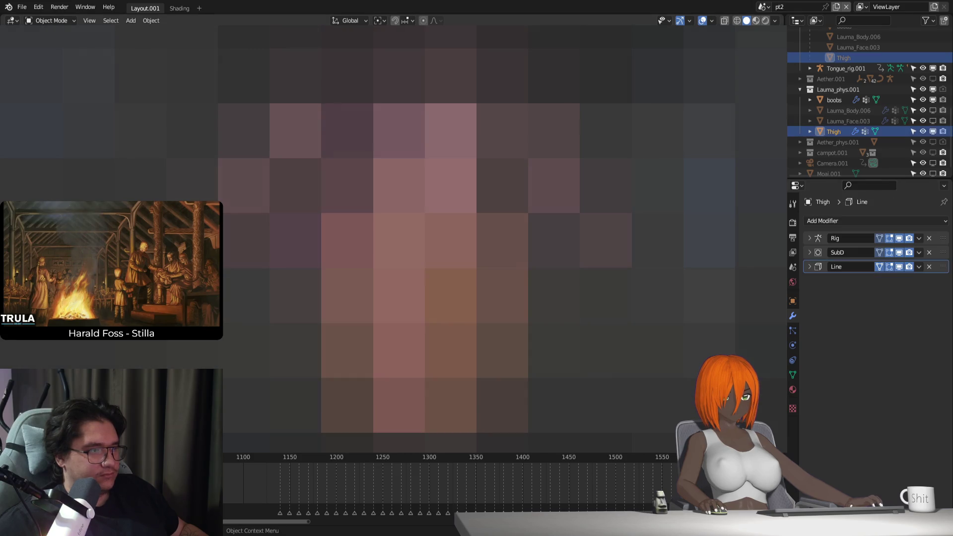
{"action": "key", "text": "KP_Decimal"}
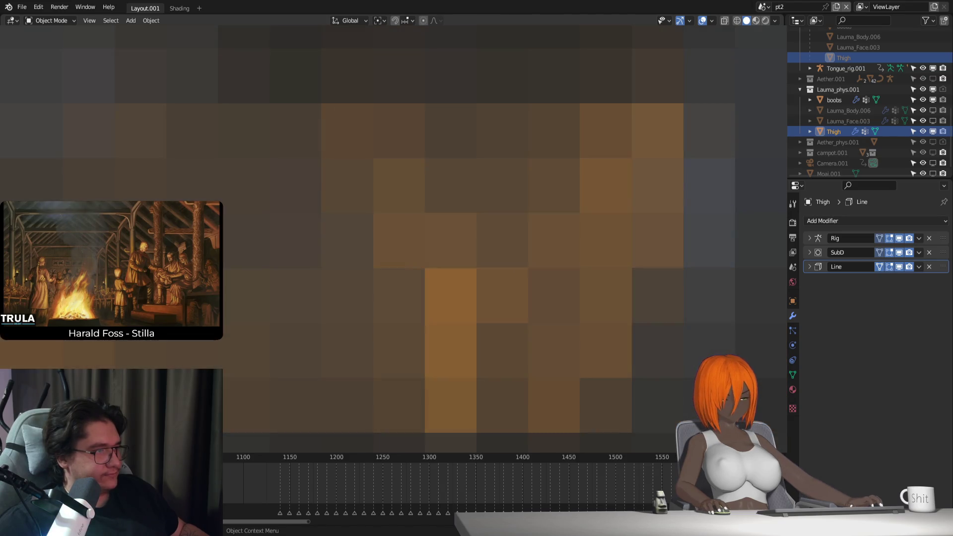
{"action": "key", "text": "Tab"}
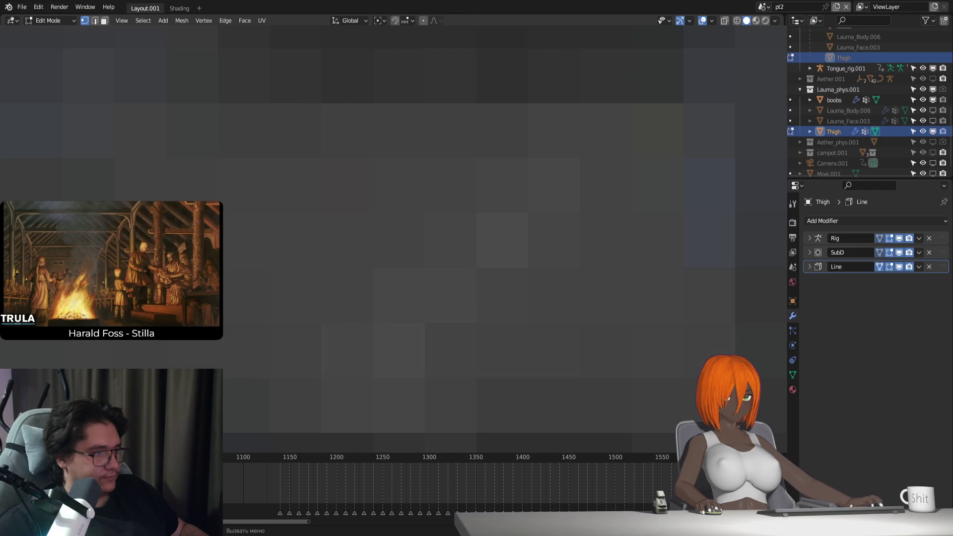
{"action": "key", "text": "Tab"}
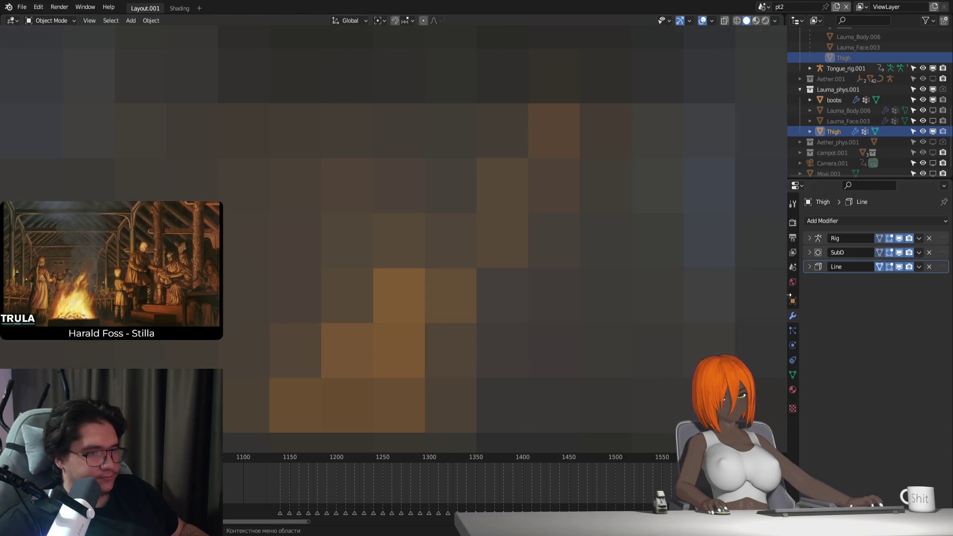
Step: Set the Thigh proxy's viewport Display As to Textured, after briefly trying Bounds
{"action": "left_click", "coordinate": [793, 301]}
{"action": "scroll", "coordinate": [854, 425], "scroll_direction": "down", "scroll_amount": 4}
{"action": "left_click", "coordinate": [880, 481]}
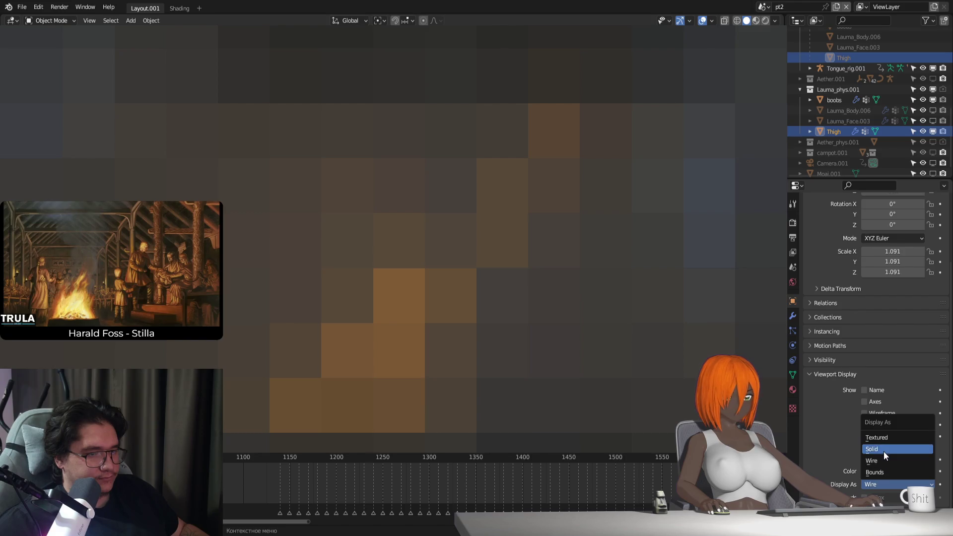
{"action": "left_click", "coordinate": [884, 472]}
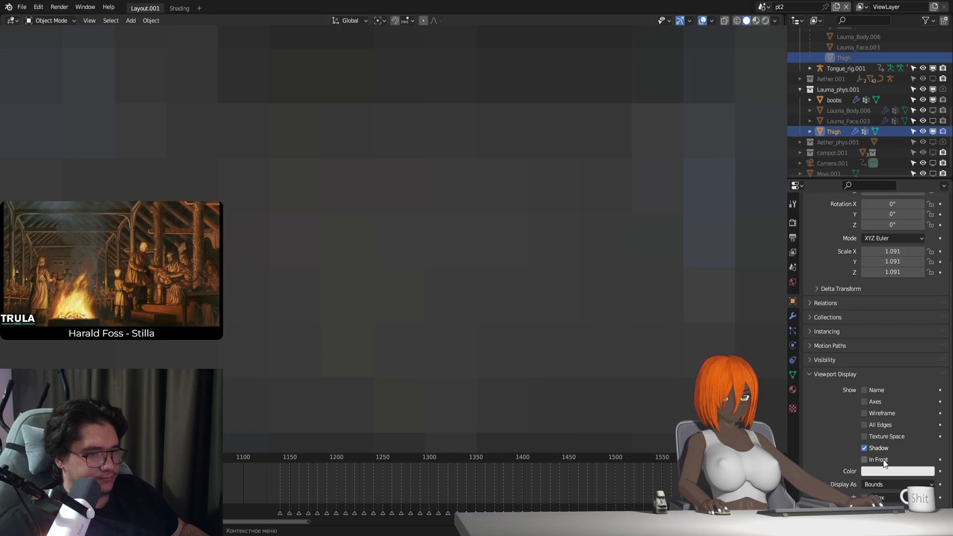
{"action": "left_click", "coordinate": [883, 481]}
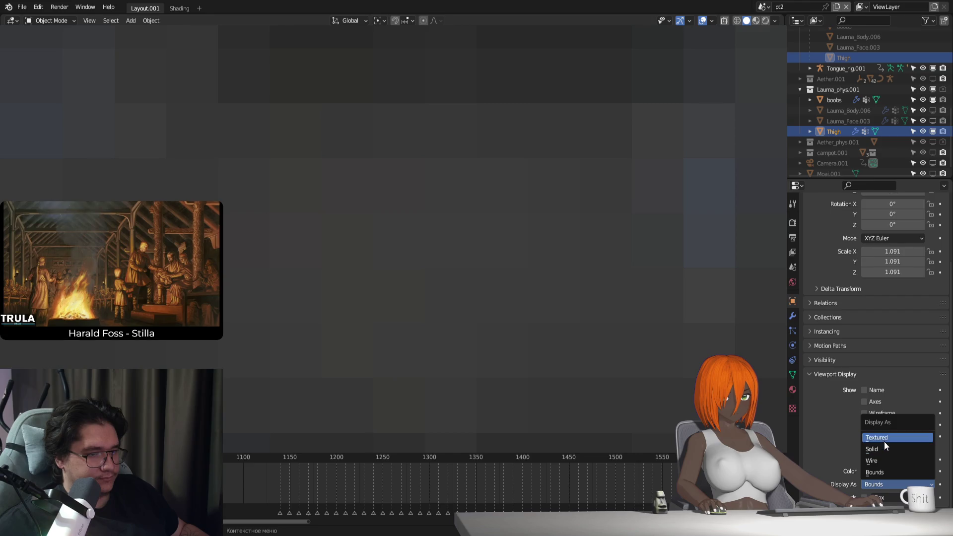
{"action": "left_click", "coordinate": [884, 440]}
Step: Toggle Edit Mode on Thigh, show its modifiers, and re-enter Edit Mode
{"action": "key", "text": "Tab"}
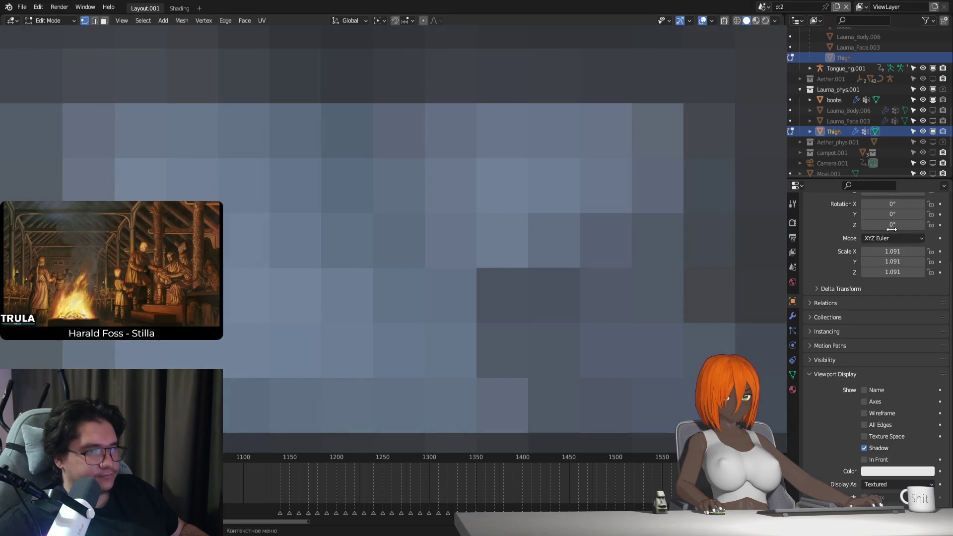
{"action": "key", "text": "Tab"}
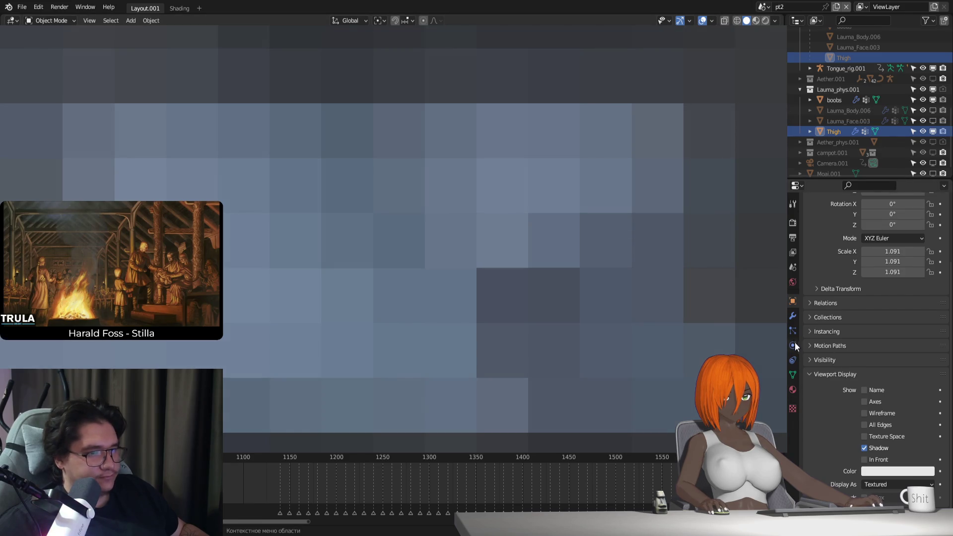
{"action": "left_click", "coordinate": [793, 317]}
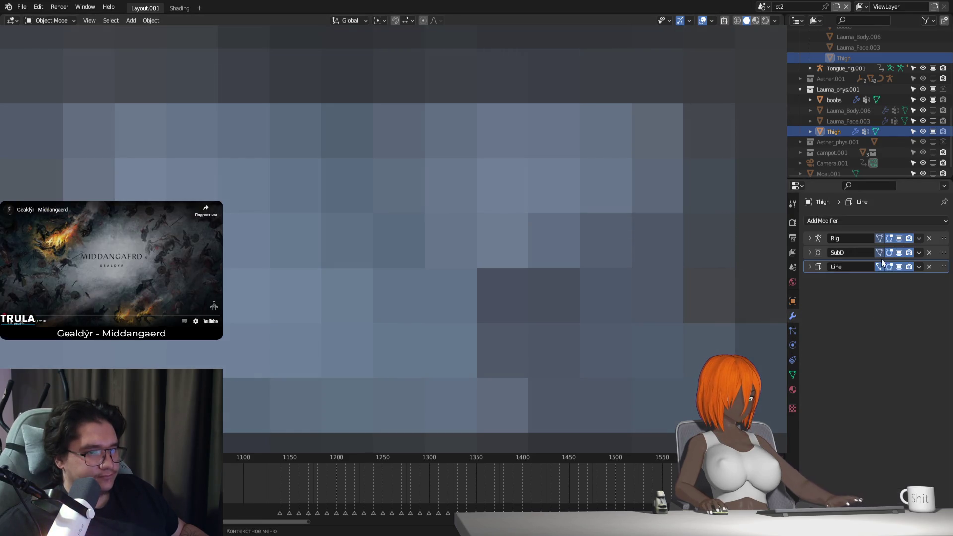
{"action": "key", "text": "Tab"}
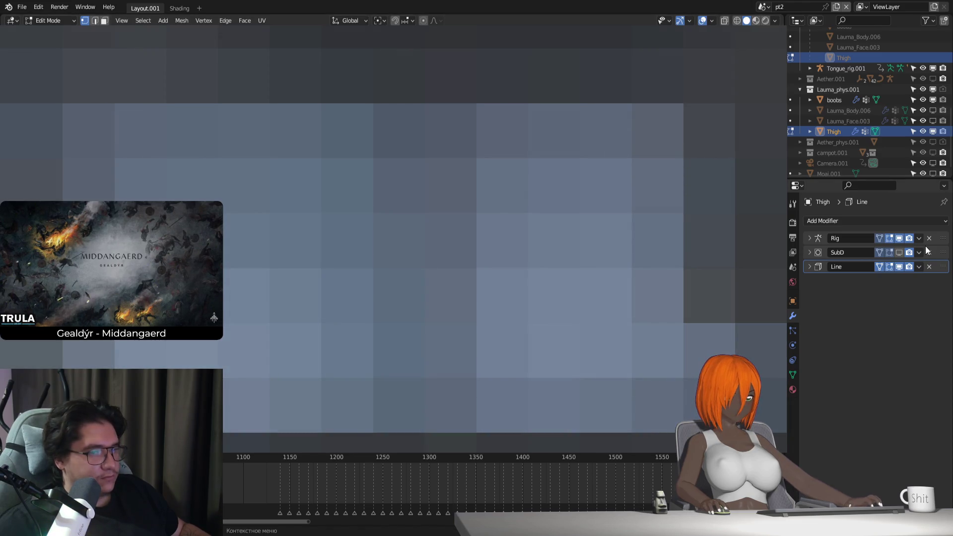
Step: Hide the Line modifier and show the SubD modifier in the viewport, then exit Edit Mode
{"action": "left_click", "coordinate": [899, 268]}
{"action": "left_click", "coordinate": [899, 268]}
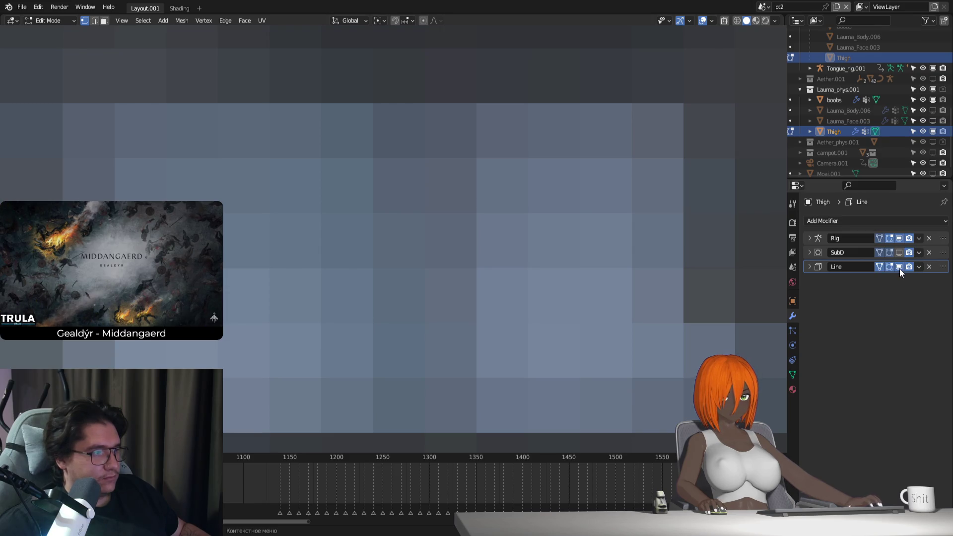
{"action": "left_click", "coordinate": [900, 268]}
{"action": "left_click", "coordinate": [899, 255]}
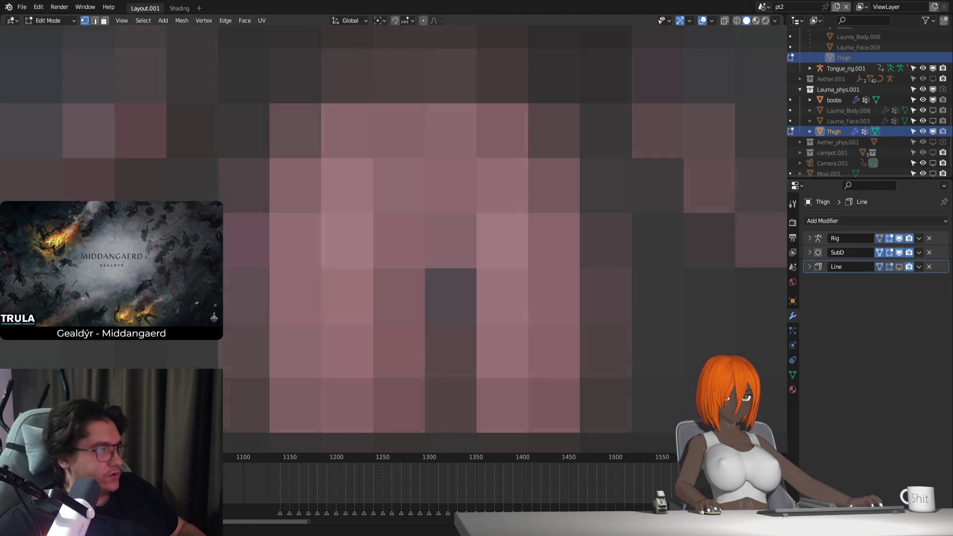
{"action": "key", "text": "Tab"}
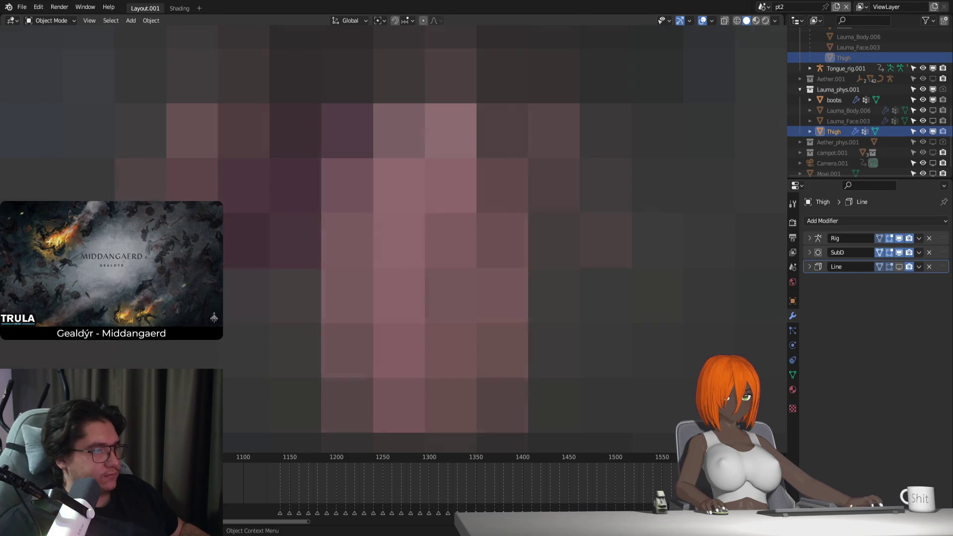
Step: Bind and unbind the body's thigh Surface Deform, then toggle Thigh's SubD viewport display and undo
{"action": "left_click", "coordinate": [422, 273]}
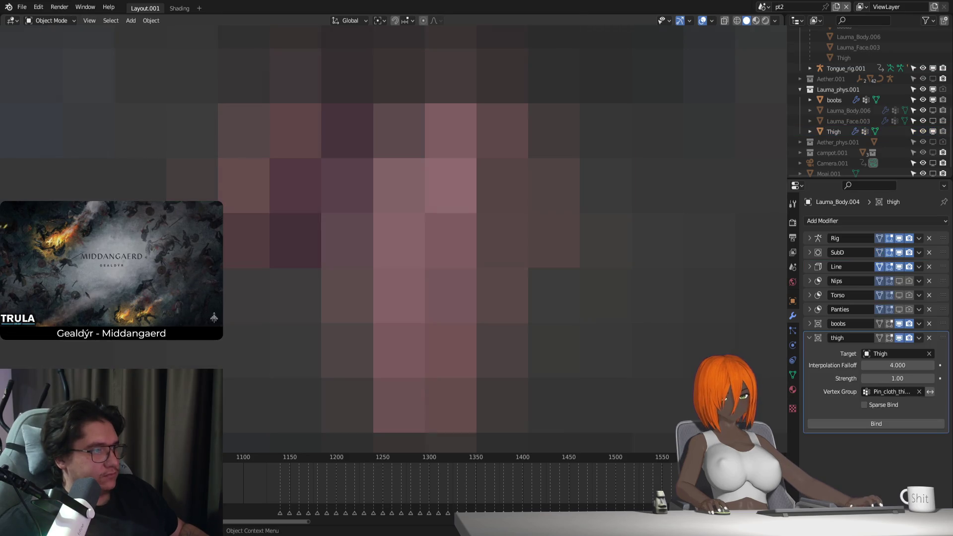
{"action": "left_click", "coordinate": [876, 424]}
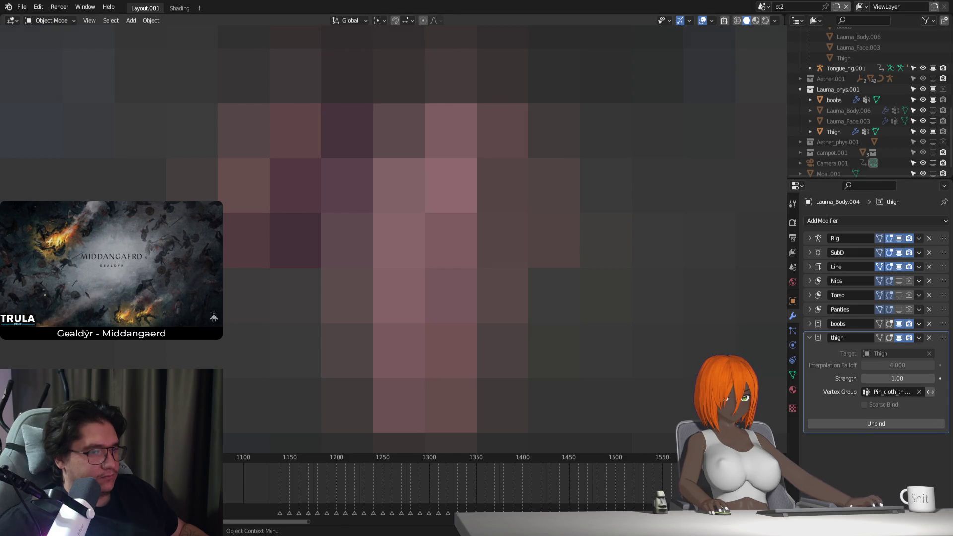
{"action": "left_click", "coordinate": [892, 425]}
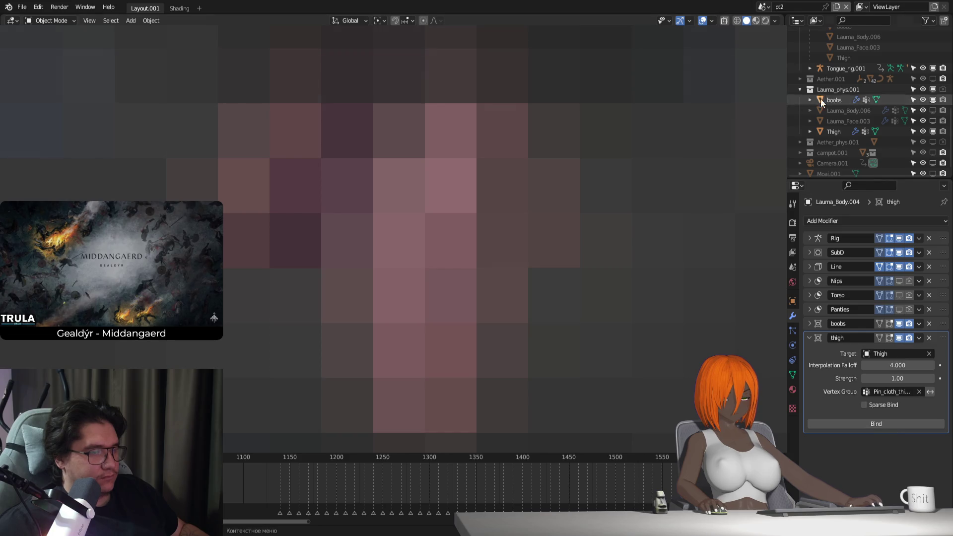
{"action": "left_click", "coordinate": [834, 131]}
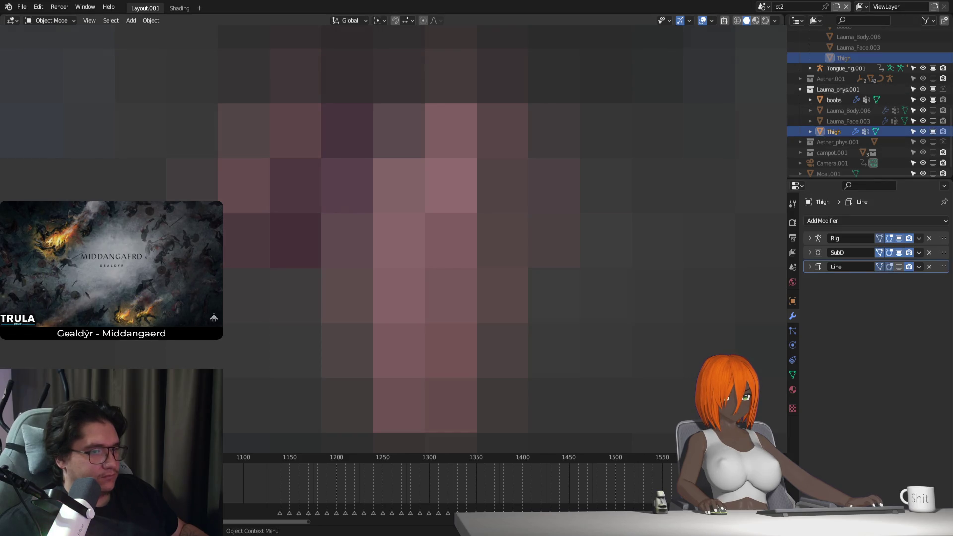
{"action": "left_click", "coordinate": [899, 253]}
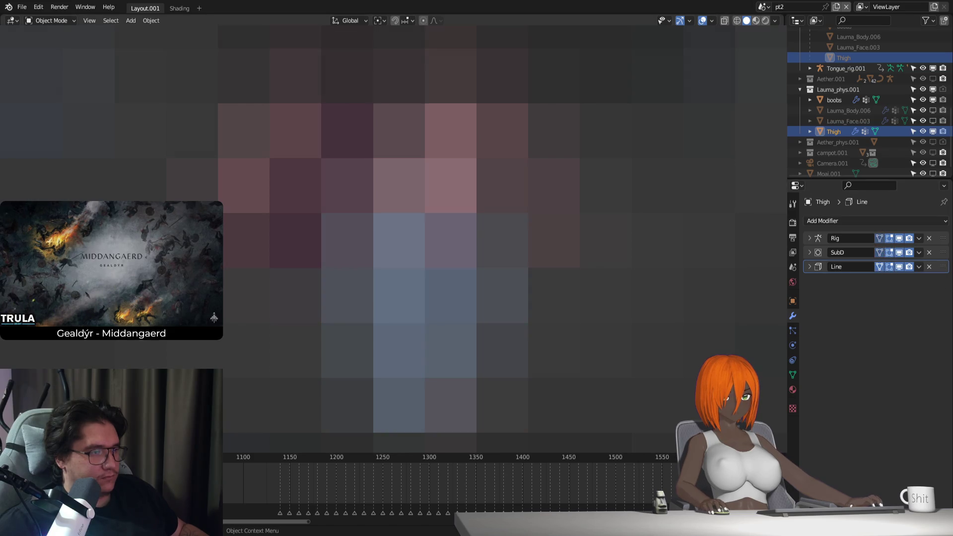
{"action": "key", "text": "ctrl+z"}
Step: Retry the thigh bind, then delete the Thigh proxy's Line modifier
{"action": "left_click", "coordinate": [864, 425]}
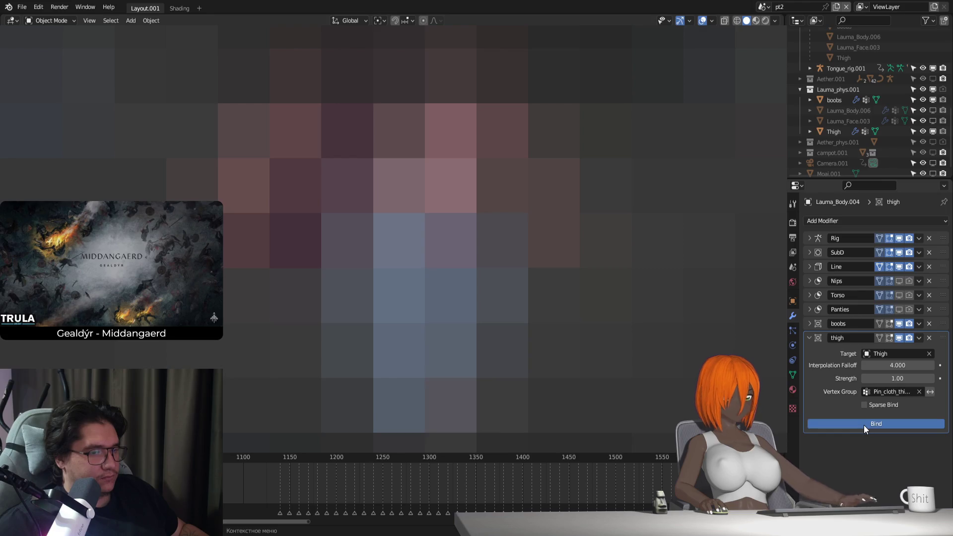
{"action": "left_click", "coordinate": [867, 422]}
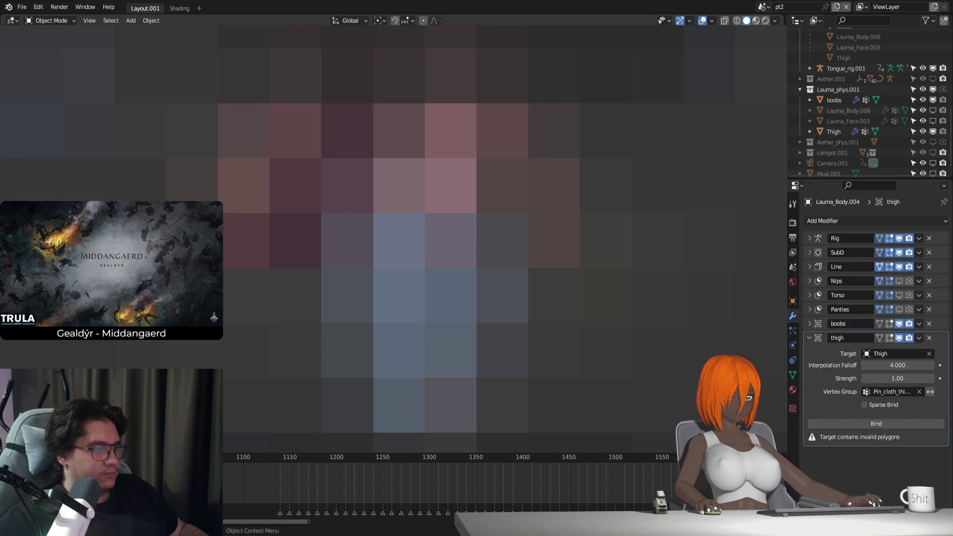
{"action": "left_click", "coordinate": [447, 298]}
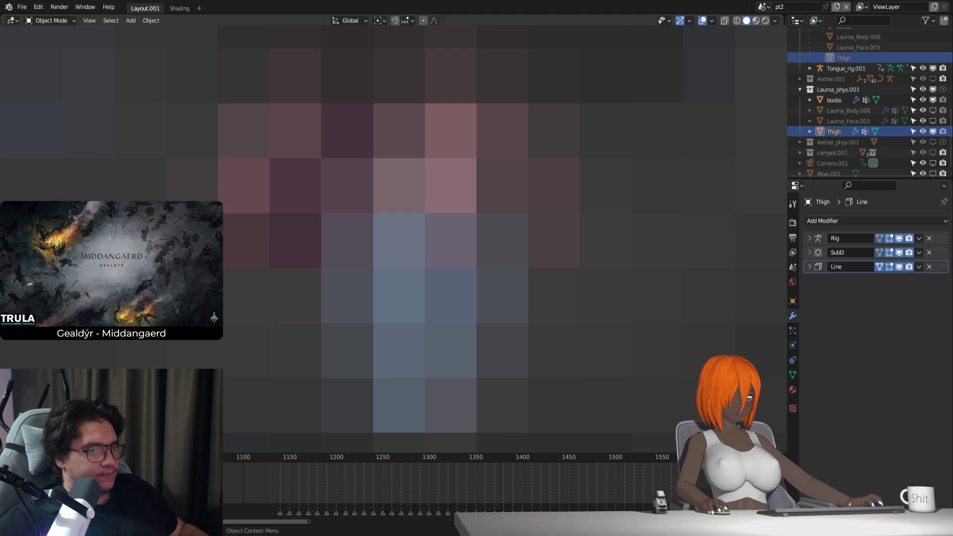
{"action": "left_click", "coordinate": [930, 266]}
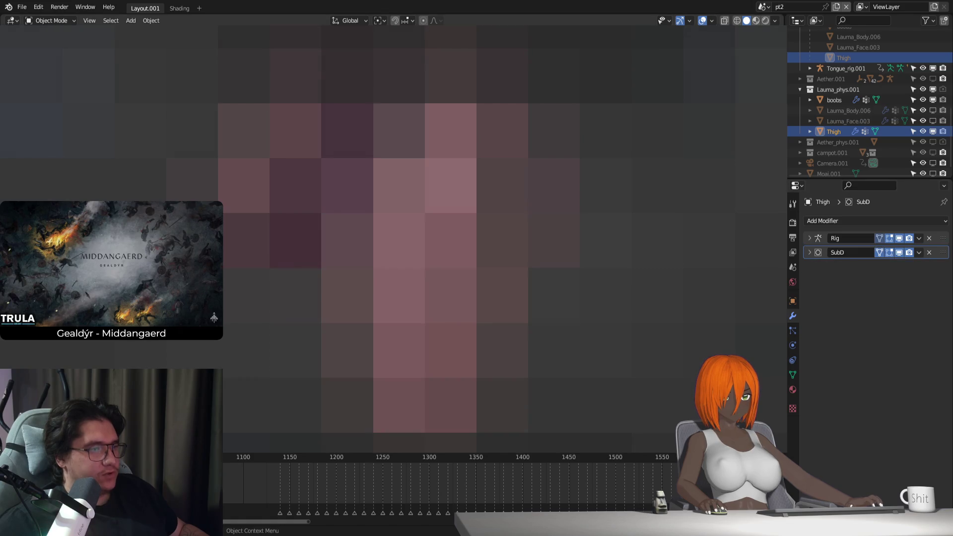
Step: Bind and unbind the body's thigh Surface Deform again, then open the World surface settings
{"action": "left_click", "coordinate": [595, 347]}
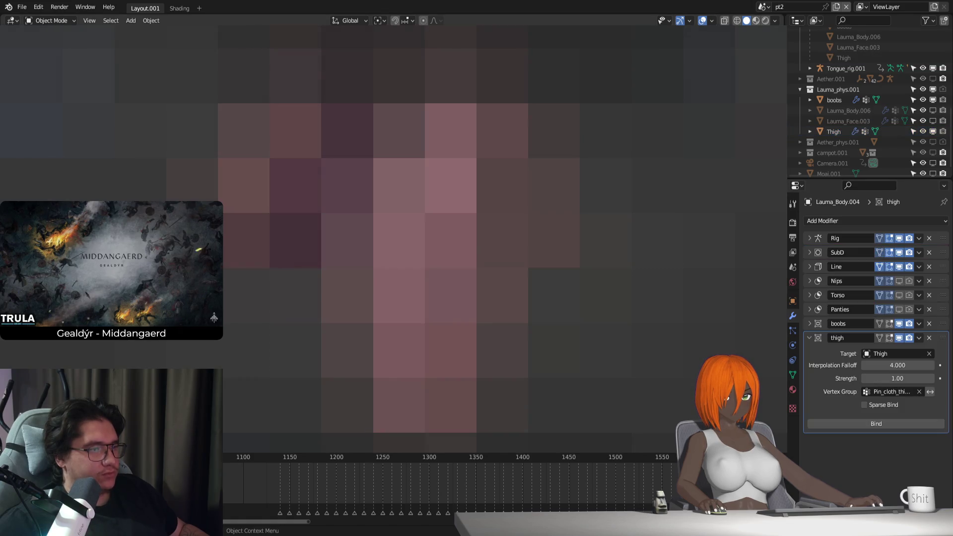
{"action": "left_click", "coordinate": [867, 423]}
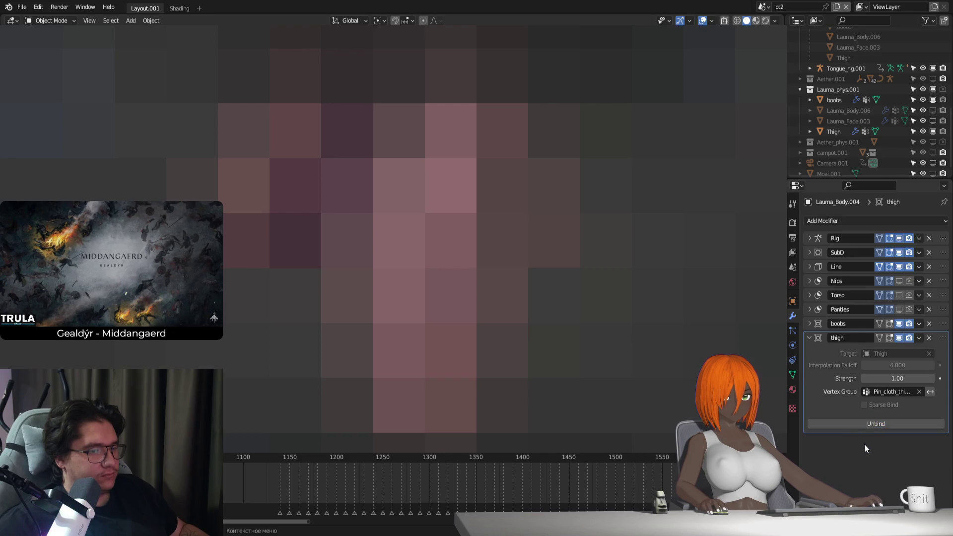
{"action": "left_click", "coordinate": [868, 425]}
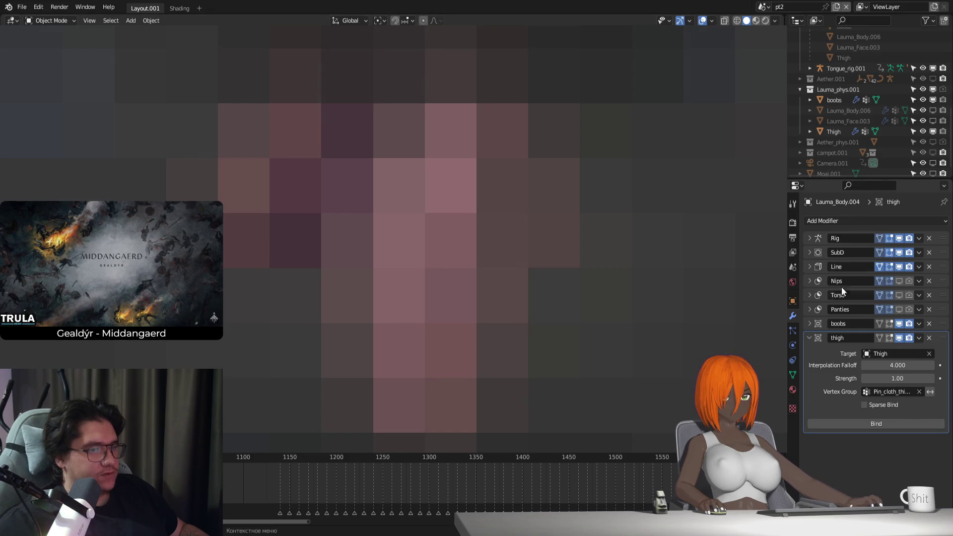
{"action": "left_click", "coordinate": [836, 130]}
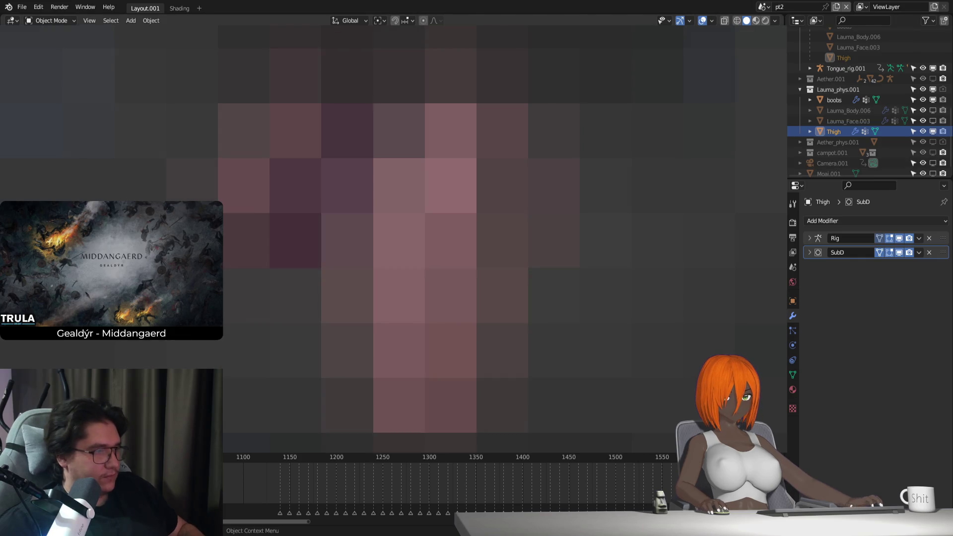
{"action": "left_click", "coordinate": [793, 281]}
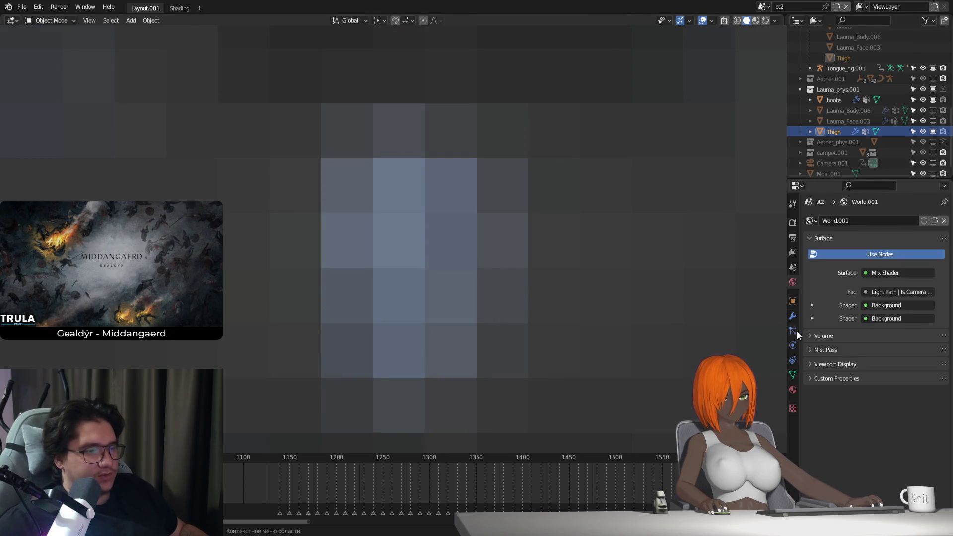
Step: Remove both material slots from the Thigh proxy
{"action": "left_click", "coordinate": [793, 389]}
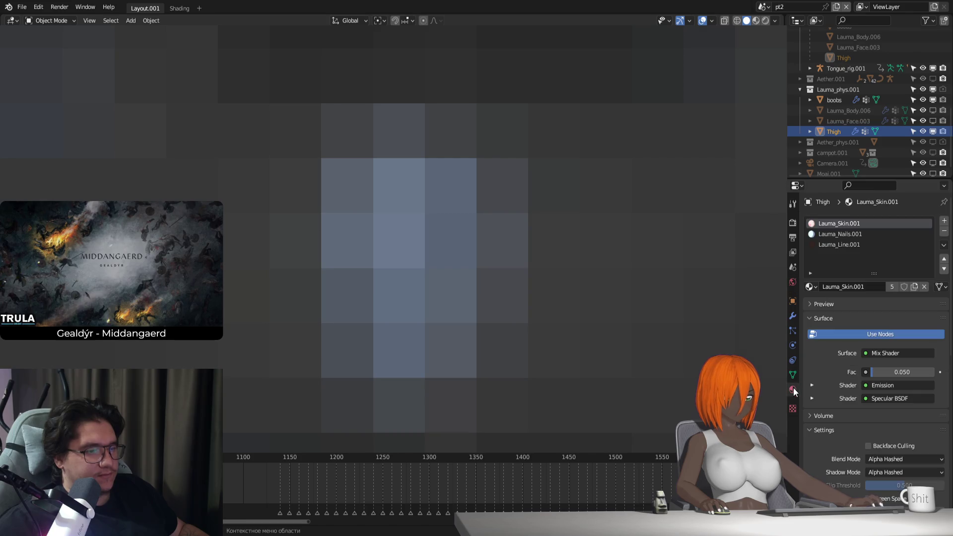
{"action": "left_click", "coordinate": [945, 231]}
{"action": "left_click", "coordinate": [946, 231]}
{"action": "left_click", "coordinate": [945, 231]}
Step: Switch Thigh's Display As from Solid to Wire, undoing and redoing the change
{"action": "left_click", "coordinate": [792, 300]}
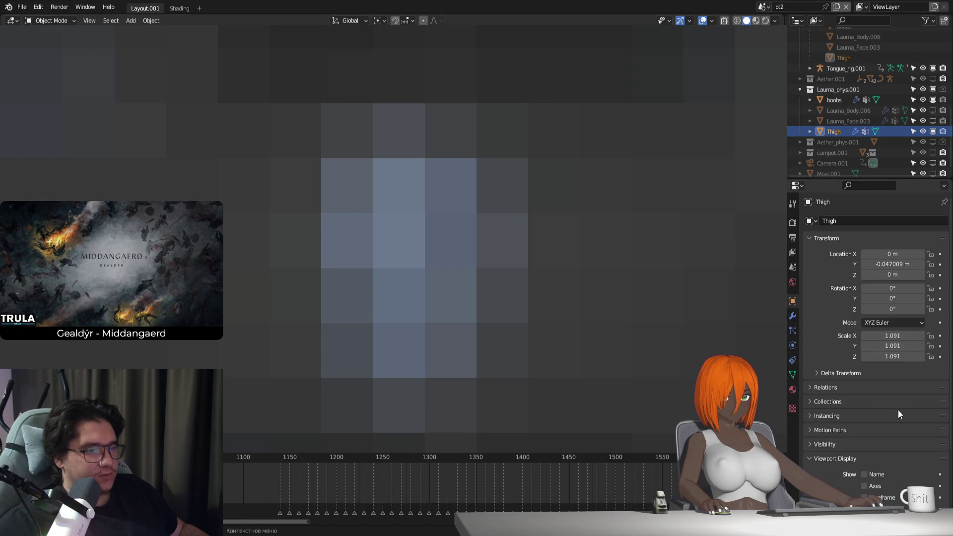
{"action": "scroll", "coordinate": [898, 410], "scroll_direction": "down", "scroll_amount": 6}
{"action": "left_click", "coordinate": [880, 476]}
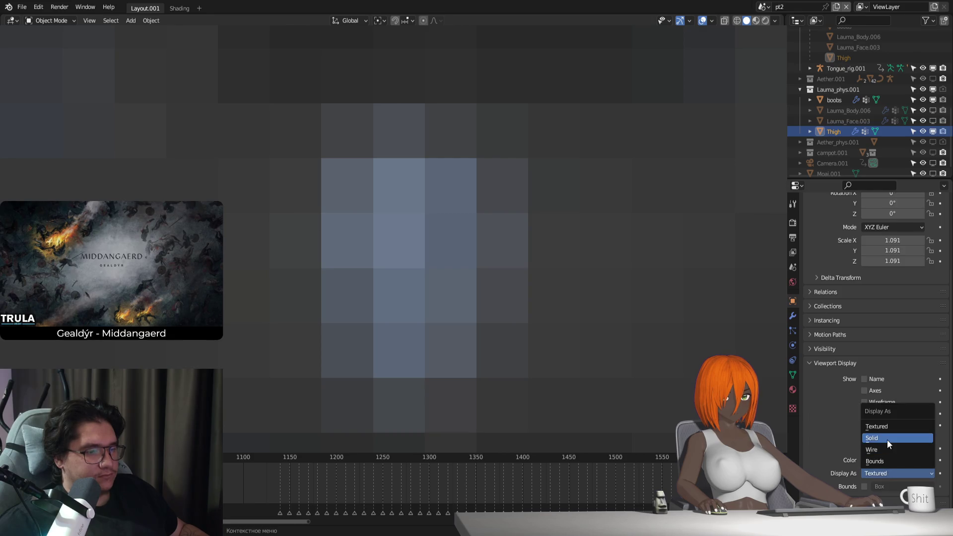
{"action": "left_click", "coordinate": [886, 439]}
{"action": "left_click", "coordinate": [889, 458]}
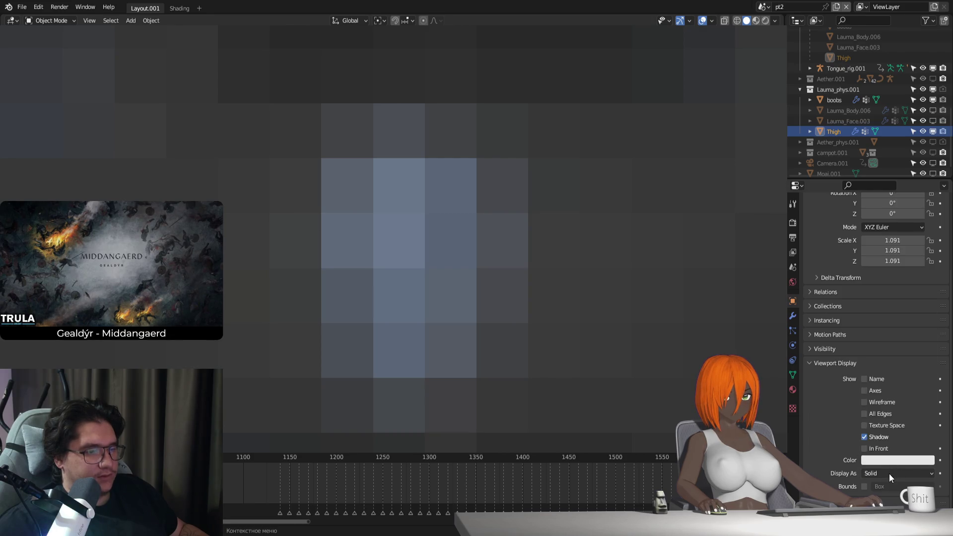
{"action": "left_click", "coordinate": [889, 473]}
{"action": "left_click", "coordinate": [887, 450]}
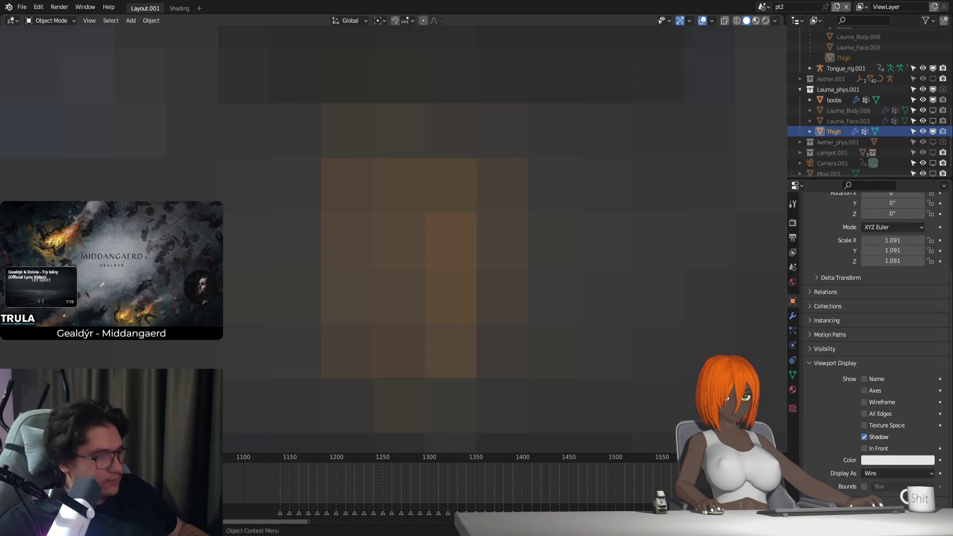
{"action": "key", "text": "ctrl+z"}
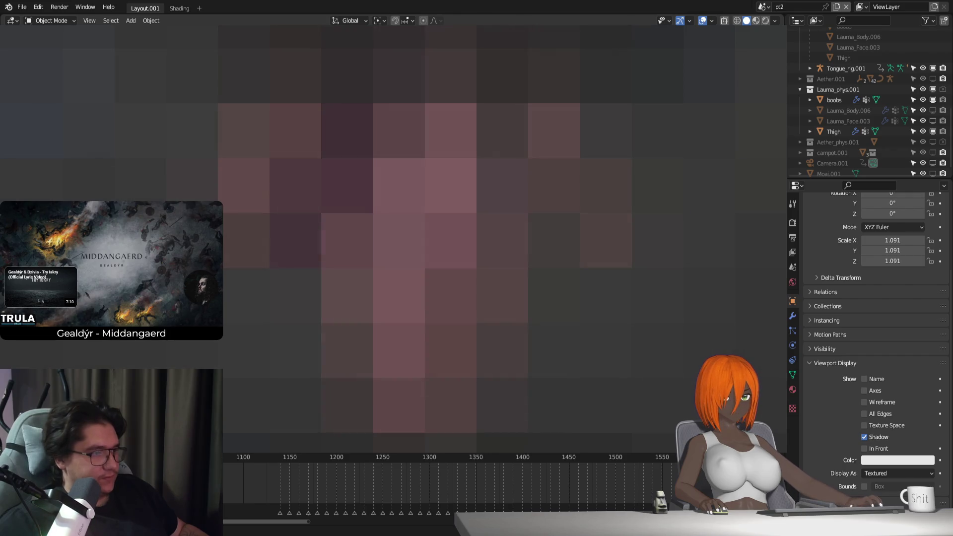
{"action": "key", "text": "ctrl+shift+z"}
Step: Cancel a scale at 1.091, undo back to Textured display, and show the body's modifiers
{"action": "key", "text": "s"}
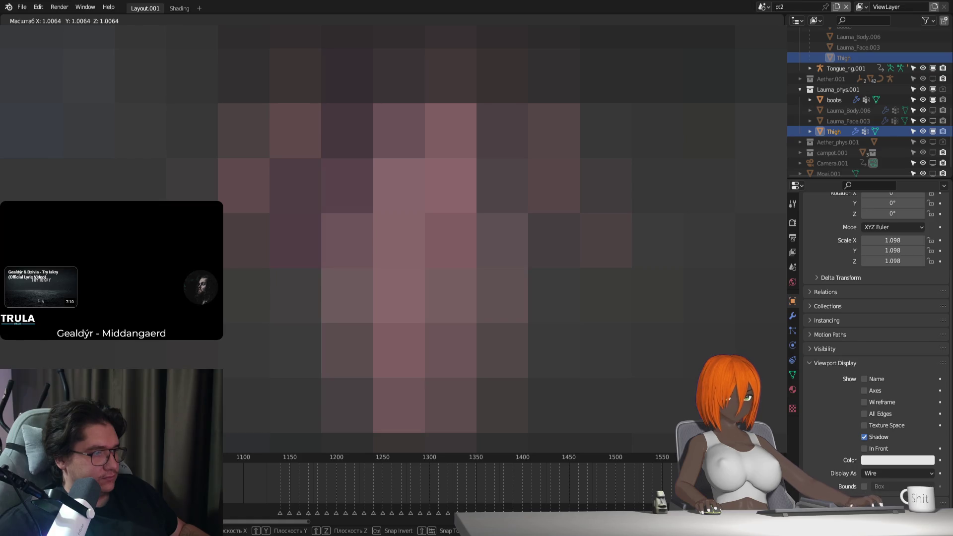
{"action": "key", "text": "Escape"}
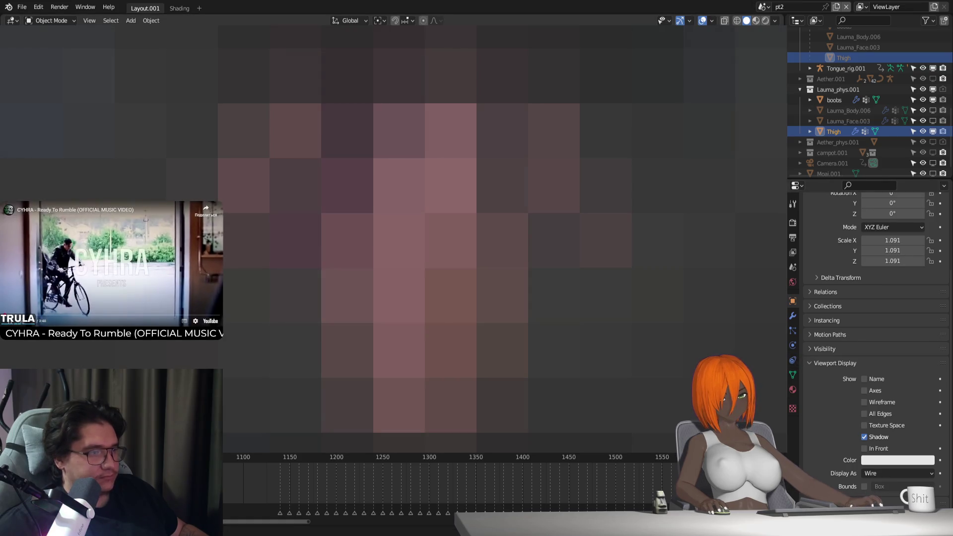
{"action": "key", "text": "ctrl+z"}
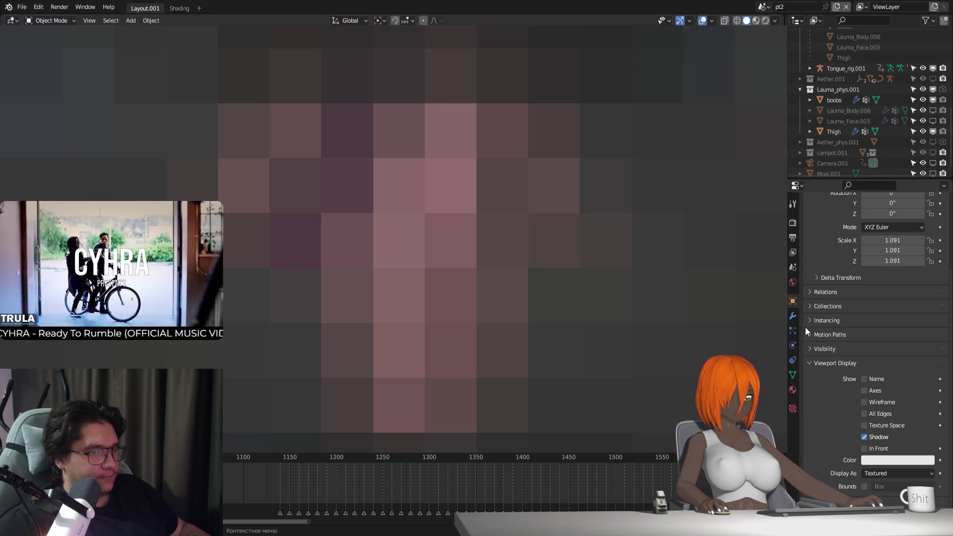
{"action": "left_click", "coordinate": [790, 315]}
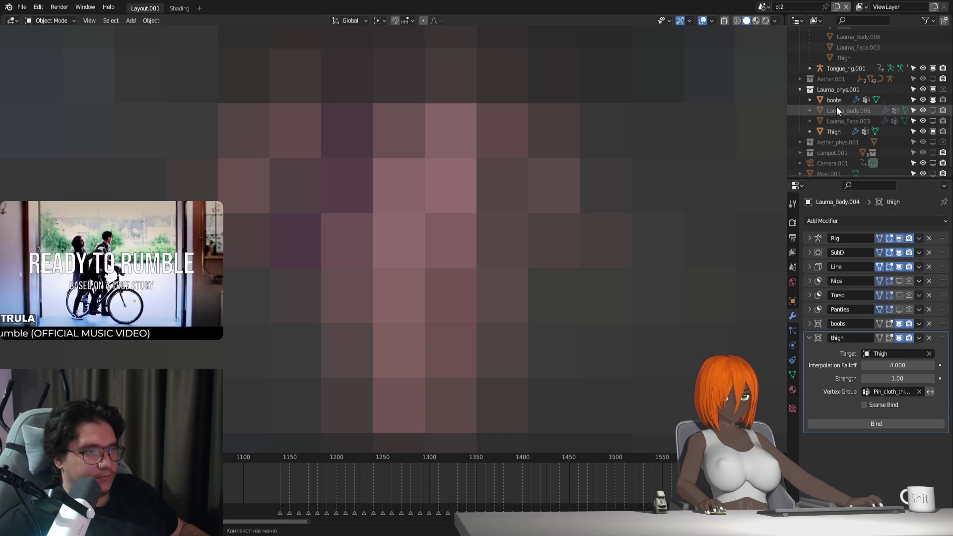
Step: Select Thigh, then Lauma_Body.004, and Unbind its thigh Surface Deform
{"action": "left_click", "coordinate": [835, 133]}
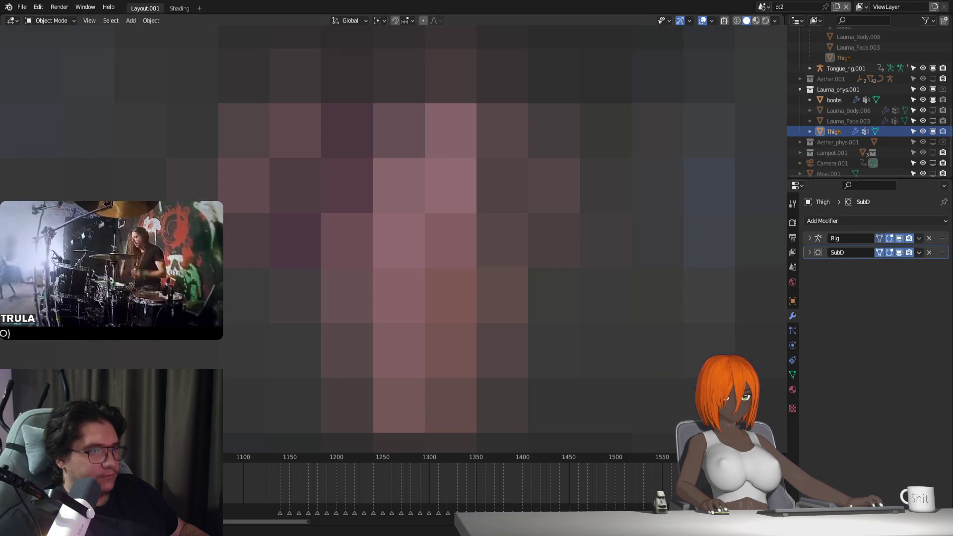
{"action": "left_click", "coordinate": [450, 323]}
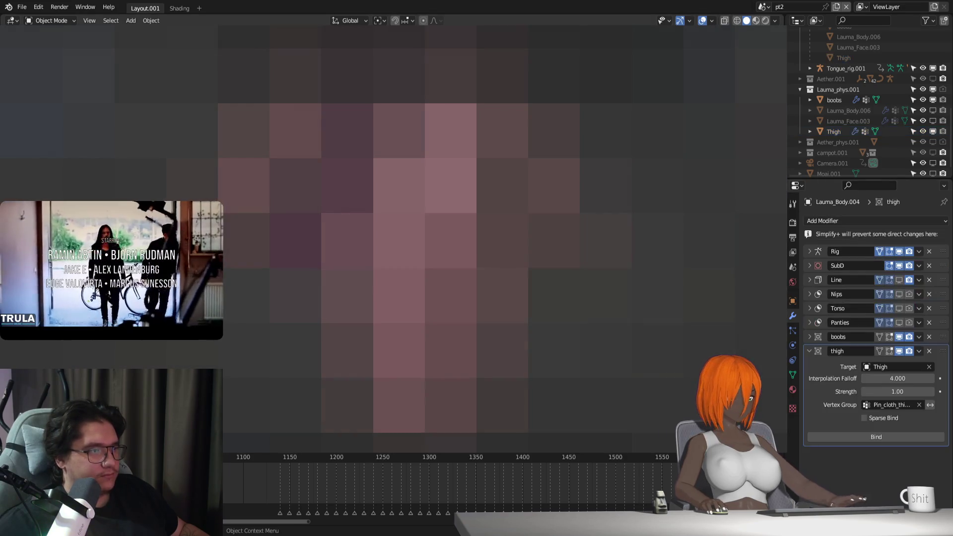
{"action": "left_click", "coordinate": [872, 439]}
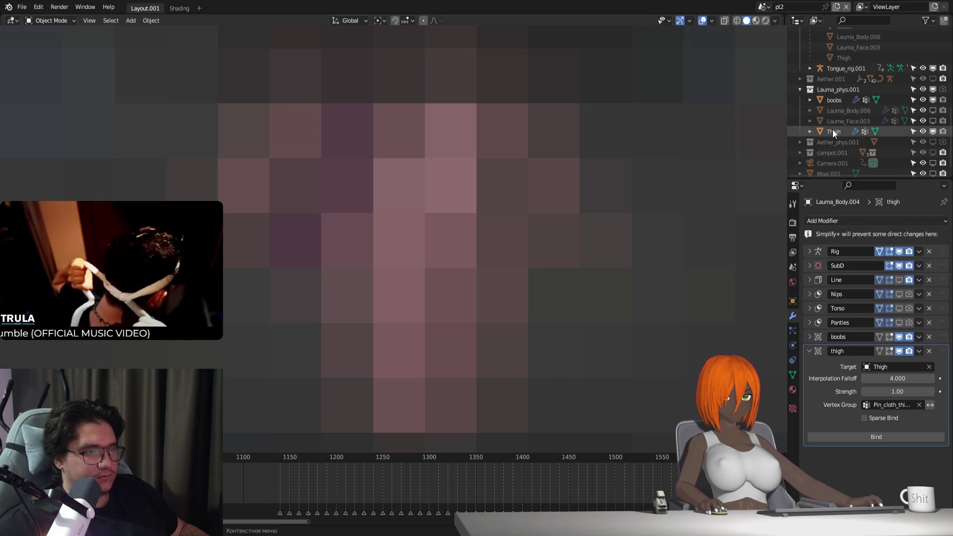
Step: Unhide the Aether_phys.001 collection and select _BodyGenshinBoy.003, checking Lauma_Rig.001's armature on the way
{"action": "left_click", "coordinate": [800, 142]}
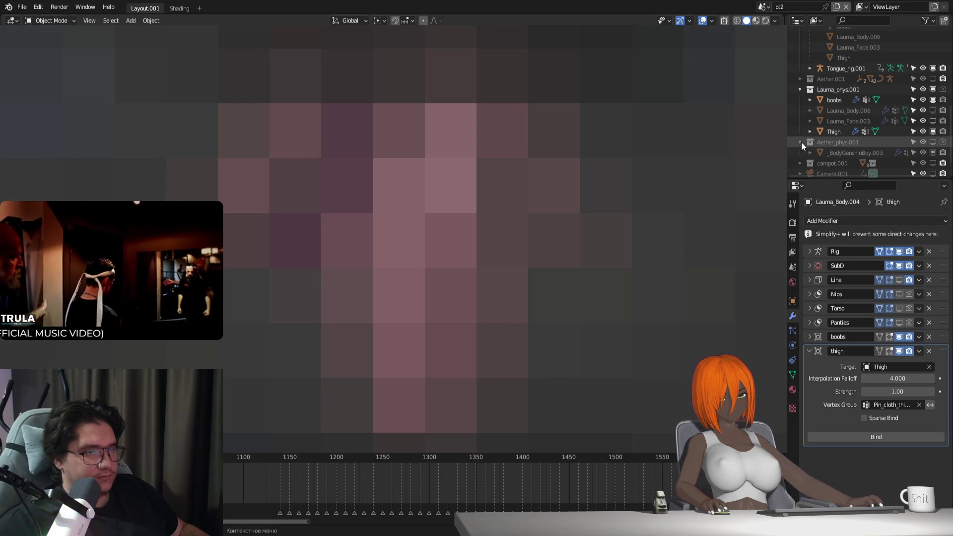
{"action": "left_click", "coordinate": [922, 141]}
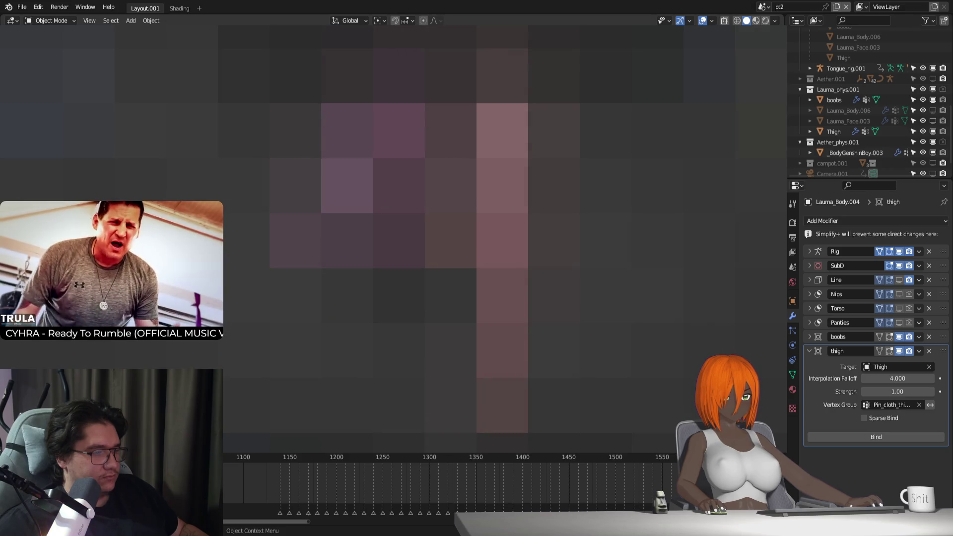
{"action": "left_click", "coordinate": [856, 153]}
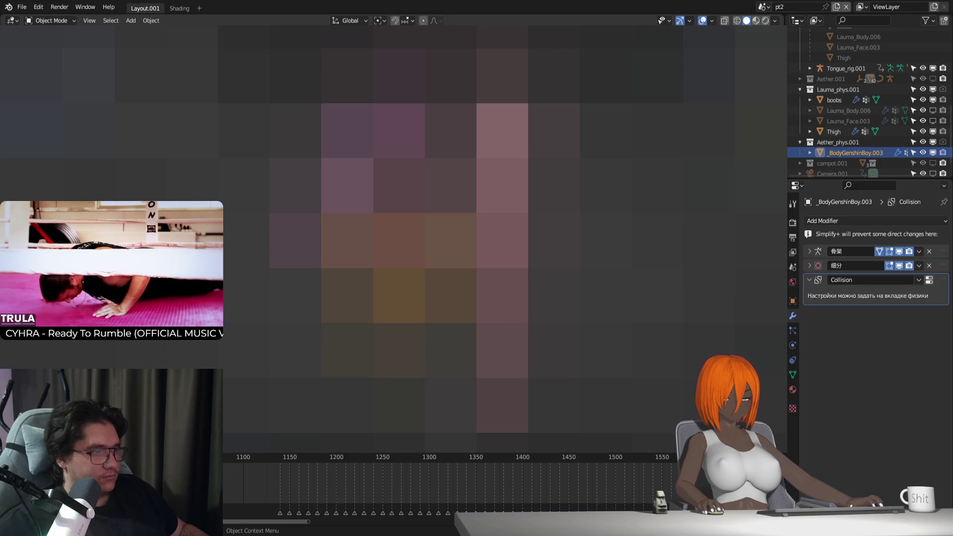
{"action": "left_click", "coordinate": [397, 293]}
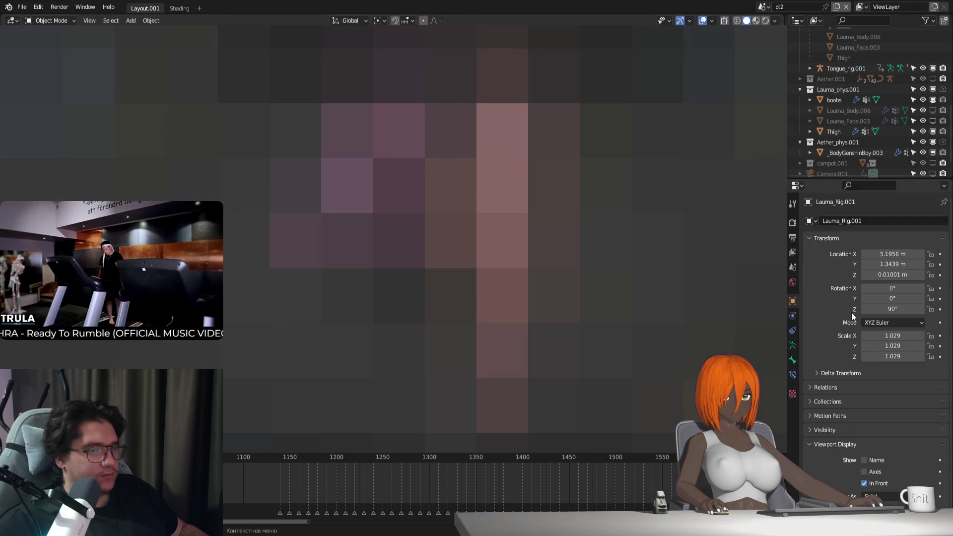
{"action": "left_click", "coordinate": [794, 348]}
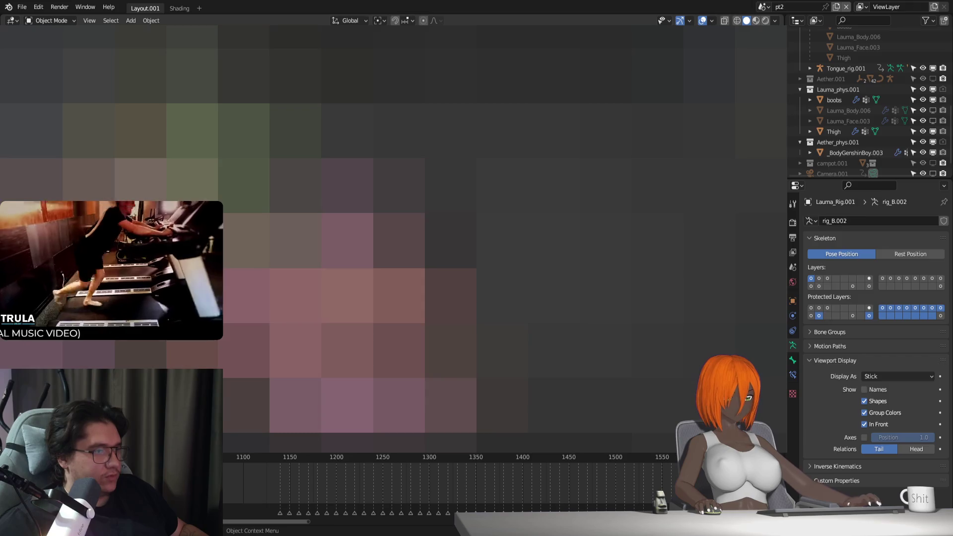
{"action": "left_click", "coordinate": [856, 153]}
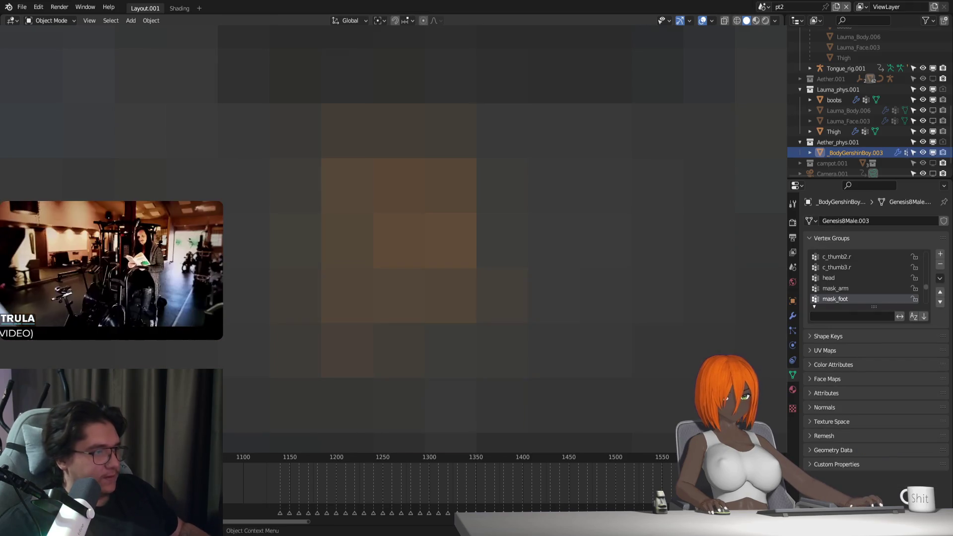
Step: Select and shrink a patch of faces on _BodyGenshinBoy.003 in face select mode
{"action": "key", "text": "Tab"}
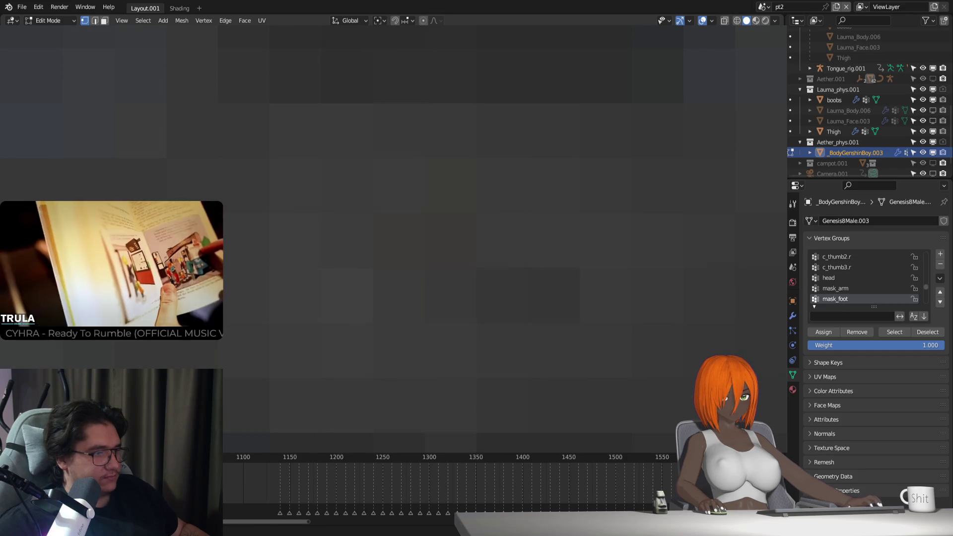
{"action": "key", "text": "3"}
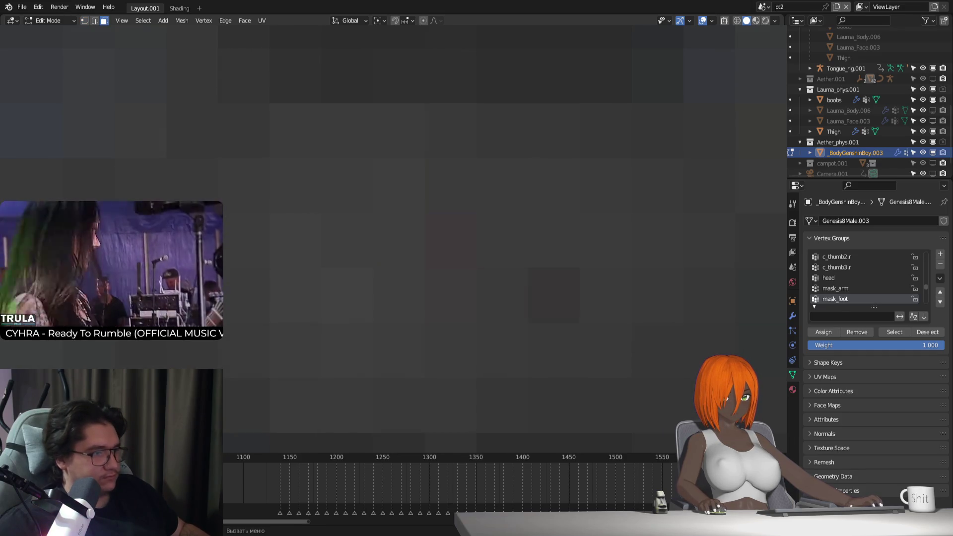
{"action": "left_click", "coordinate": [477, 278]}
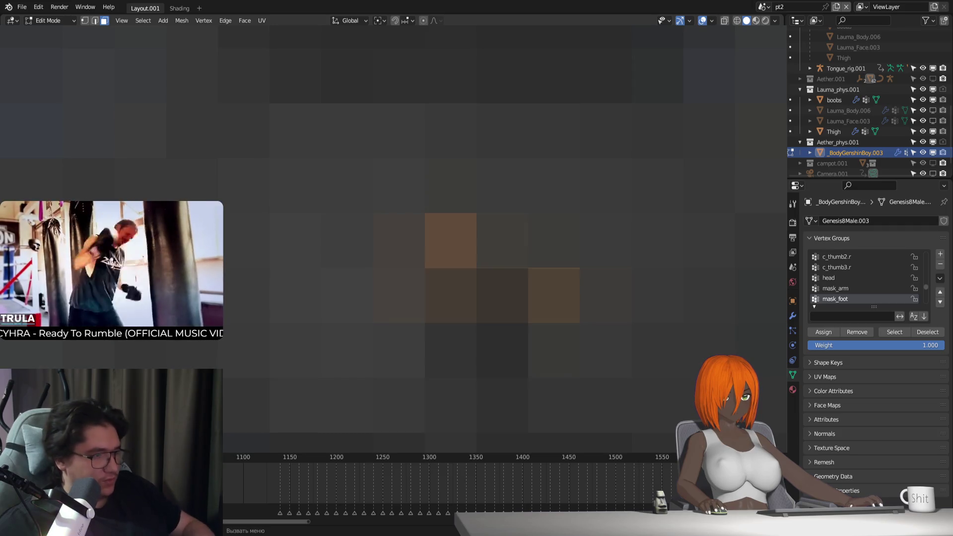
{"action": "key", "text": "alt+a"}
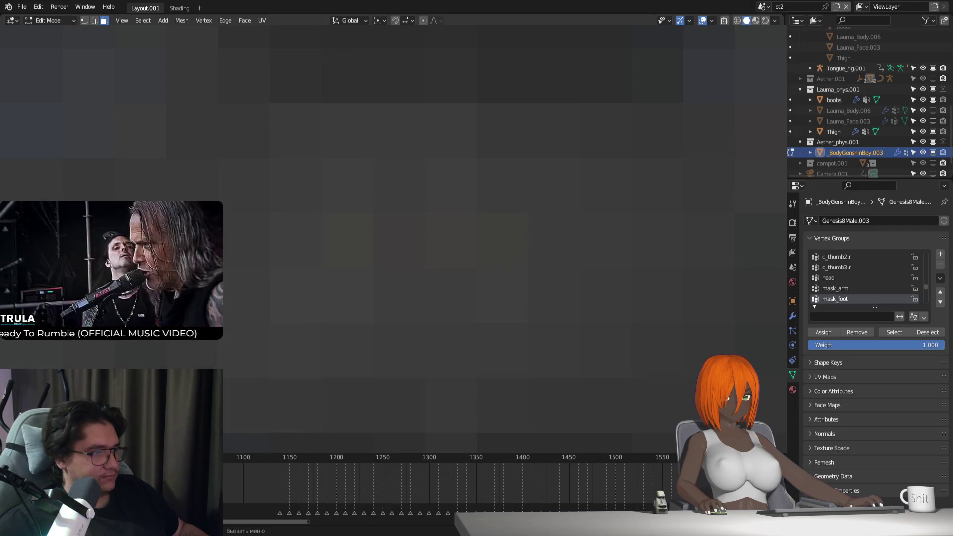
{"action": "key", "text": "Tab"}
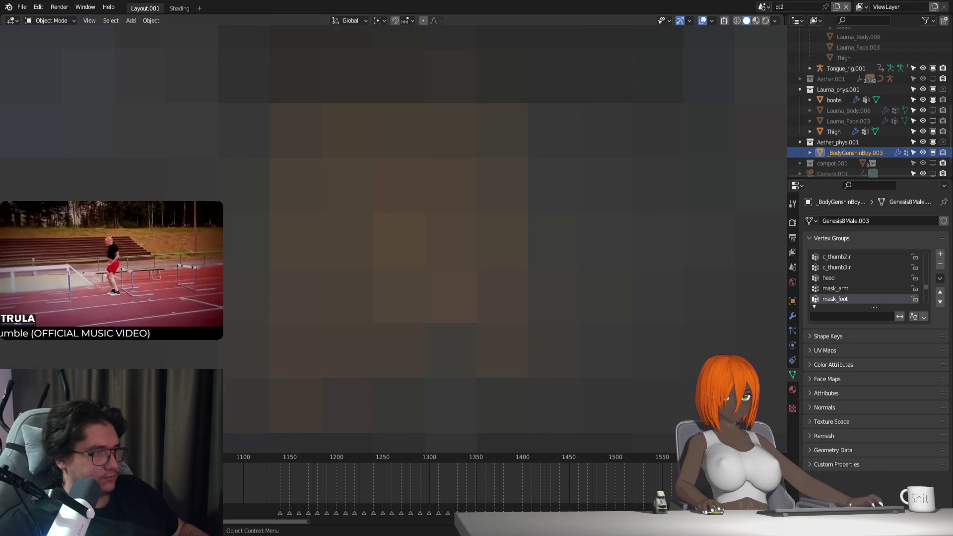
{"action": "key", "text": "Tab"}
{"action": "key", "text": "Tab"}
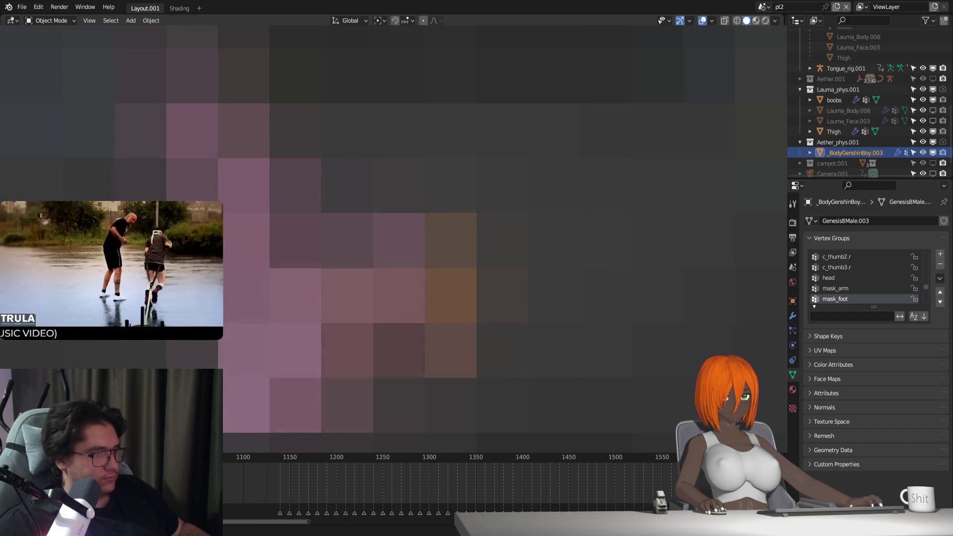
Step: Scrub the timeline through frames 1179 and 1145 to check the animation
{"action": "left_click_drag", "start_coordinate": [280, 456], "coordinate": [330, 457]}
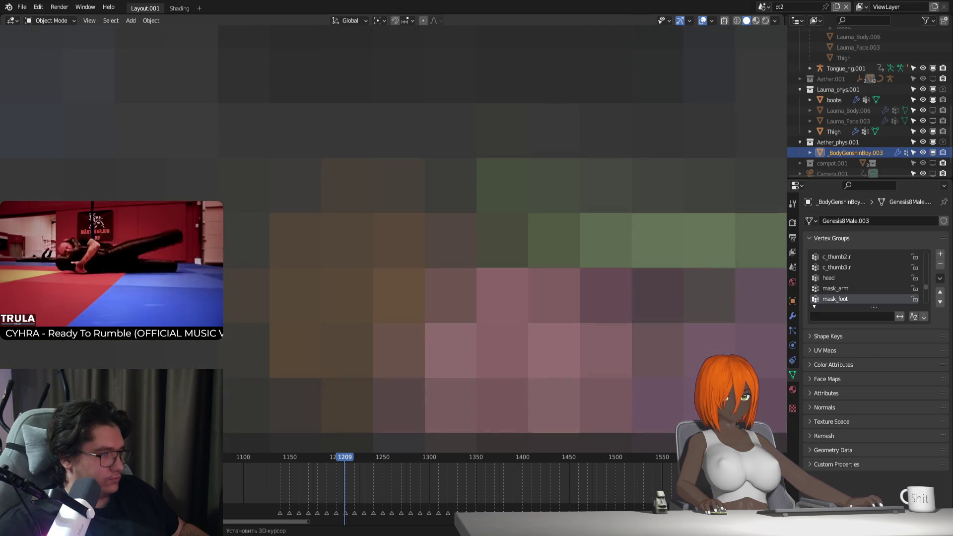
{"action": "key", "text": "shift+Left"}
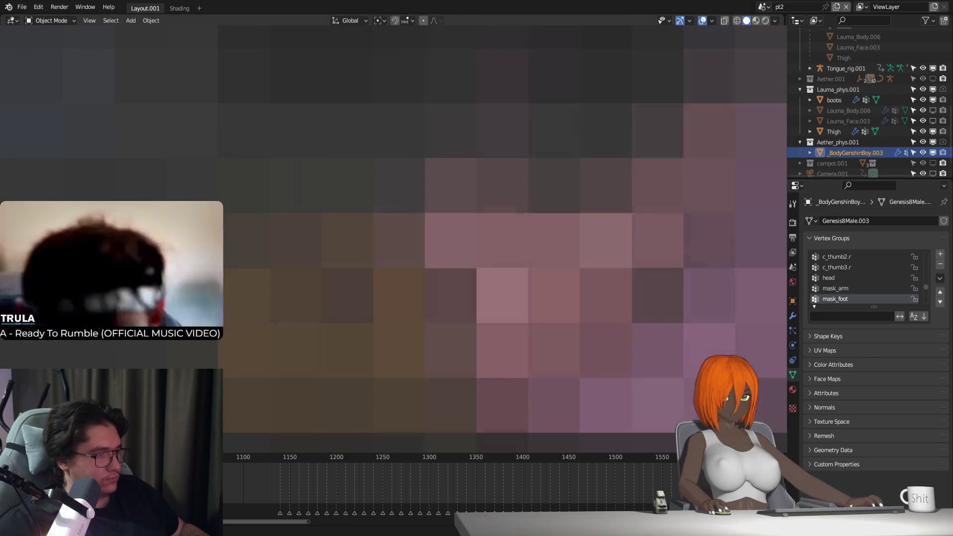
{"action": "left_click", "coordinate": [286, 457]}
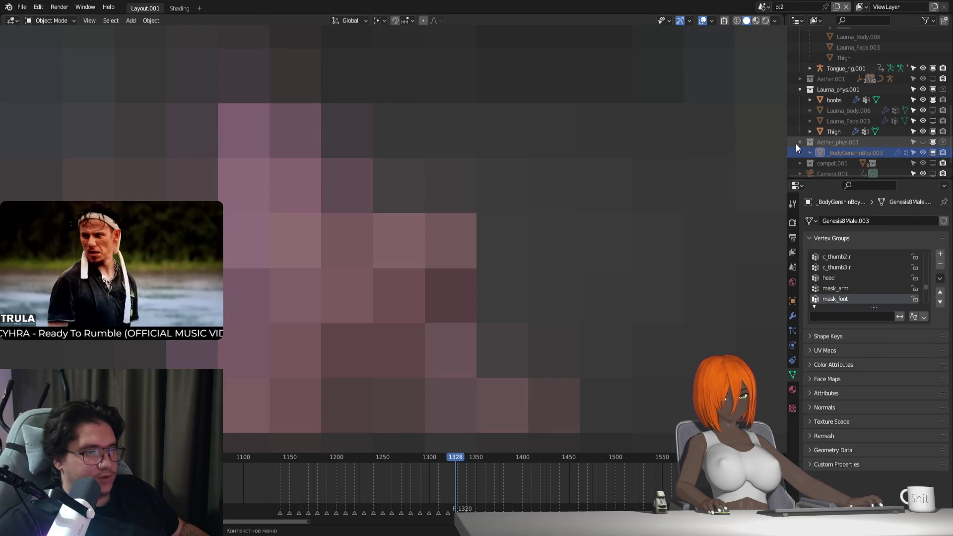
Step: Collapse Aether_phys.001 and put Lauma_Rig.001 into Rest Position
{"action": "left_click", "coordinate": [800, 142]}
{"action": "left_click", "coordinate": [787, 329]}
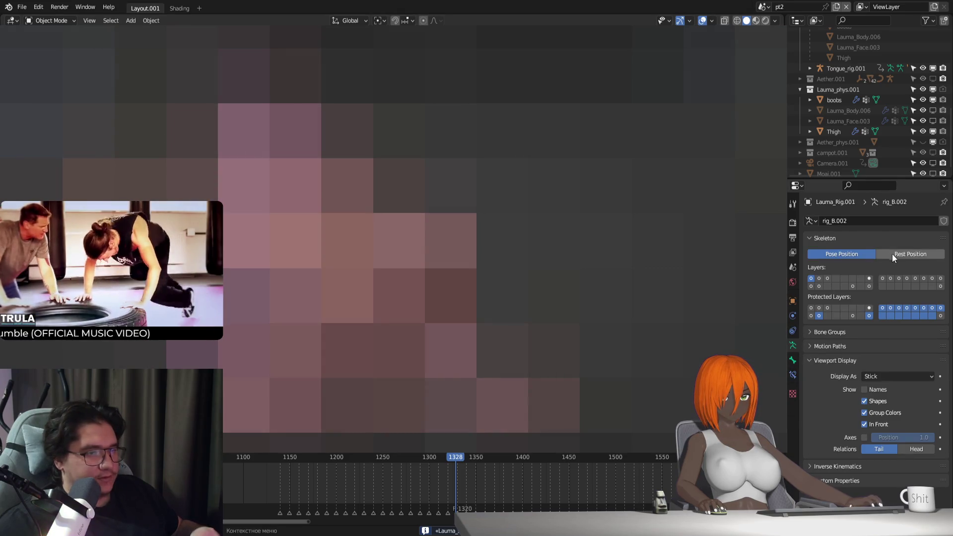
{"action": "left_click", "coordinate": [892, 254]}
{"action": "left_click", "coordinate": [427, 249]}
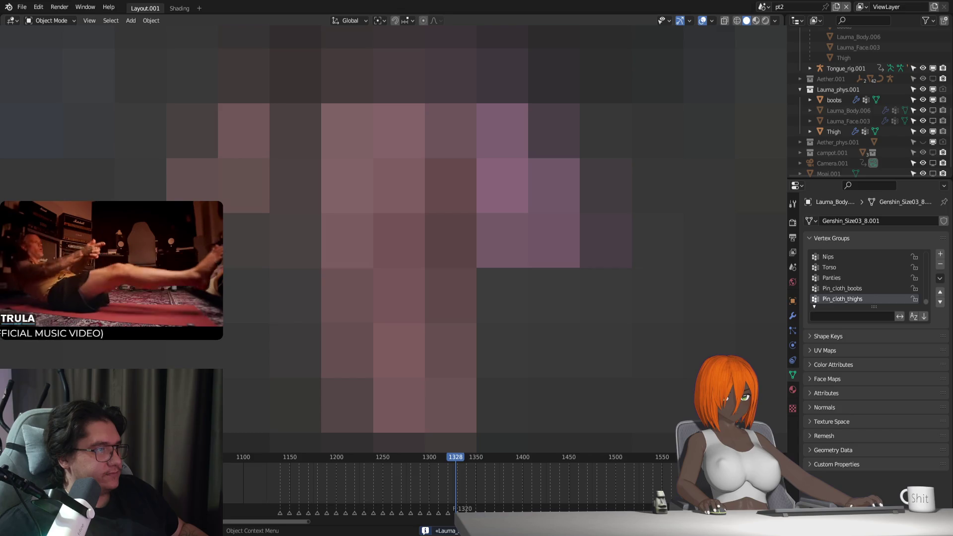
Step: Select Thigh and add a Cloth simulation to it from the Physics tab
{"action": "left_click", "coordinate": [425, 244]}
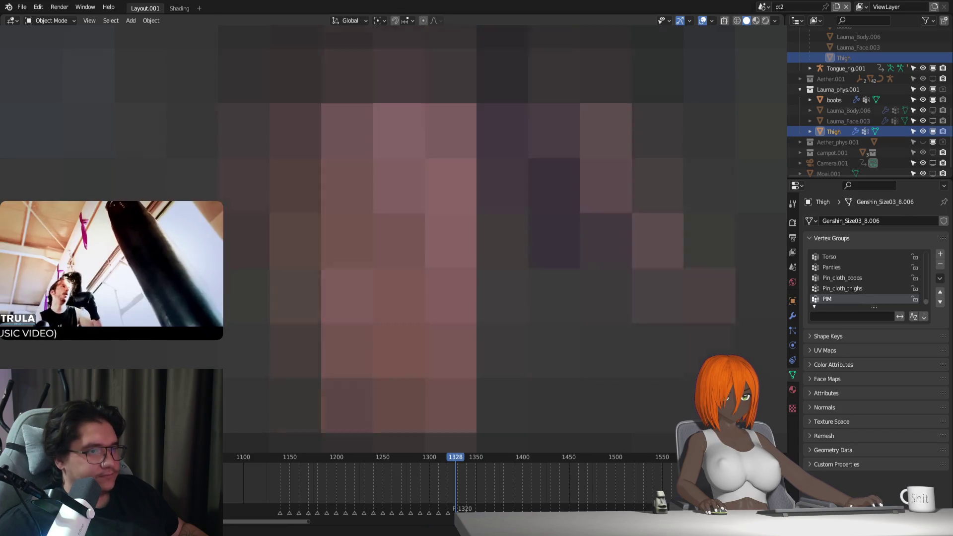
{"action": "key", "text": "Tab"}
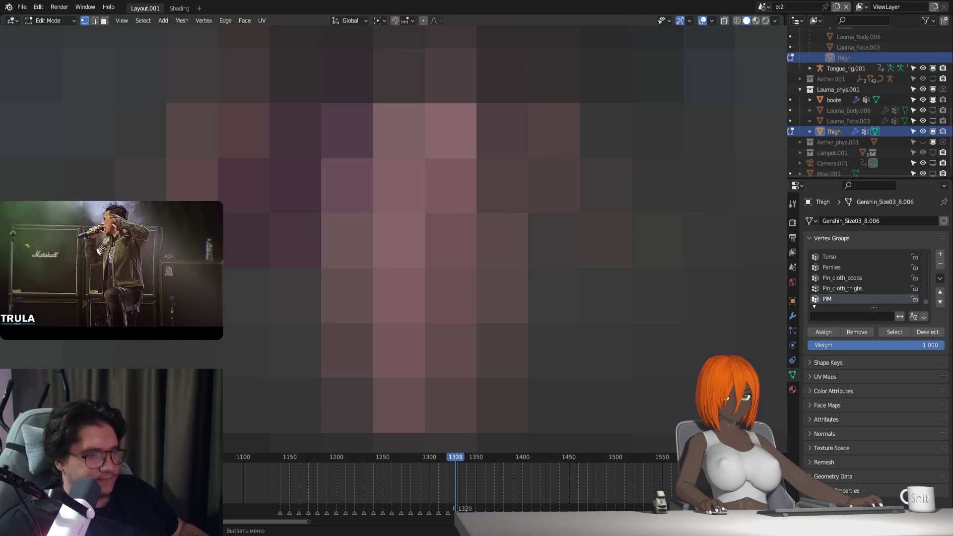
{"action": "key", "text": "Tab"}
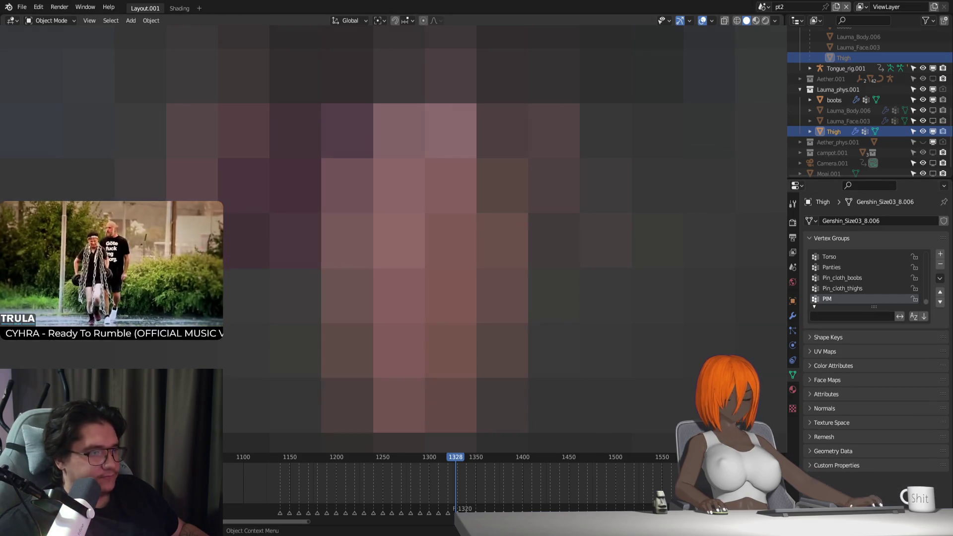
{"action": "left_click", "coordinate": [793, 345]}
{"action": "left_click", "coordinate": [843, 244]}
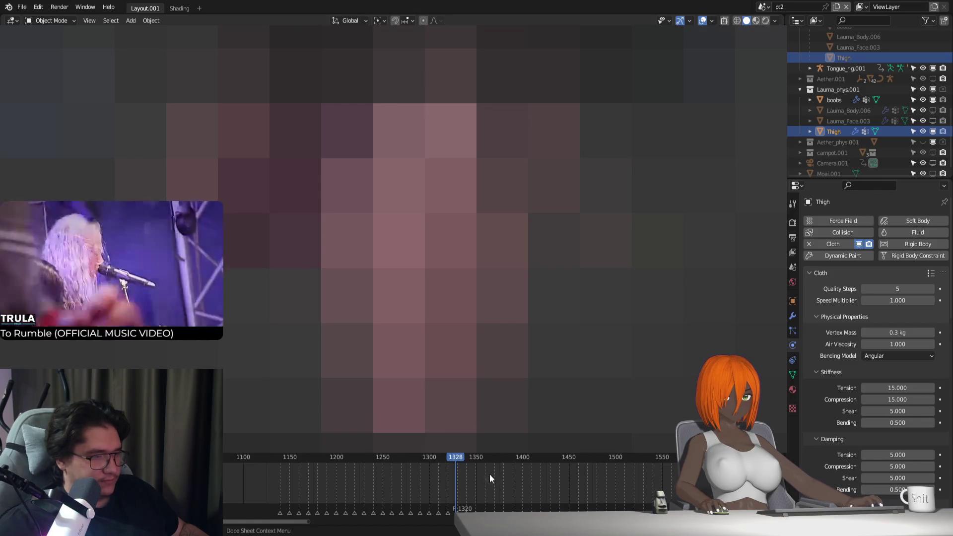
Step: Set the cloth cache to simulate from frame 1125 to frame 2660
{"action": "left_click", "coordinate": [242, 457]}
{"action": "mouse_move", "coordinate": [243, 457]}
{"action": "left_mouse_down"}
{"action": "mouse_move", "coordinate": [282, 466]}
{"action": "mouse_move", "coordinate": [257, 467]}
{"action": "mouse_move", "coordinate": [266, 464]}
{"action": "left_mouse_up"}
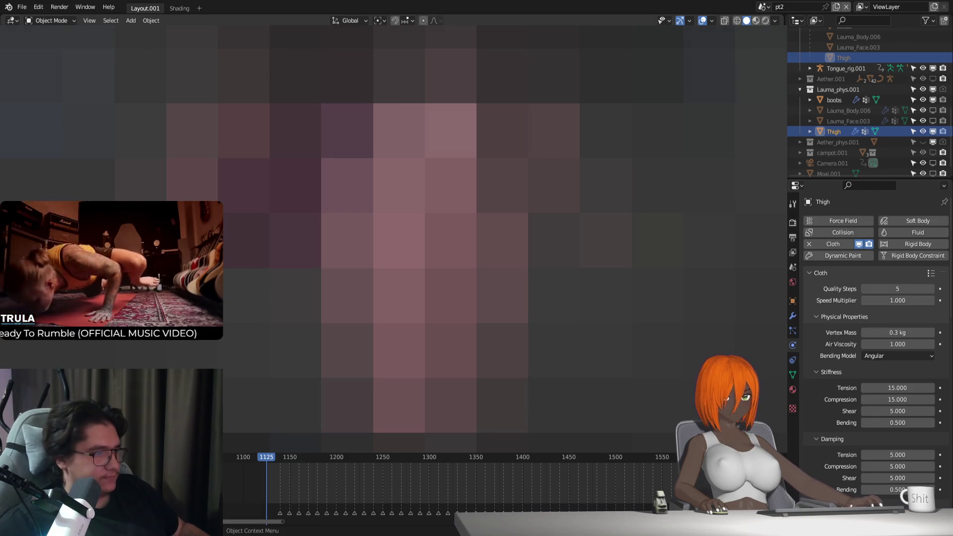
{"action": "scroll", "coordinate": [883, 356], "scroll_direction": "down", "scroll_amount": 6}
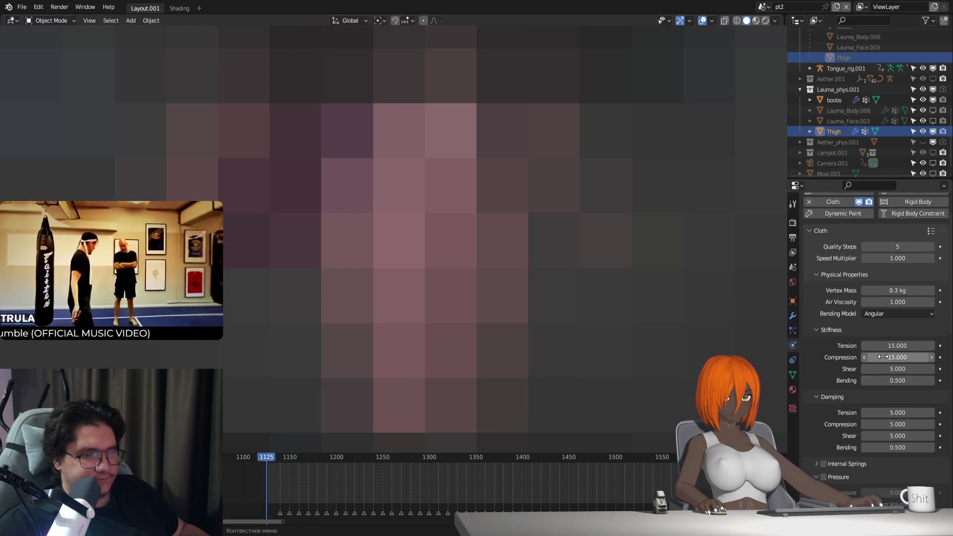
{"action": "scroll", "coordinate": [884, 357], "scroll_direction": "down", "scroll_amount": 10}
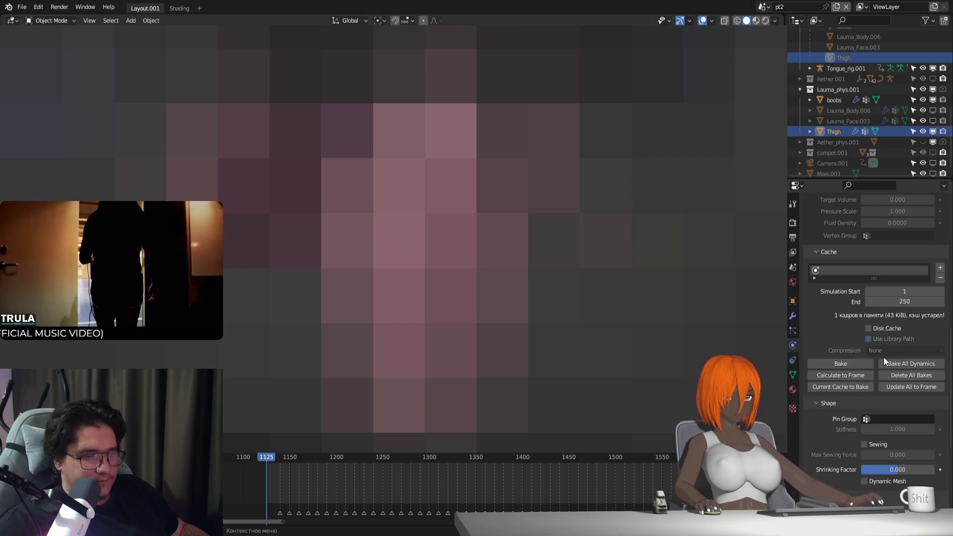
{"action": "left_click", "coordinate": [895, 292]}
{"action": "type", "text": "125"}
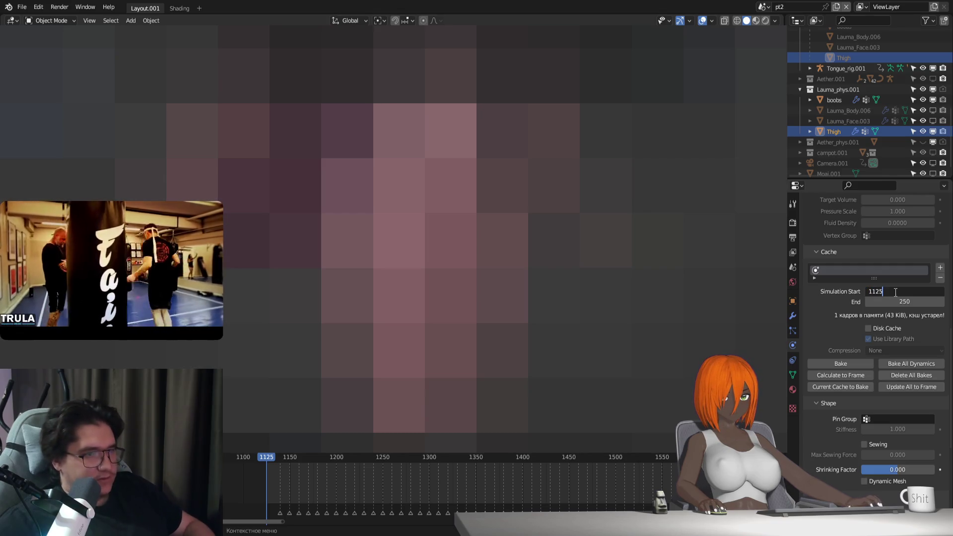
{"action": "key", "text": "Return"}
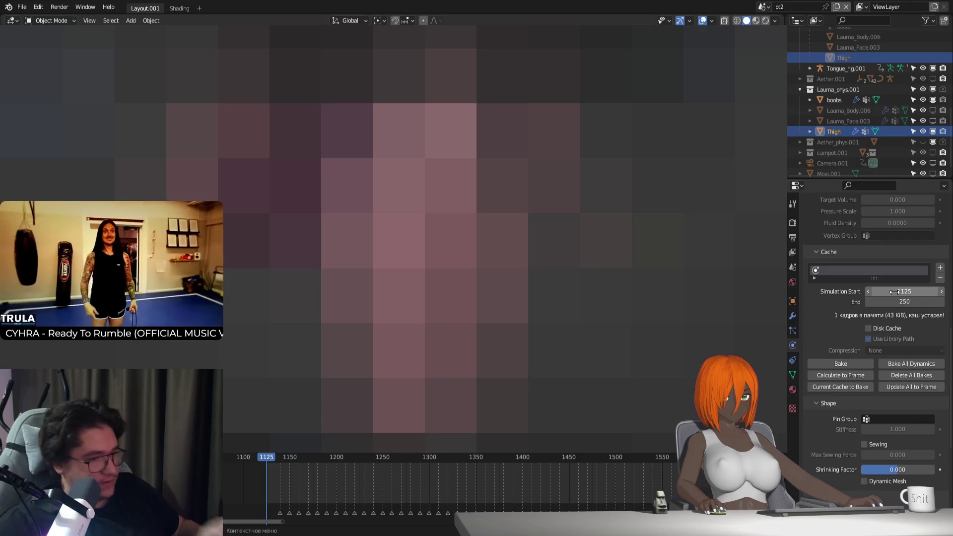
{"action": "left_click", "coordinate": [901, 301]}
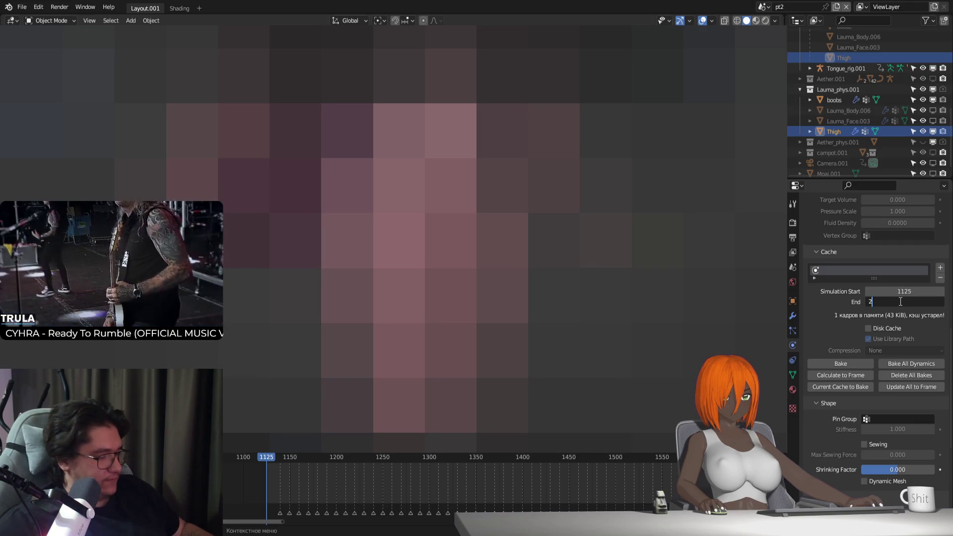
{"action": "type", "text": "660"}
{"action": "key", "text": "Return"}
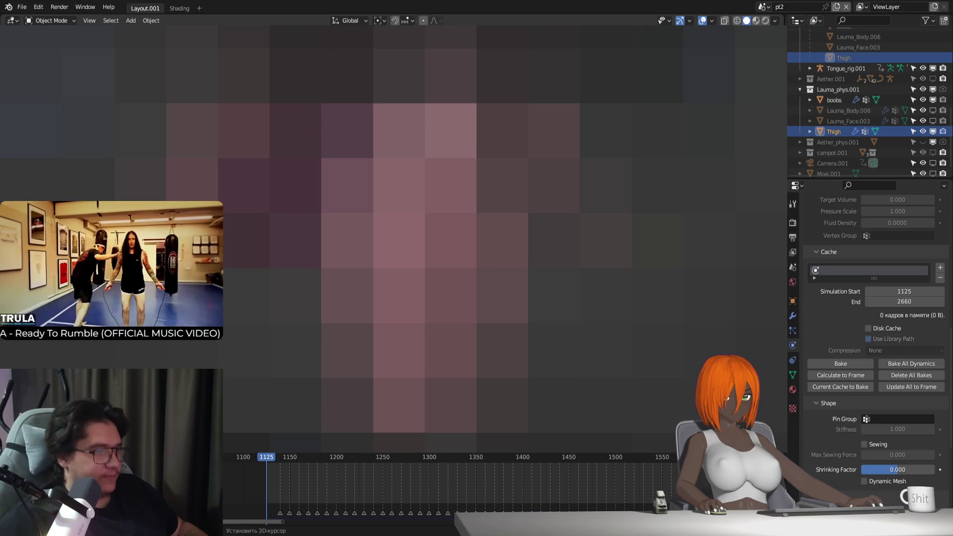
Step: Pin the cloth with the PIM vertex group and rerun the simulation from frame 1125
{"action": "key", "text": "space"}
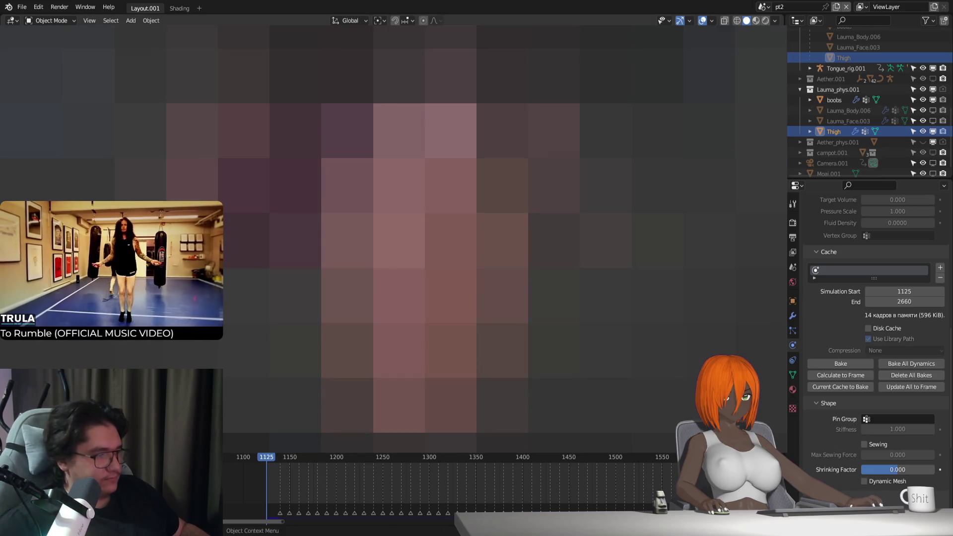
{"action": "scroll", "coordinate": [827, 388], "scroll_direction": "down", "scroll_amount": 3}
{"action": "scroll", "coordinate": [846, 377], "scroll_direction": "up", "scroll_amount": 3}
{"action": "scroll", "coordinate": [882, 349], "scroll_direction": "down", "scroll_amount": 3}
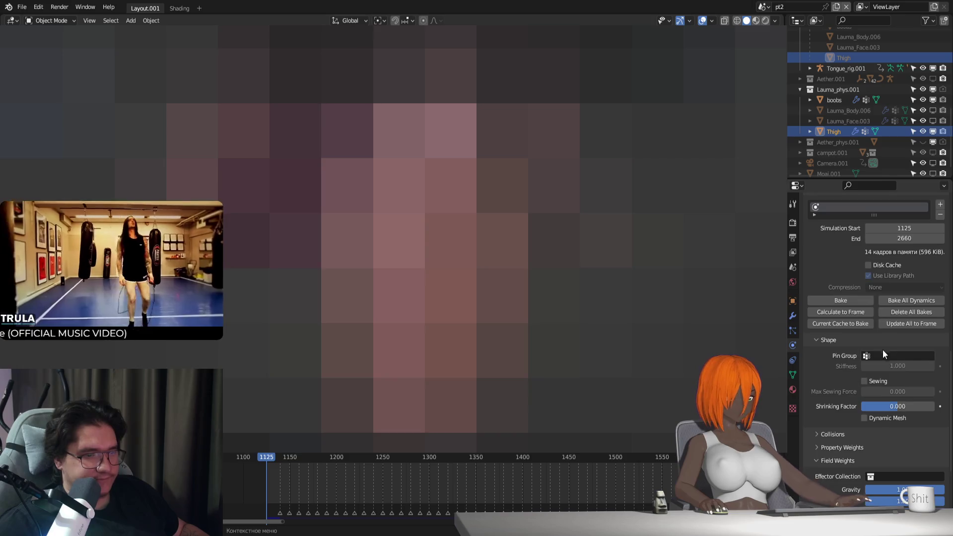
{"action": "left_click", "coordinate": [887, 356]}
{"action": "type", "text": "pim"}
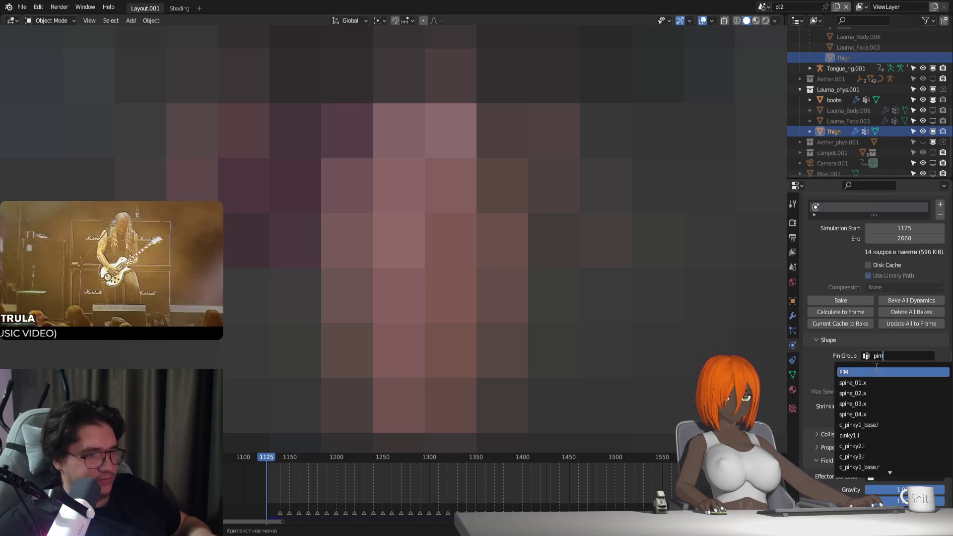
{"action": "left_click", "coordinate": [865, 372]}
{"action": "key", "text": "space"}
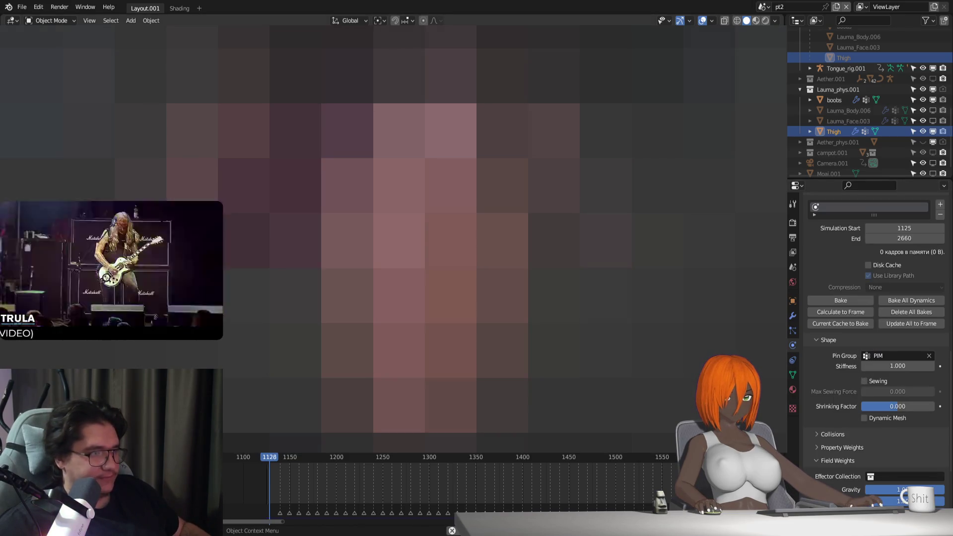
{"action": "key", "text": "Escape"}
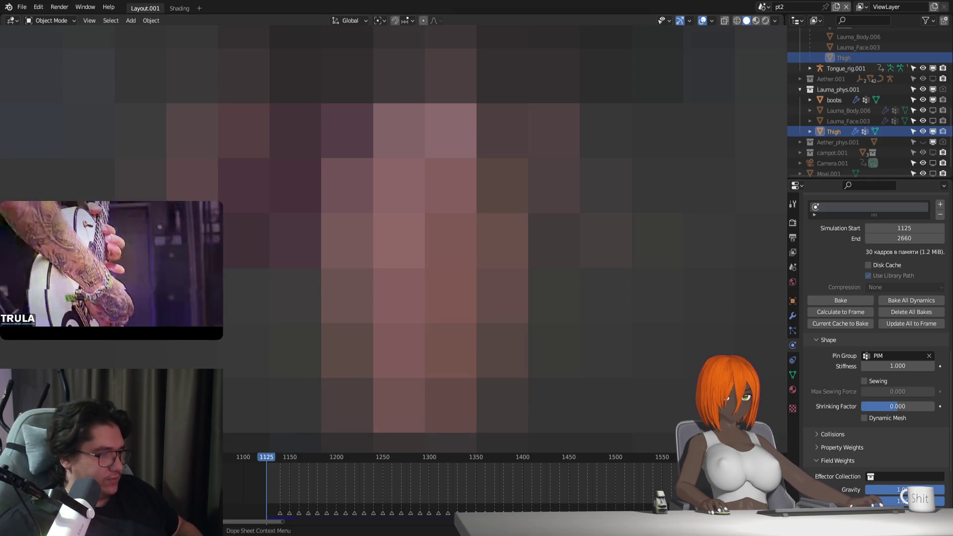
Step: Drag the cloth's Field Weights gravity down to 0
{"action": "scroll", "coordinate": [834, 344], "scroll_direction": "down", "scroll_amount": 5}
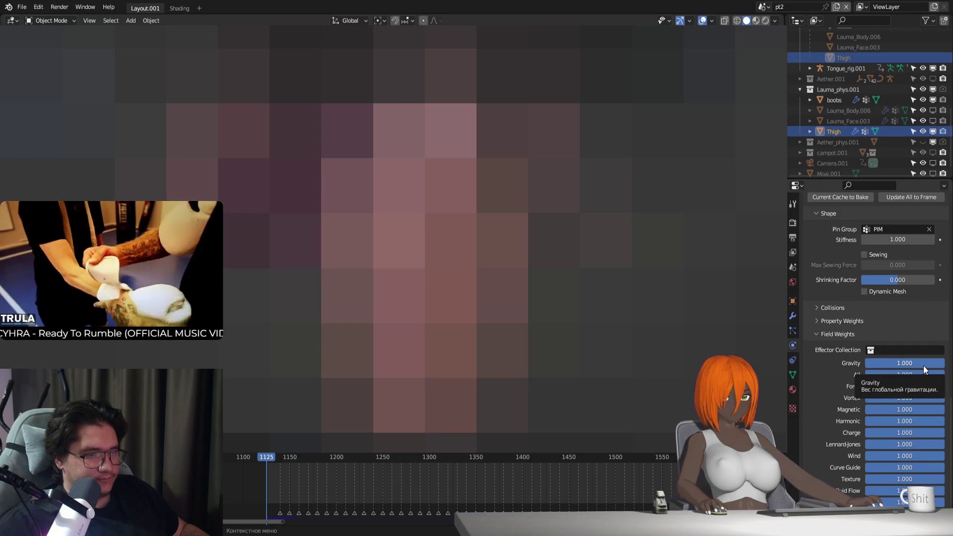
{"action": "left_click_drag", "start_coordinate": [926, 365], "coordinate": [866, 366]}
{"action": "scroll", "coordinate": [850, 347], "scroll_direction": "up", "scroll_amount": 8}
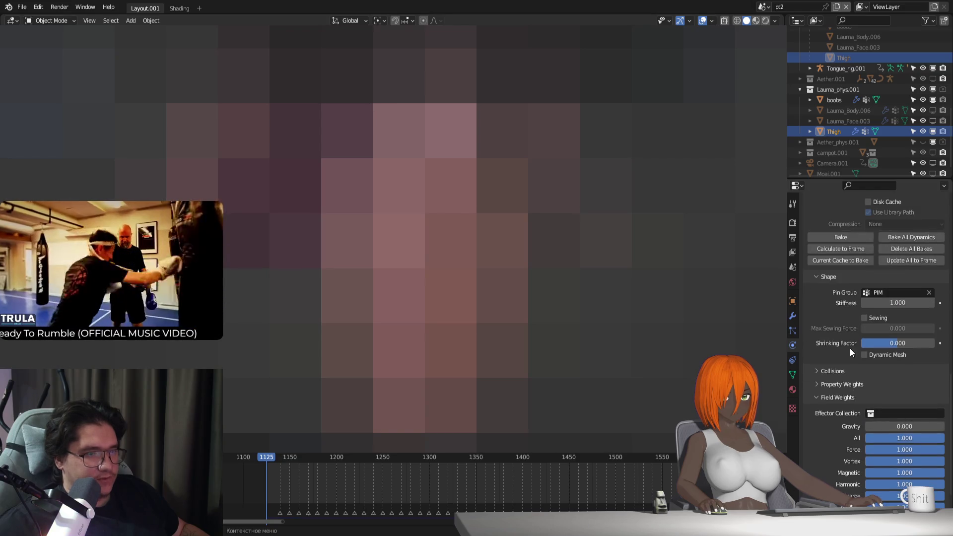
Step: Tick Pressure and set it to 0.100, with Pressure Scale 10000 and Fluid Density 100
{"action": "scroll", "coordinate": [847, 350], "scroll_direction": "up", "scroll_amount": 7}
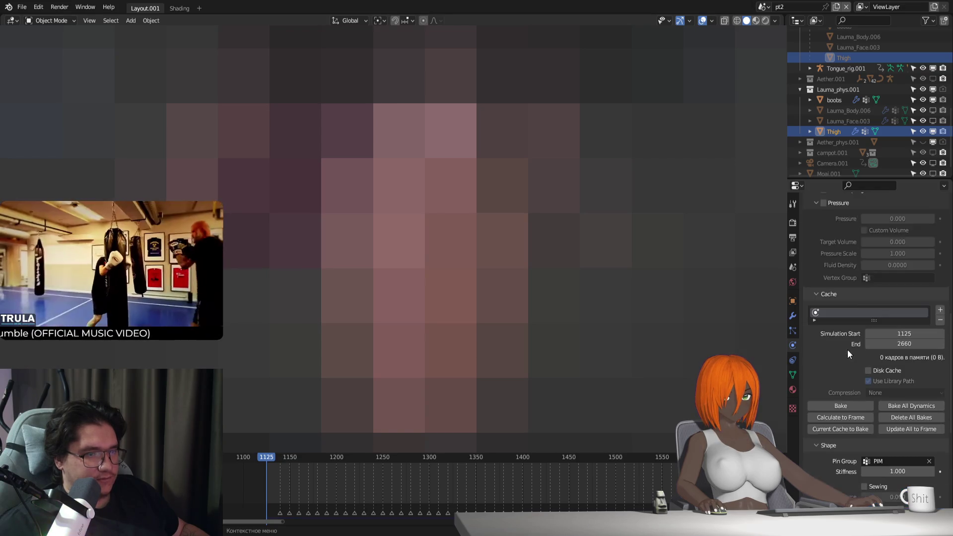
{"action": "left_click", "coordinate": [832, 287]}
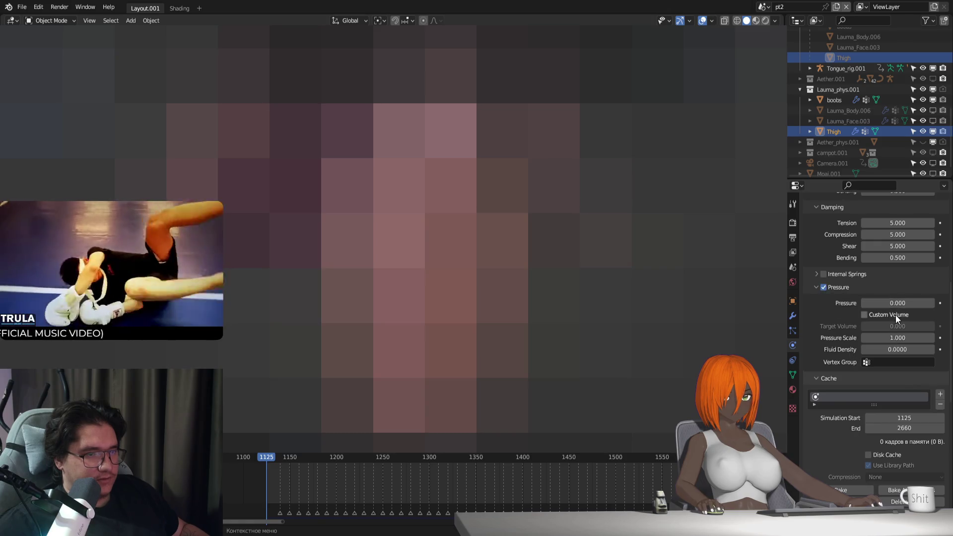
{"action": "left_click_drag", "start_coordinate": [897, 304], "coordinate": [898, 304]}
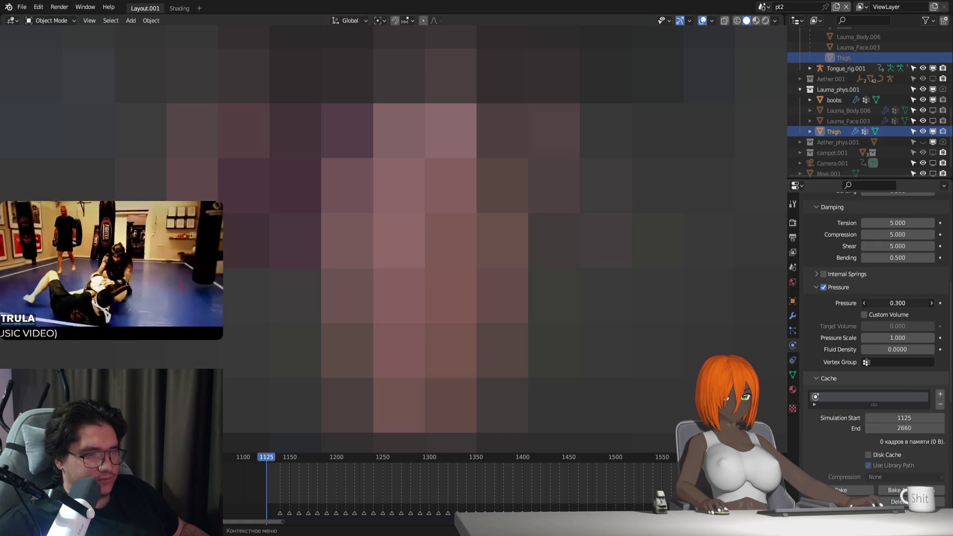
{"action": "key", "text": "minus"}
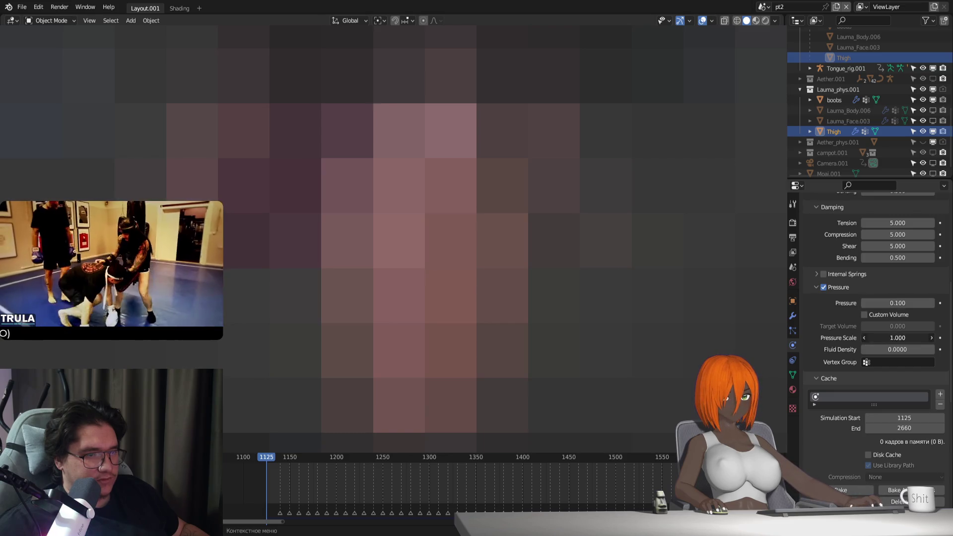
{"action": "type", "text": "100"}
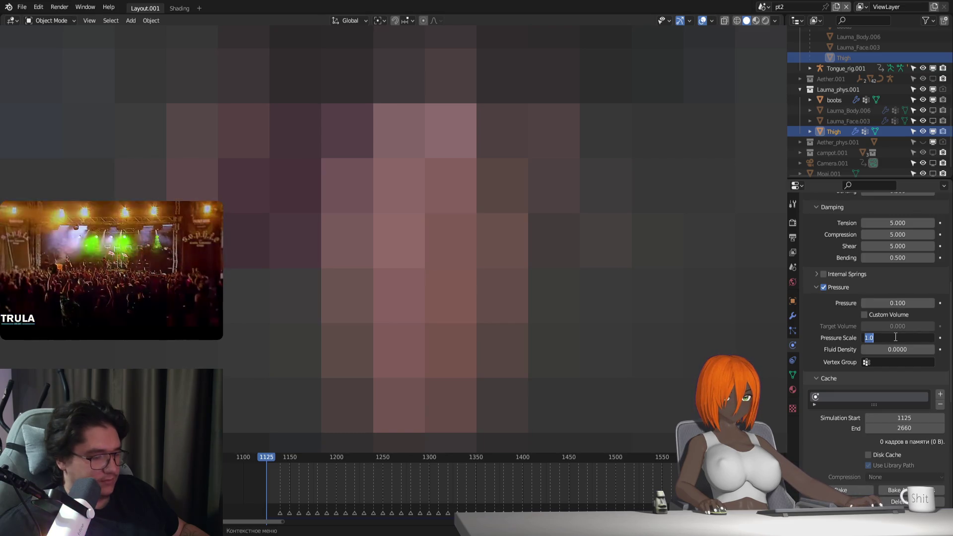
{"action": "type", "text": "00"}
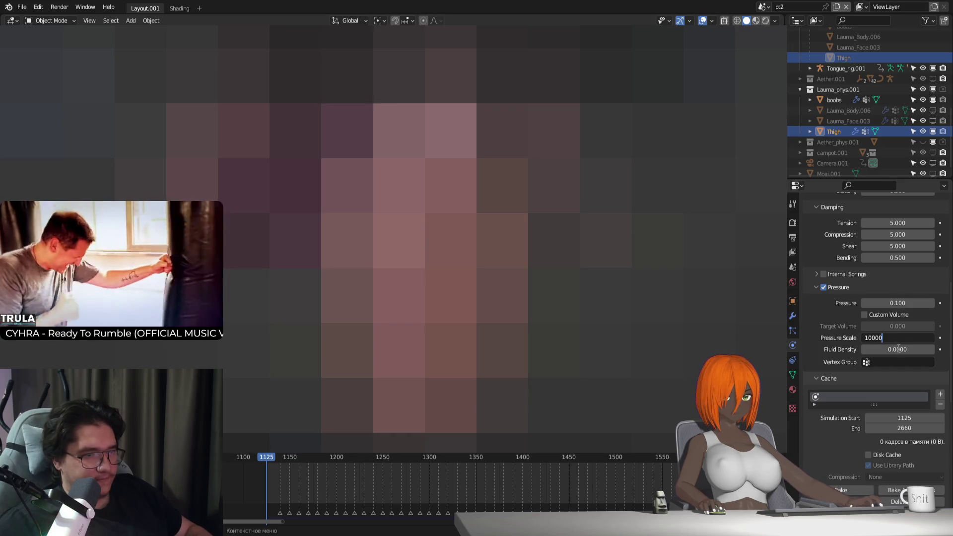
{"action": "key", "text": "Return"}
{"action": "left_click", "coordinate": [899, 349]}
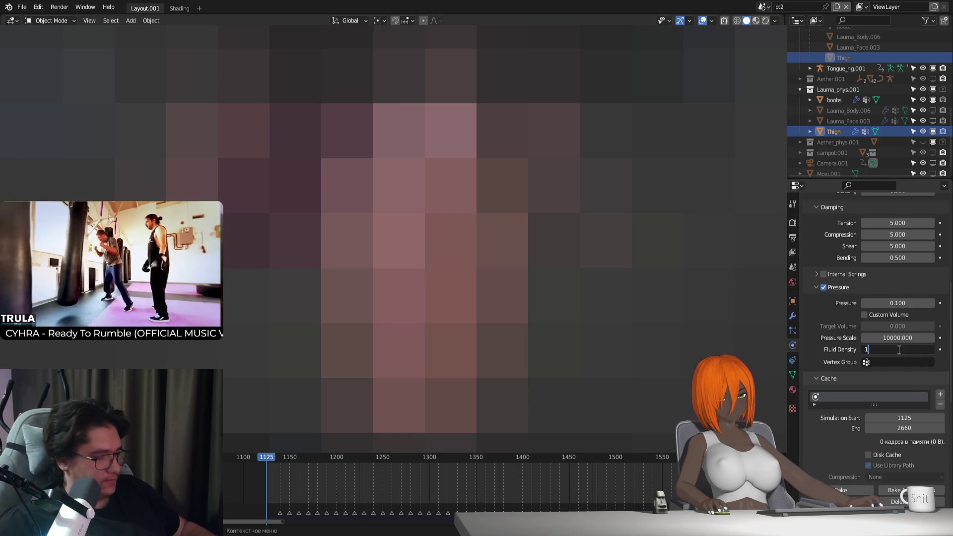
{"action": "type", "text": "100"}
{"action": "key", "text": "Return"}
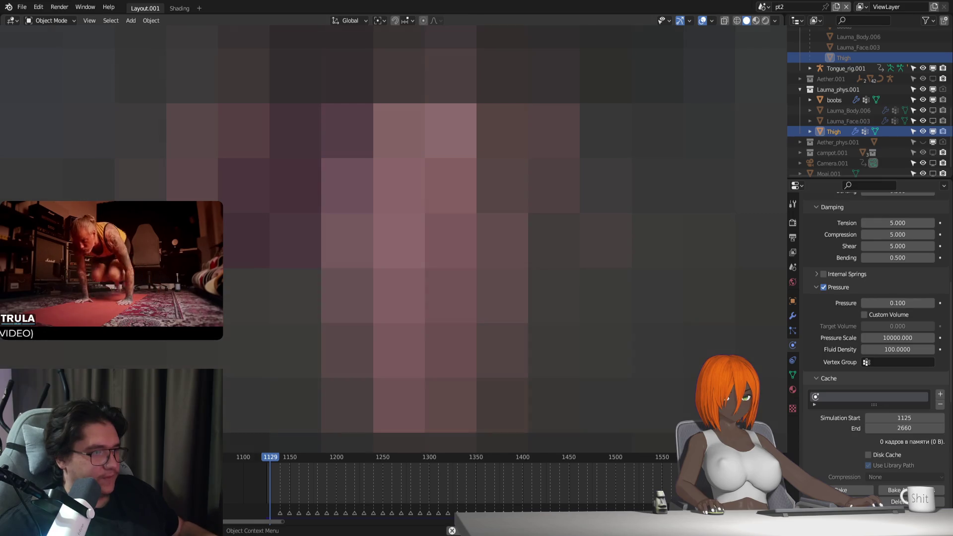
{"action": "scroll", "coordinate": [874, 336], "scroll_direction": "up", "scroll_amount": 5}
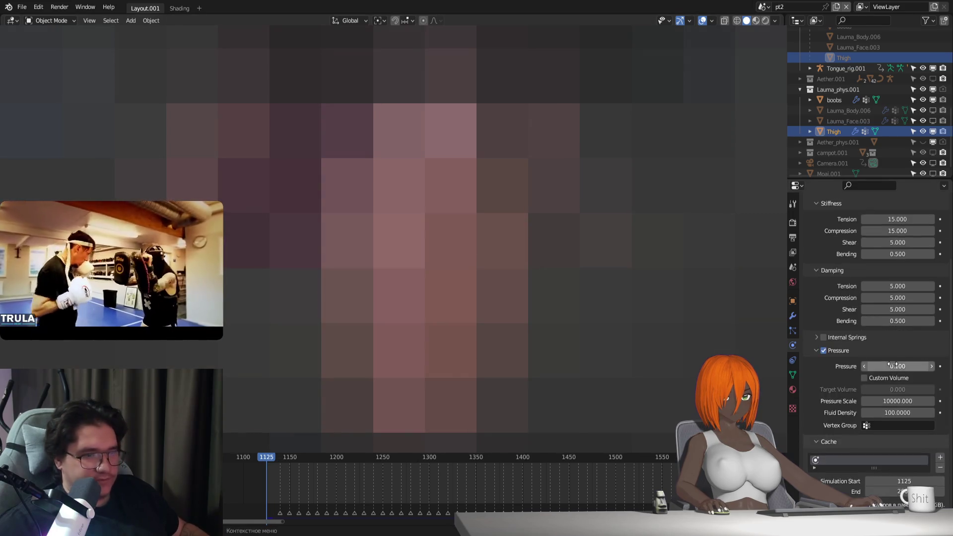
Step: Set the cloth's vertex mass to 4 kg and quality steps to 8
{"action": "scroll", "coordinate": [874, 331], "scroll_direction": "up", "scroll_amount": 4}
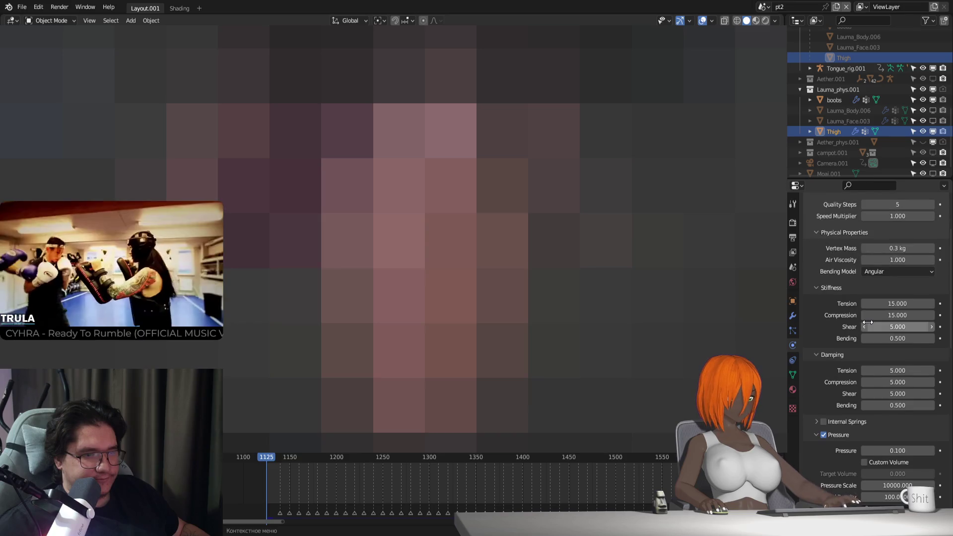
{"action": "left_click", "coordinate": [900, 271]}
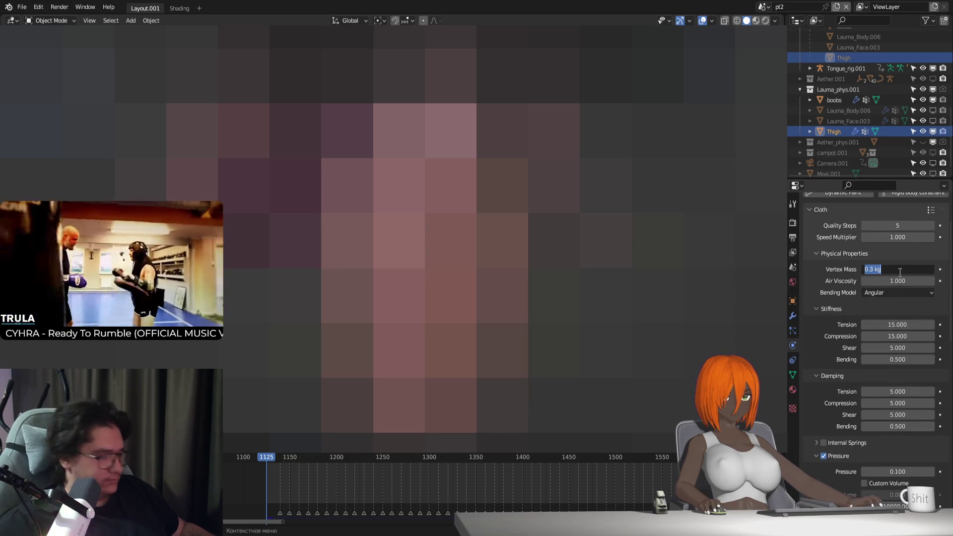
{"action": "type", "text": "4"}
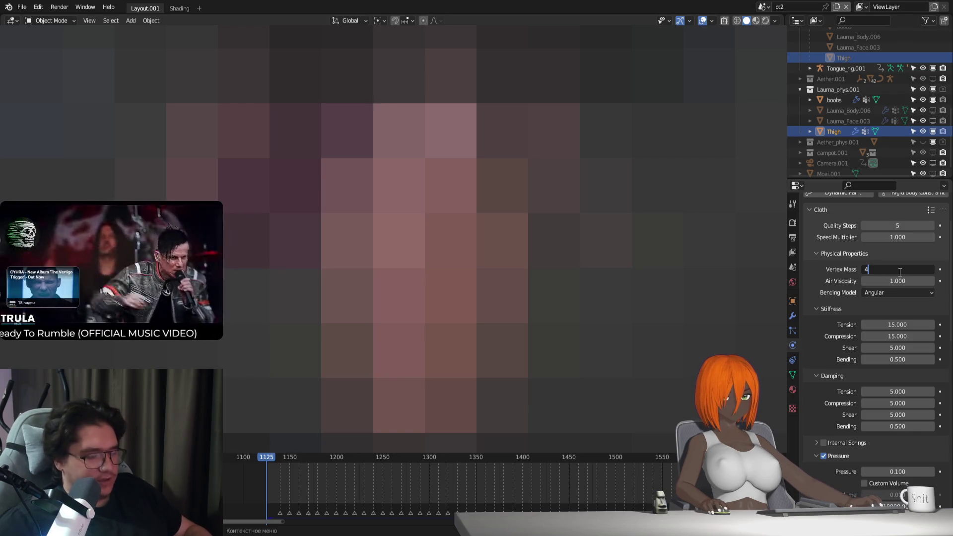
{"action": "key", "text": "Return"}
{"action": "left_click", "coordinate": [932, 225]}
{"action": "left_click", "coordinate": [931, 226]}
{"action": "left_click", "coordinate": [931, 226]}
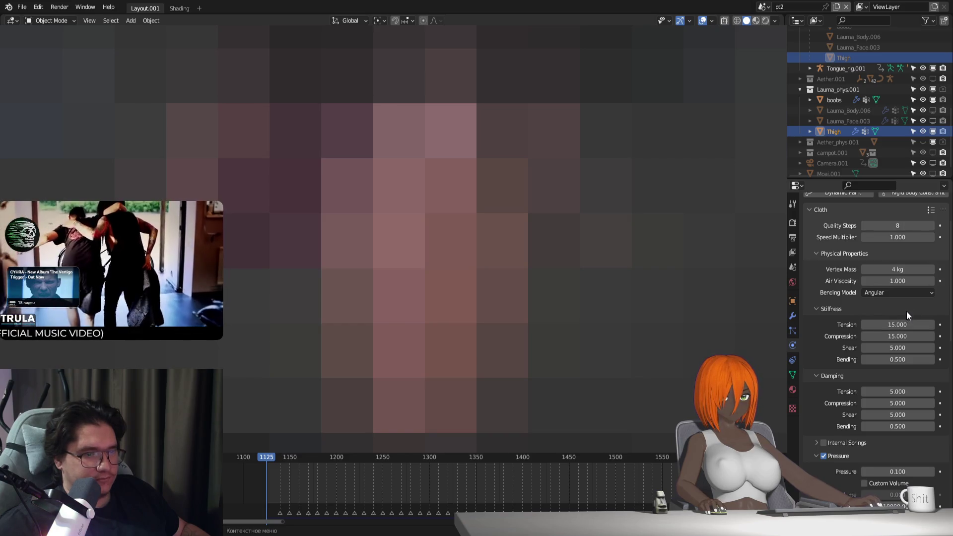
Step: Set stiffness to tension and compression 2, shear 1, bending 0
{"action": "left_click_drag", "start_coordinate": [898, 359], "coordinate": [874, 359]}
{"action": "left_click", "coordinate": [908, 348]}
{"action": "type", "text": "1"}
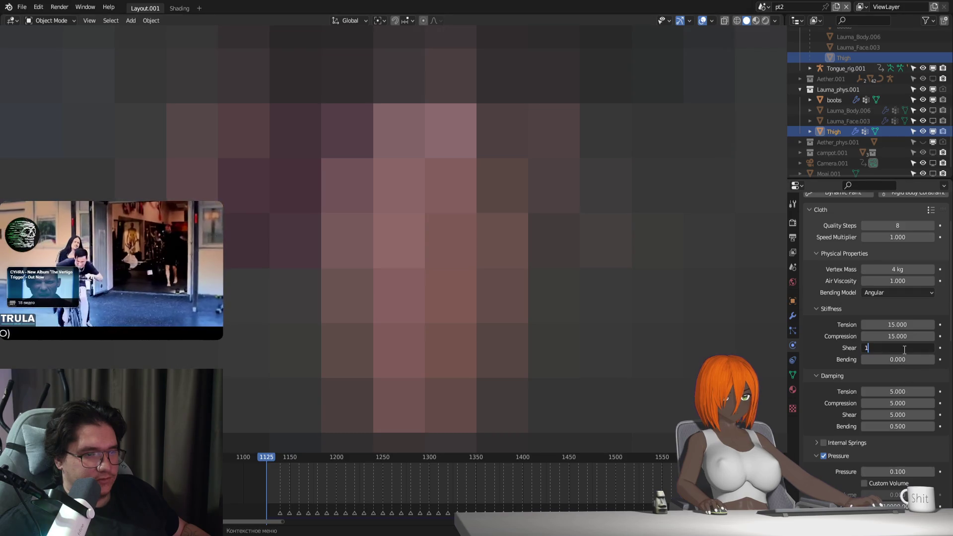
{"action": "left_click_drag", "start_coordinate": [899, 324], "coordinate": [901, 337]}
{"action": "type", "text": "2"}
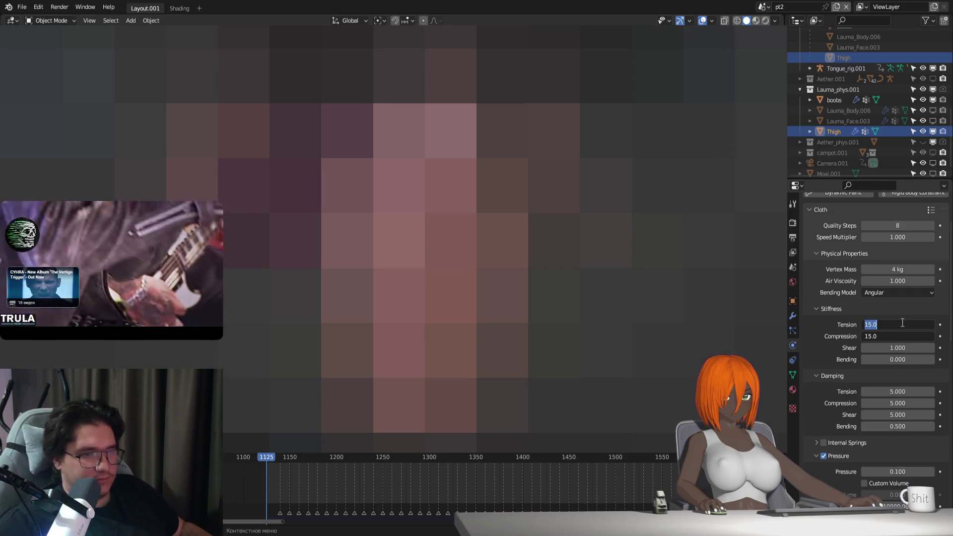
{"action": "left_click", "coordinate": [907, 350]}
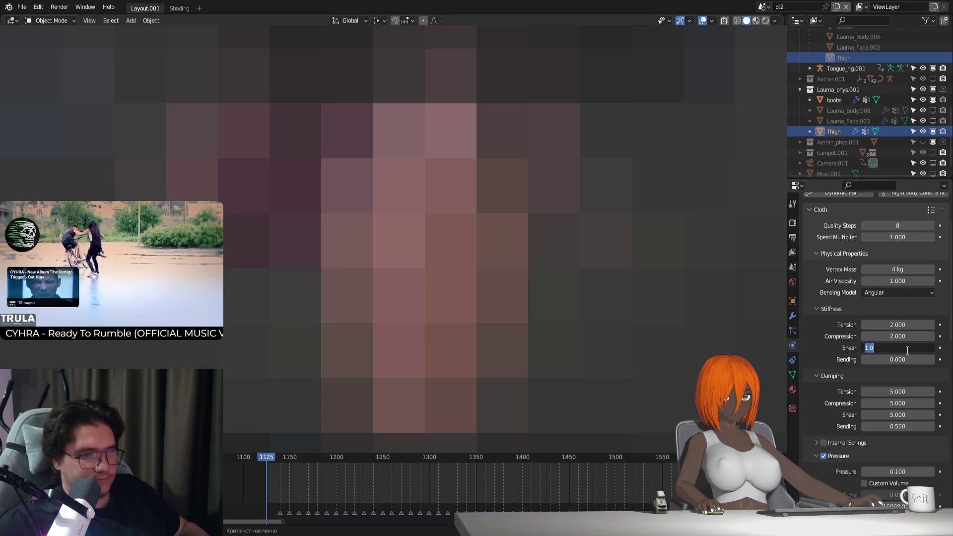
{"action": "key", "text": "Return"}
Step: Set all four damping values to 0
{"action": "left_click_drag", "start_coordinate": [910, 392], "coordinate": [911, 427]}
{"action": "type", "text": "0"}
{"action": "key", "text": "Return"}
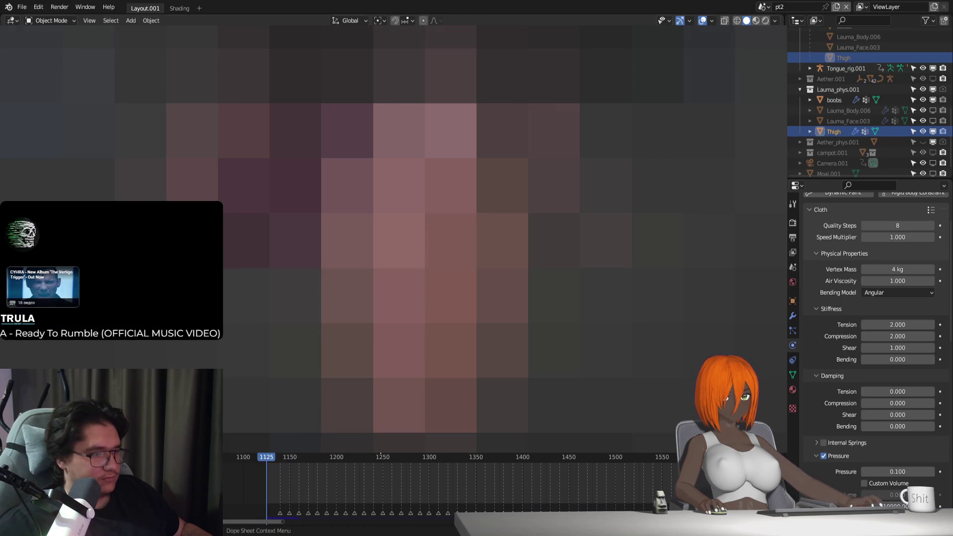
{"action": "scroll", "coordinate": [836, 431], "scroll_direction": "down", "scroll_amount": 8}
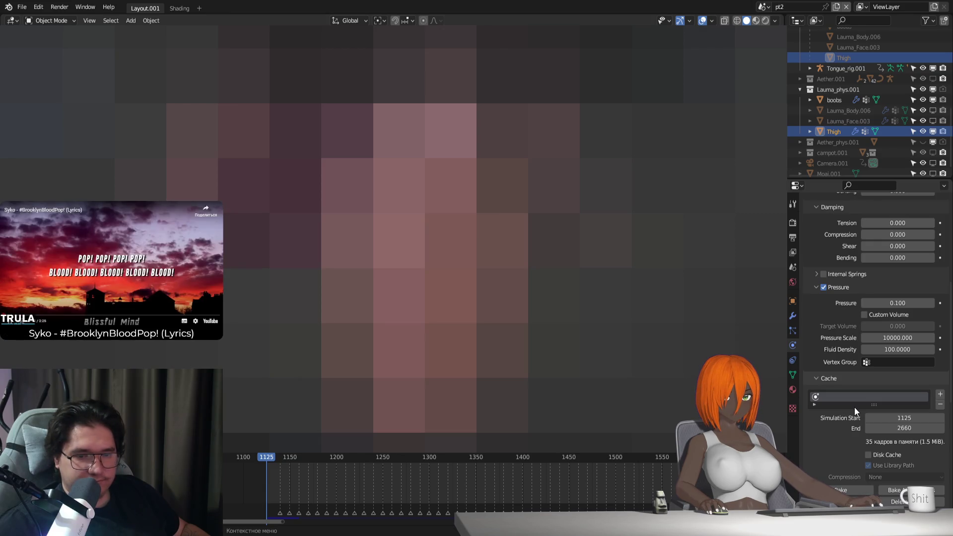
Step: Set the Shape shrinking factor to 0.07
{"action": "scroll", "coordinate": [854, 408], "scroll_direction": "down", "scroll_amount": 10}
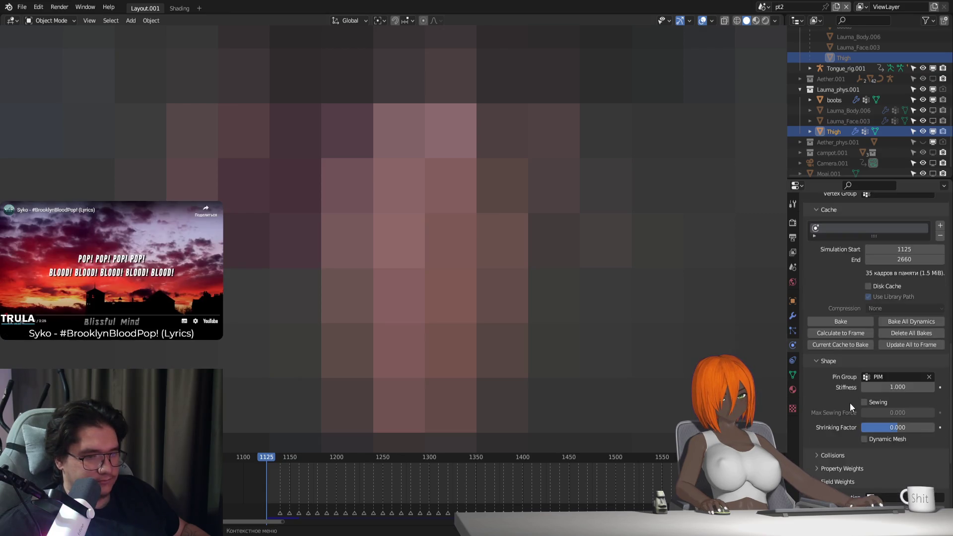
{"action": "scroll", "coordinate": [850, 403], "scroll_direction": "up", "scroll_amount": 1}
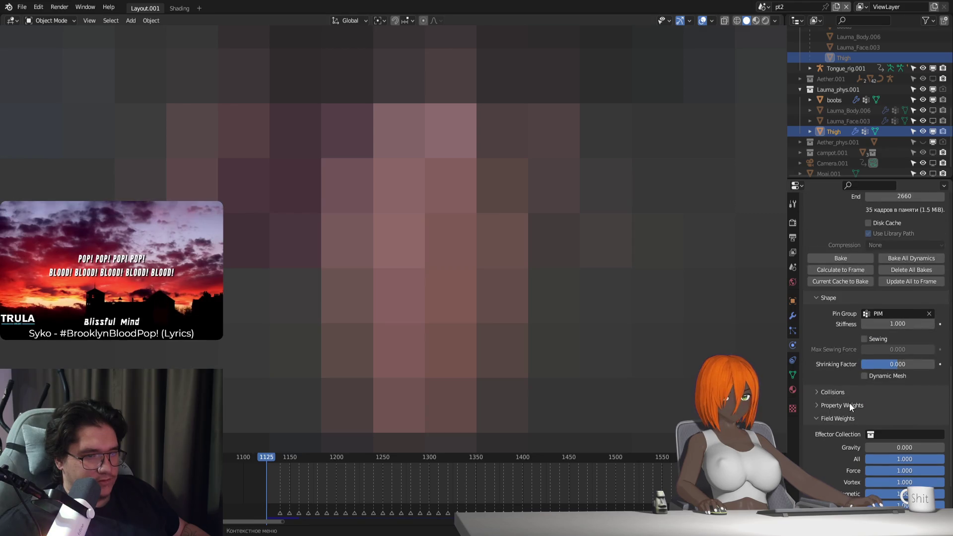
{"action": "left_click", "coordinate": [913, 364]}
{"action": "type", "text": "0.07"}
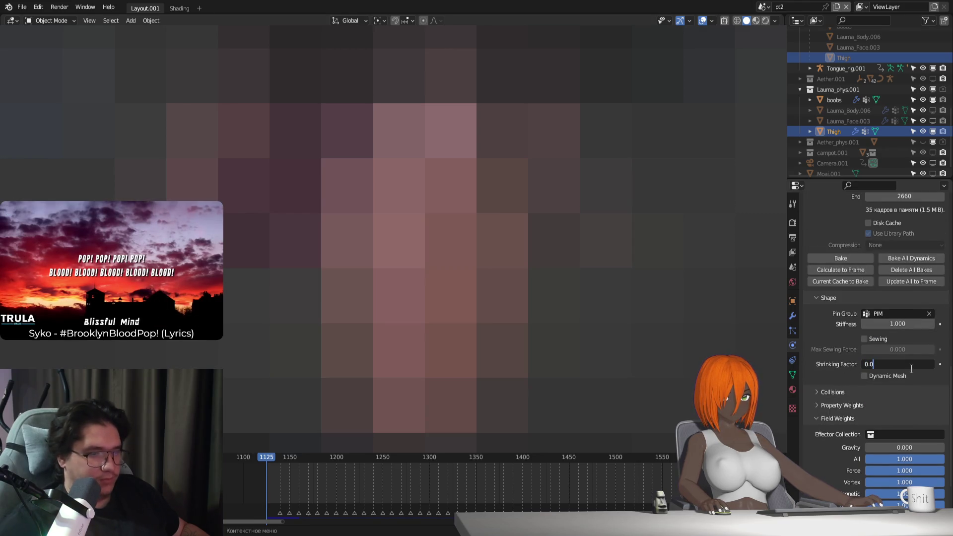
{"action": "key", "text": "Return"}
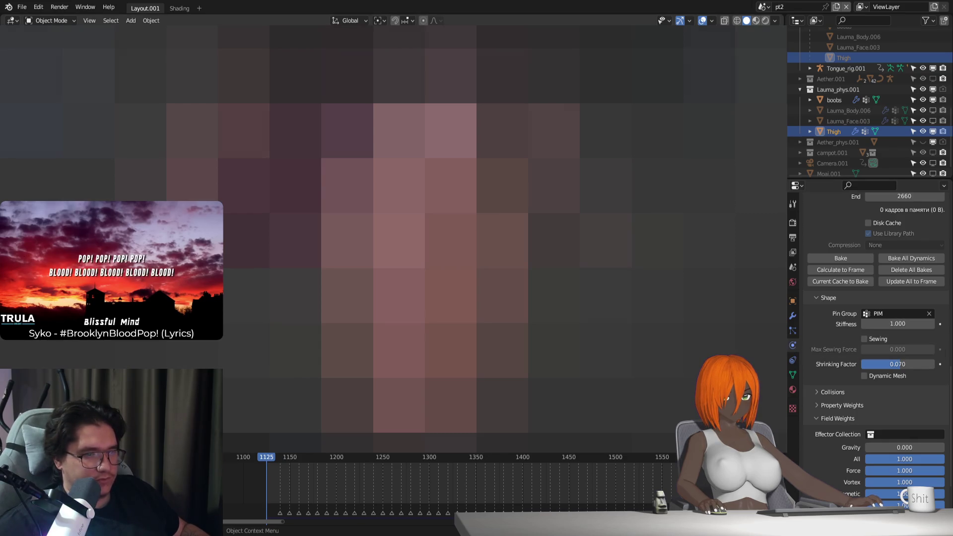
Step: Preview the cloth simulation, return to frame 1125, and enter Weight Paint mode
{"action": "key", "text": "space"}
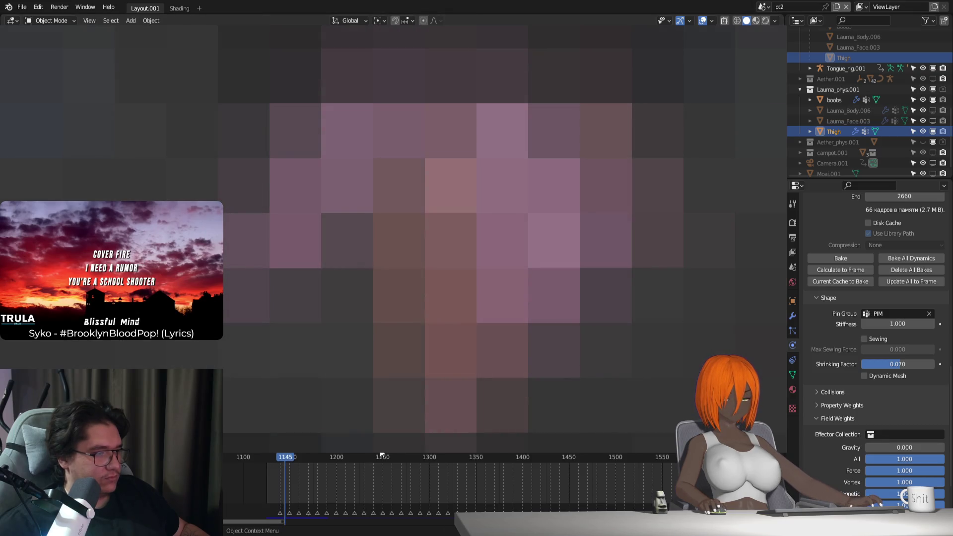
{"action": "key", "text": "Escape"}
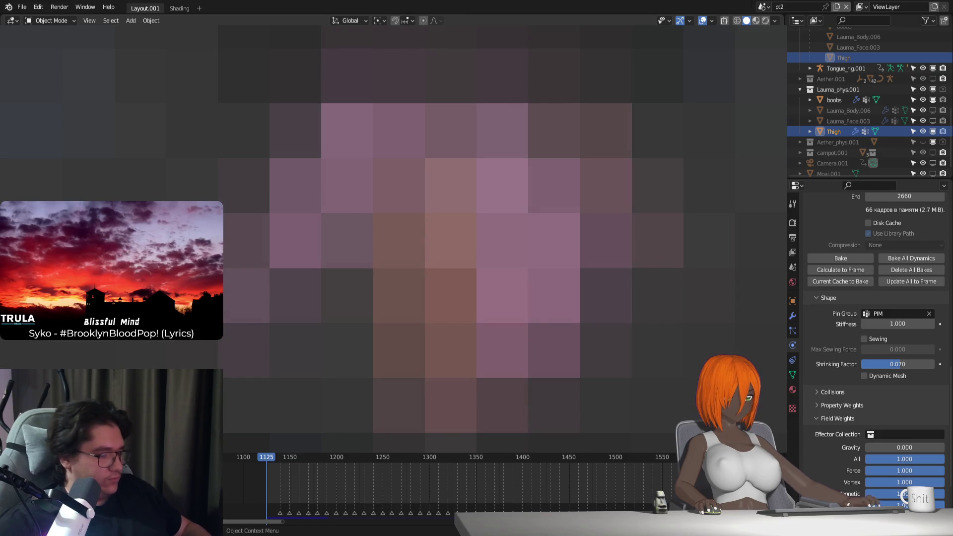
{"action": "key", "text": "ctrl+Tab"}
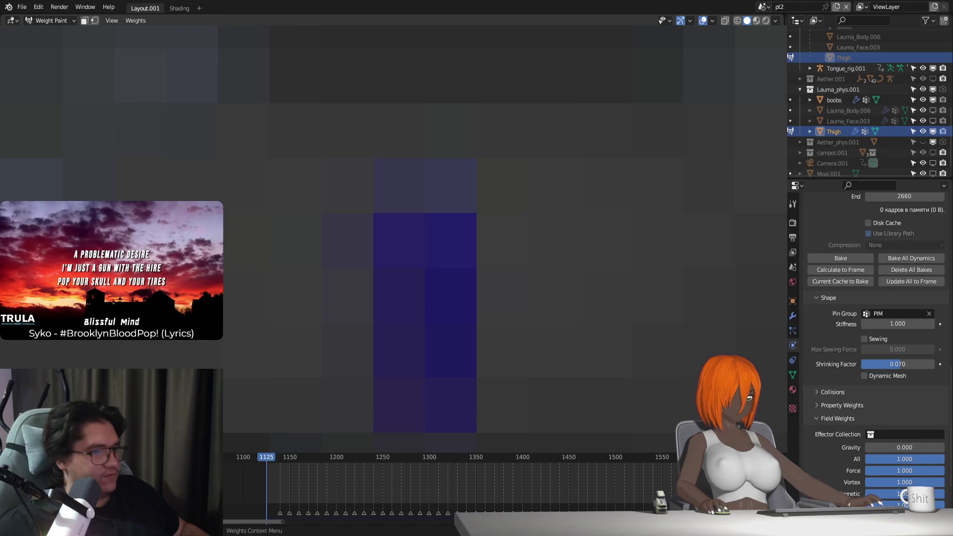
Step: Show the Thigh proxy's vertex groups in the Object Data properties
{"action": "left_click", "coordinate": [793, 375]}
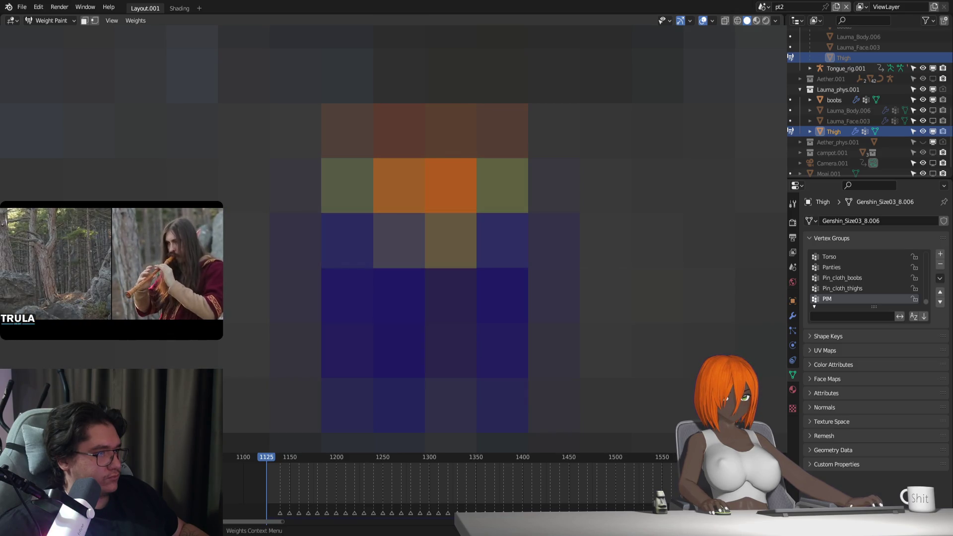
Step: Play the cloth simulation to check it, then return to frame 1125
{"action": "key", "text": "space"}
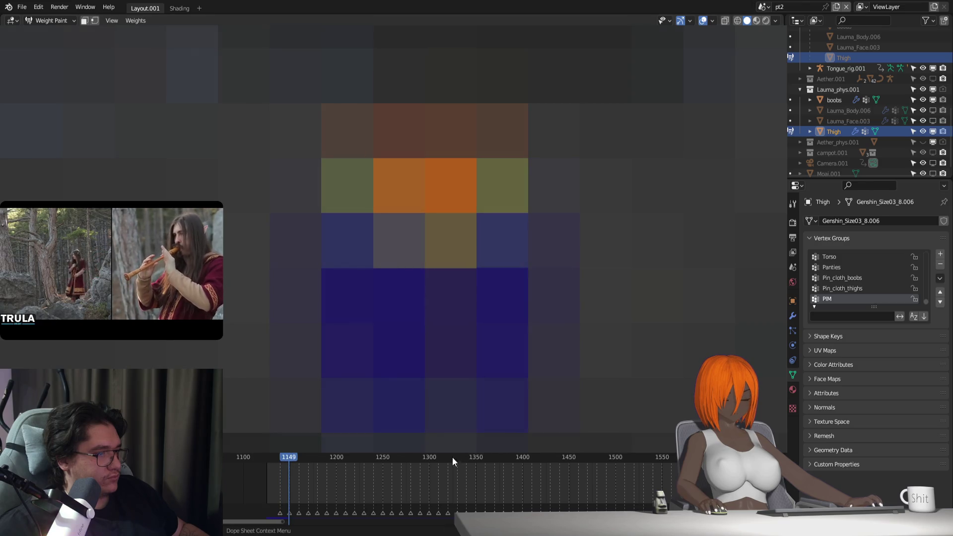
{"action": "key", "text": "Escape"}
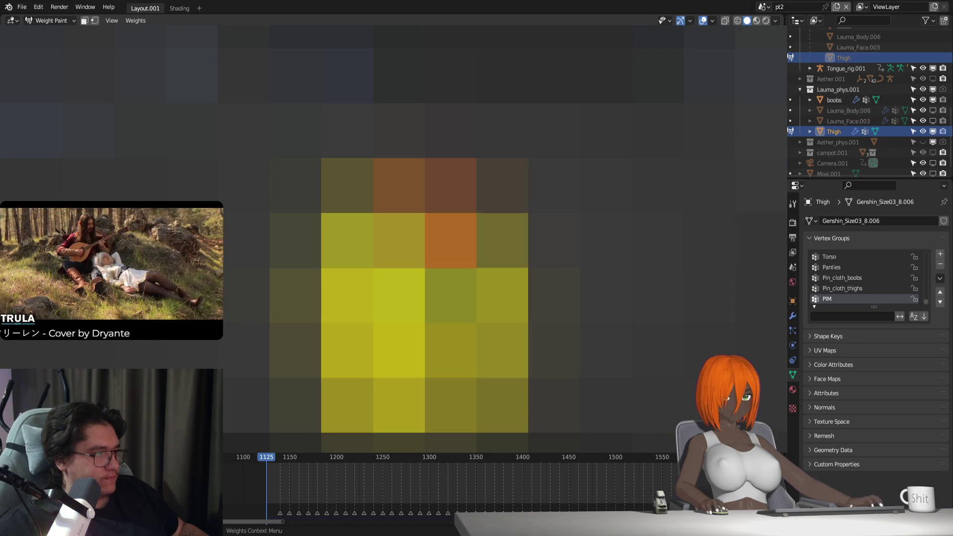
{"action": "scroll", "coordinate": [424, 268], "scroll_direction": "up", "scroll_amount": 2}
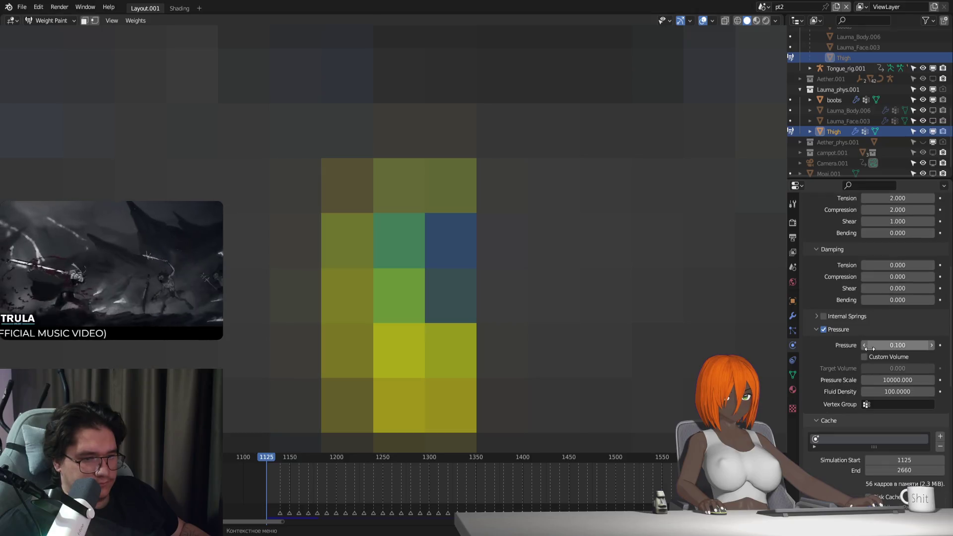
Step: Test the cloth with Pressure set to 0 and play the simulation
{"action": "left_click", "coordinate": [898, 345]}
{"action": "type", "text": "0"}
{"action": "key", "text": "Return"}
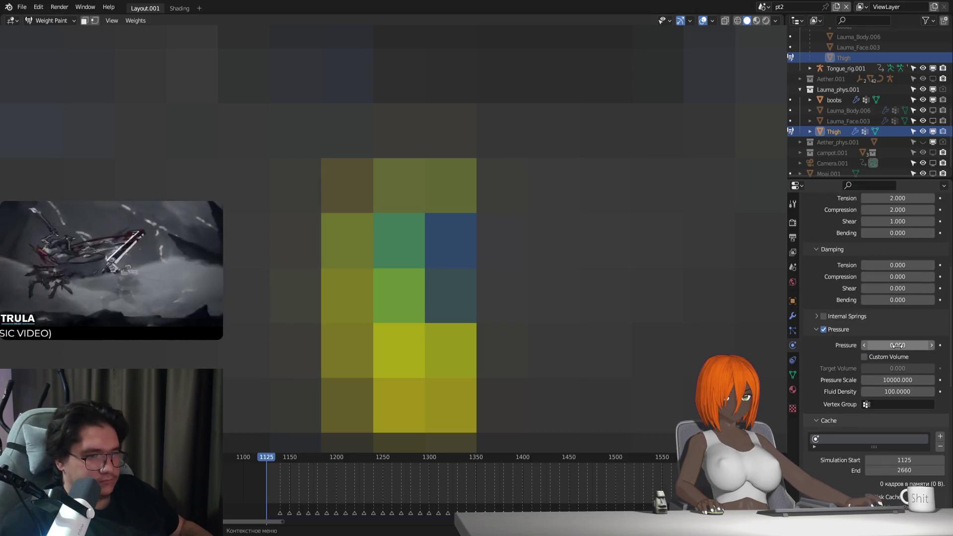
{"action": "key", "text": "space"}
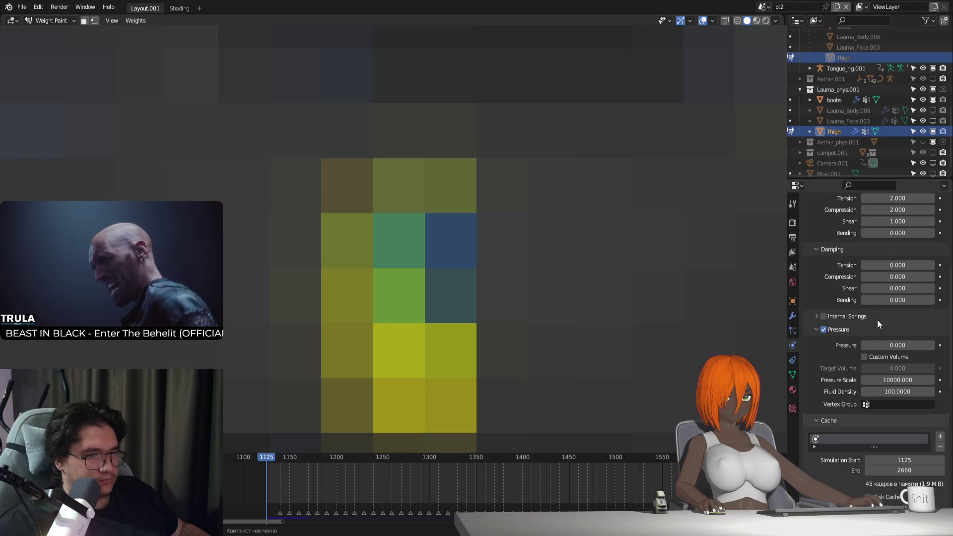
{"action": "scroll", "coordinate": [877, 320], "scroll_direction": "up", "scroll_amount": 2}
{"action": "scroll", "coordinate": [878, 318], "scroll_direction": "up", "scroll_amount": 2}
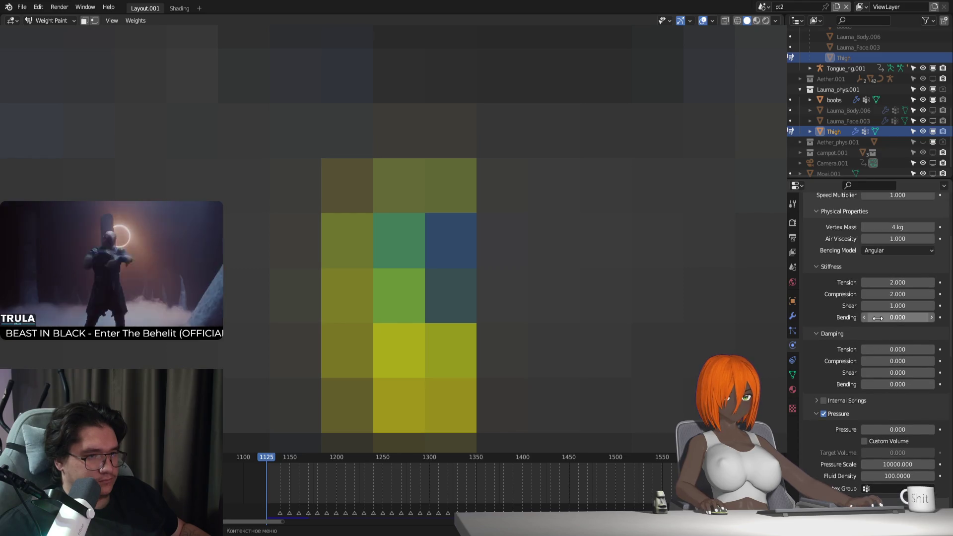
{"action": "scroll", "coordinate": [878, 320], "scroll_direction": "down", "scroll_amount": 4}
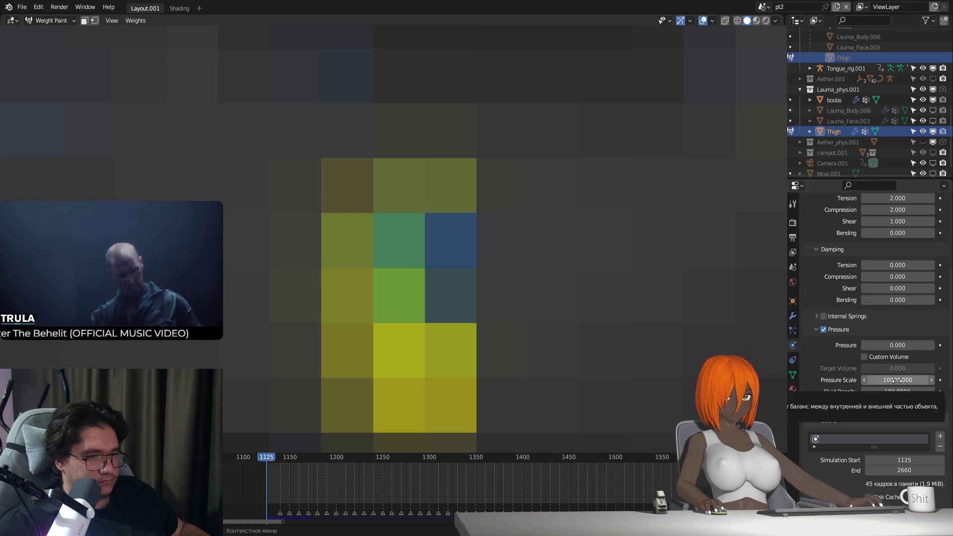
Step: Try Pressure Scale 1000, undo back to 0.1/10000, replay, and return to Object Mode
{"action": "left_click", "coordinate": [898, 380]}
{"action": "type", "text": "1"}
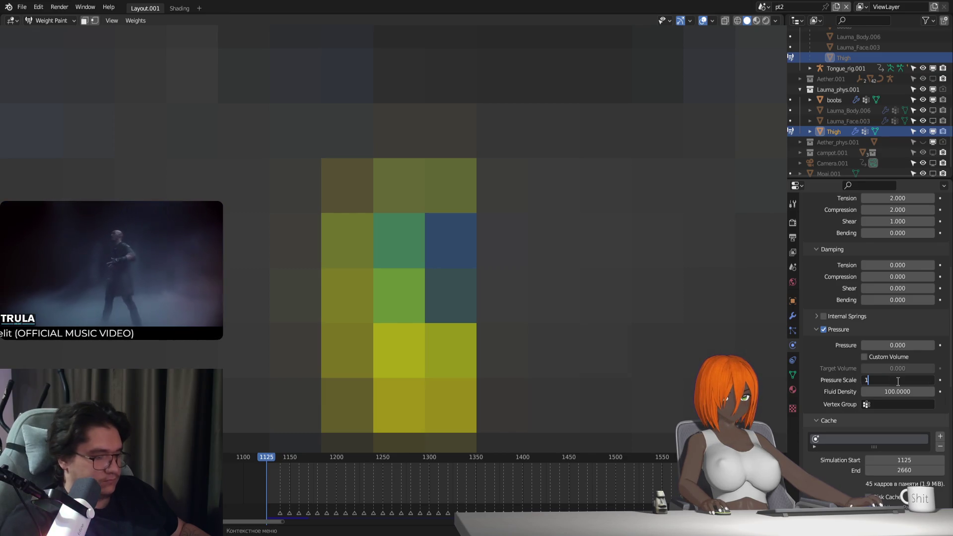
{"action": "type", "text": "000"}
{"action": "key", "text": "Return"}
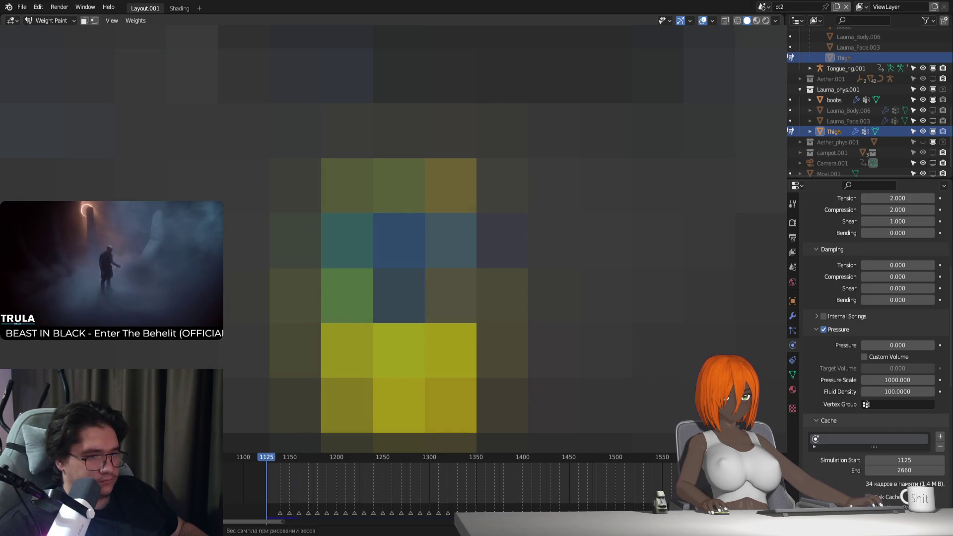
{"action": "key", "text": "ctrl+z"}
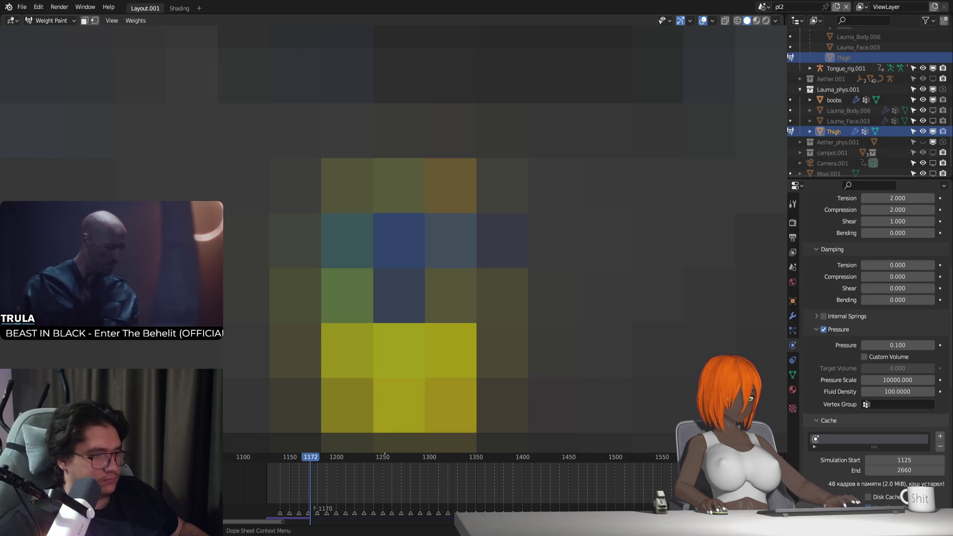
{"action": "key", "text": "shift+Left"}
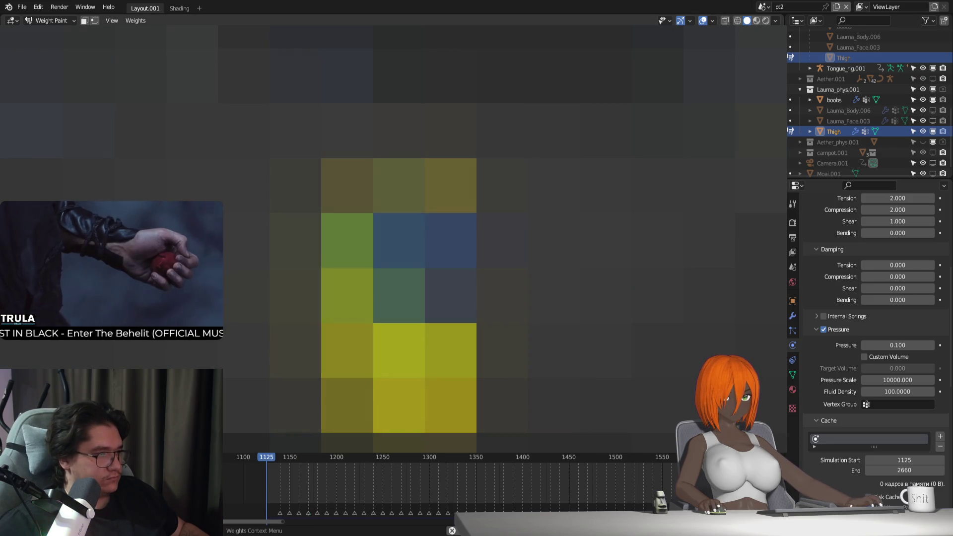
{"action": "key", "text": "Escape"}
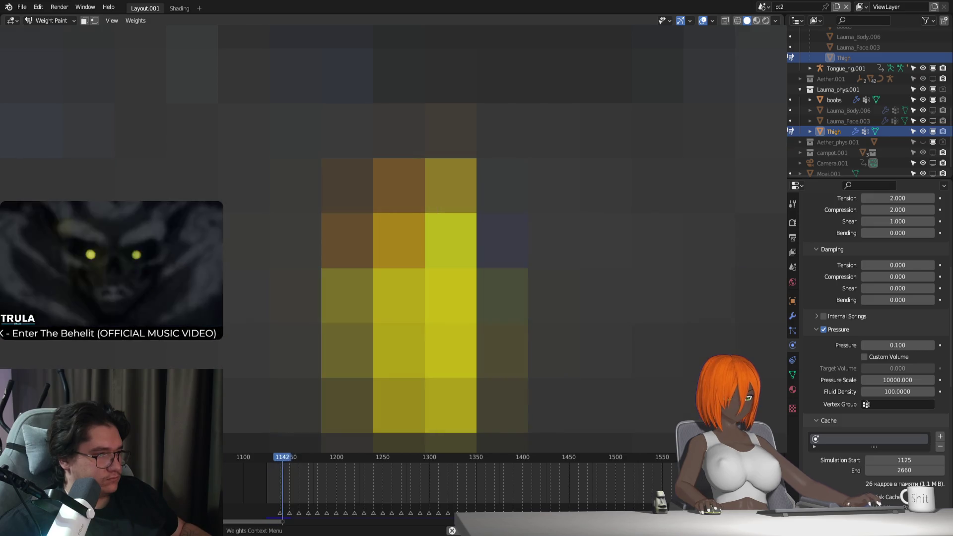
{"action": "key", "text": "space"}
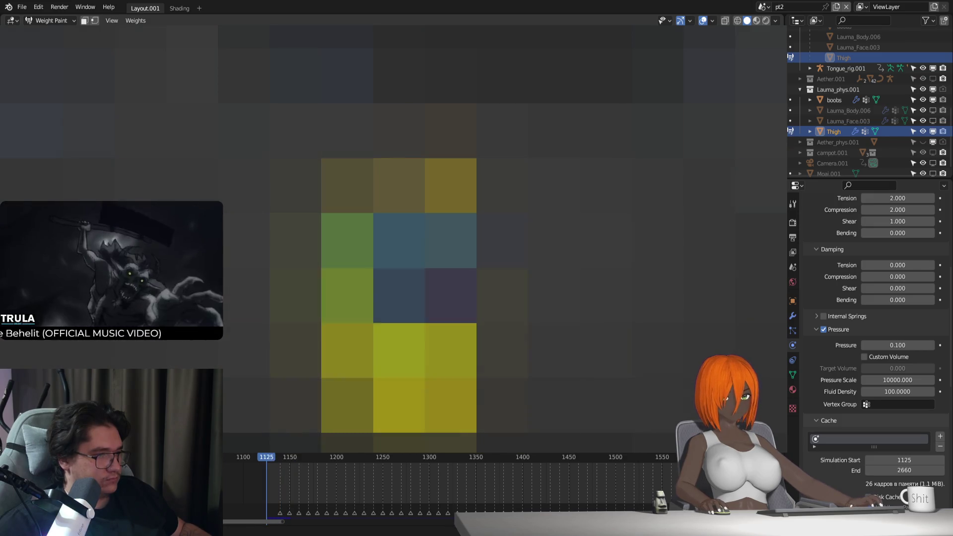
{"action": "key", "text": "Escape"}
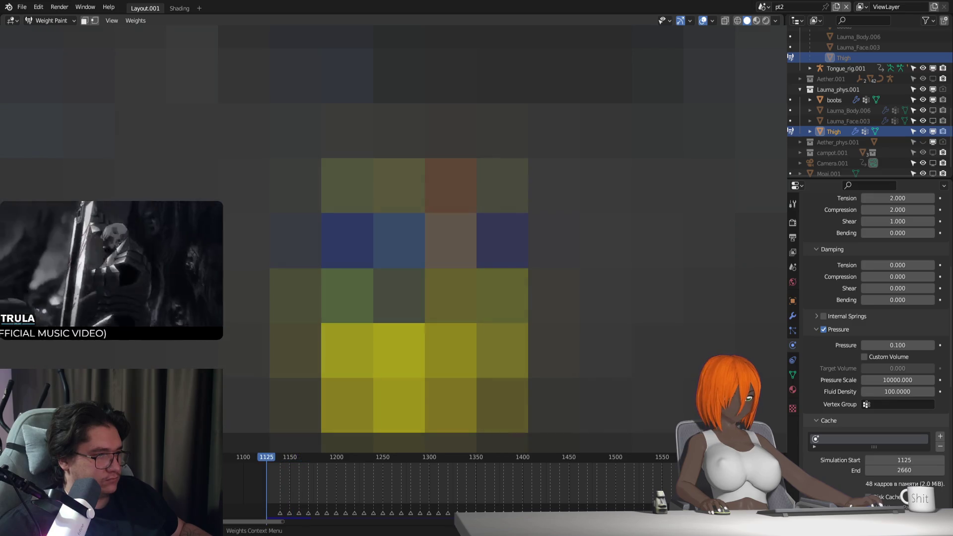
{"action": "key", "text": "ctrl+Tab"}
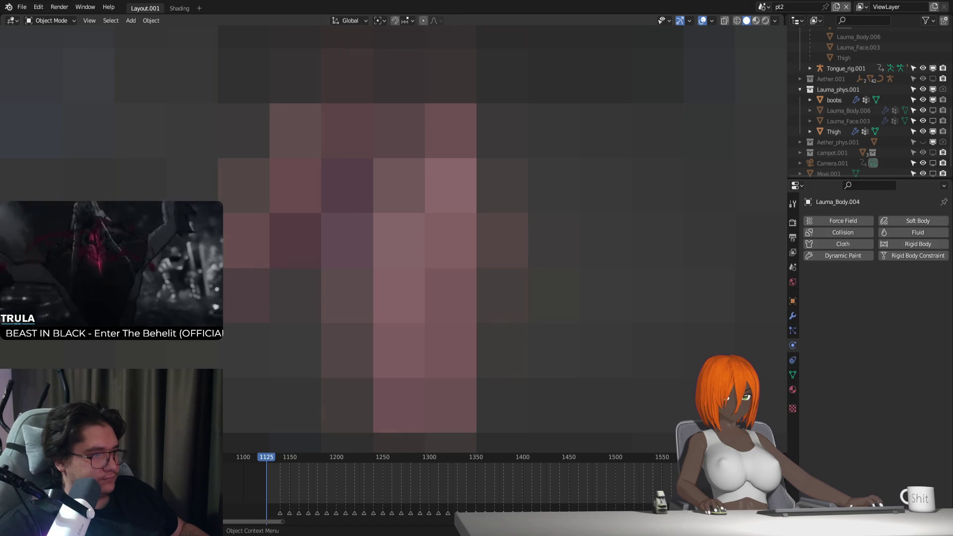
{"action": "left_click", "coordinate": [793, 315]}
Step: Bind the body's thigh Surface Deform to the Thigh proxy, then show Thigh's cloth Shape panel
{"action": "left_click", "coordinate": [884, 441]}
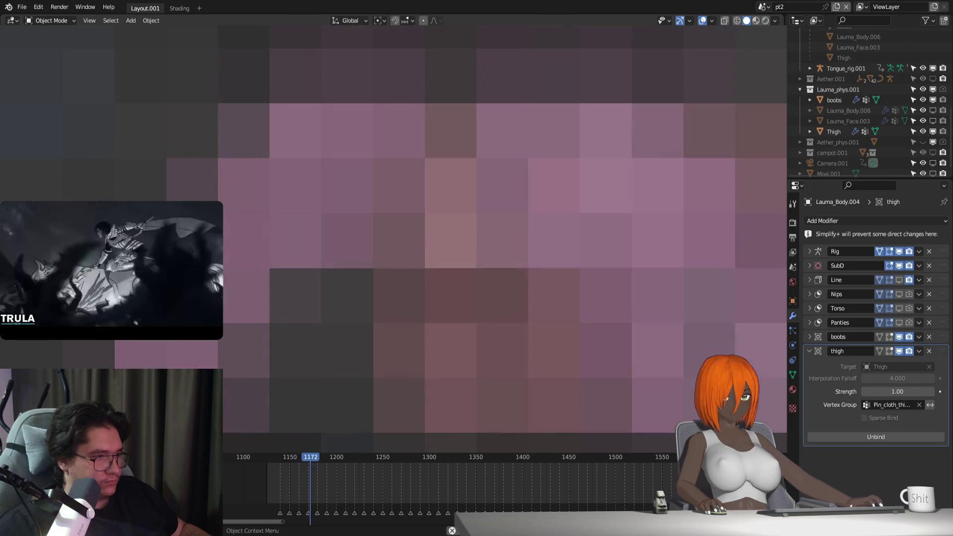
{"action": "left_click", "coordinate": [834, 132]}
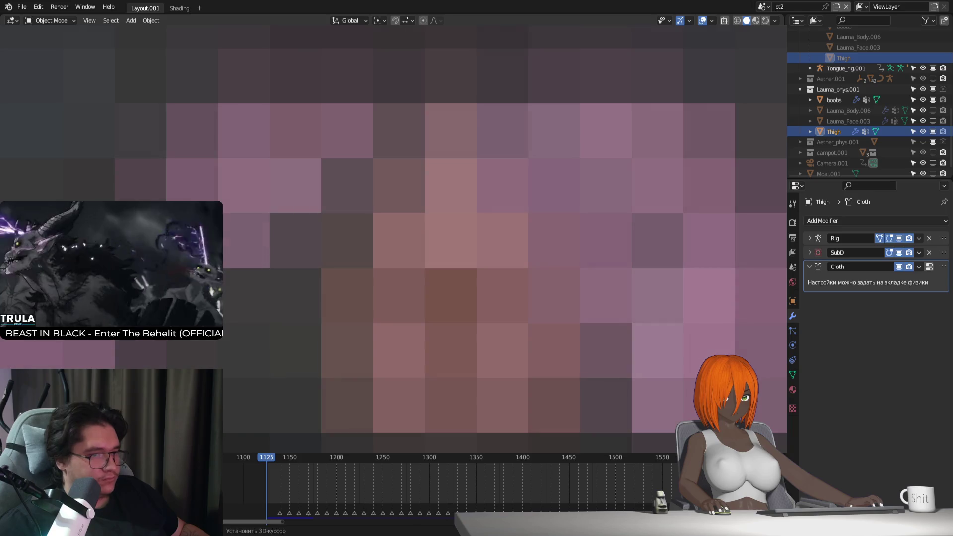
{"action": "left_click", "coordinate": [793, 347]}
{"action": "scroll", "coordinate": [836, 377], "scroll_direction": "down", "scroll_amount": 3}
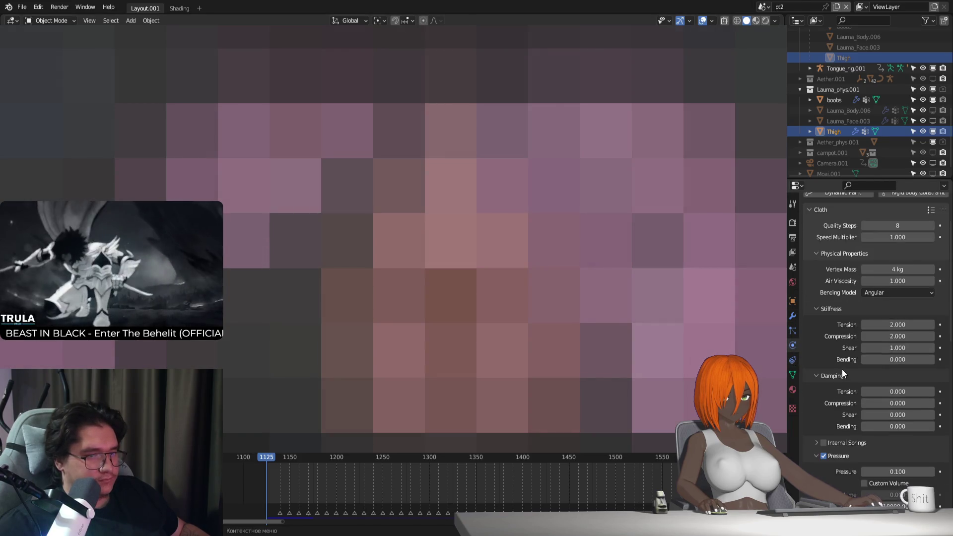
{"action": "scroll", "coordinate": [843, 373], "scroll_direction": "down", "scroll_amount": 5}
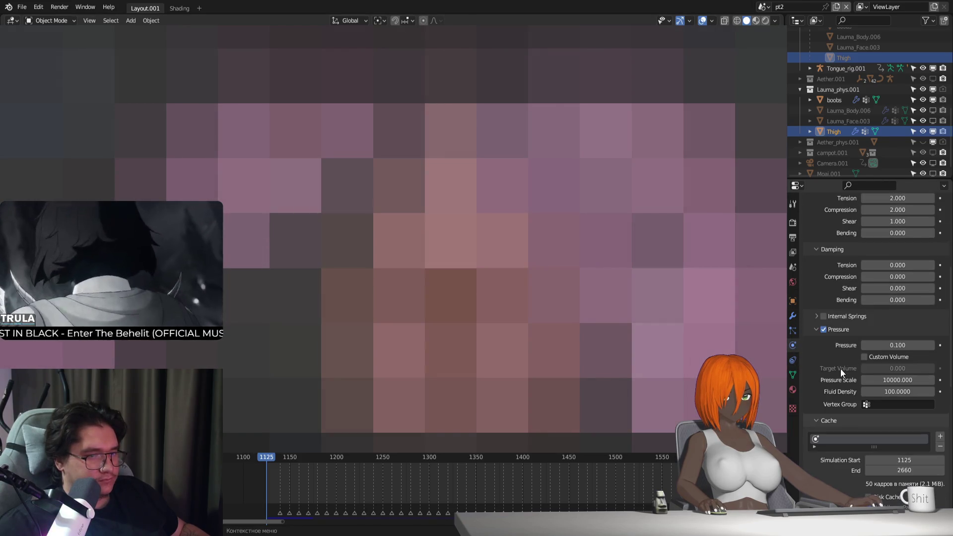
{"action": "scroll", "coordinate": [841, 369], "scroll_direction": "down", "scroll_amount": 6}
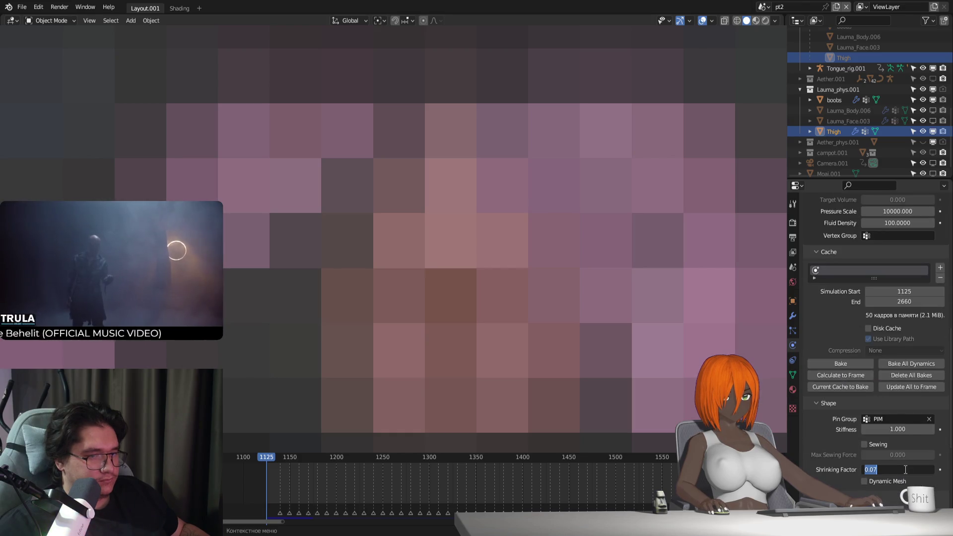
Step: Test shrinking factors of 0 and 0.020, replaying the simulation from the start frame
{"action": "type", "text": "00"}
{"action": "key", "text": "Return"}
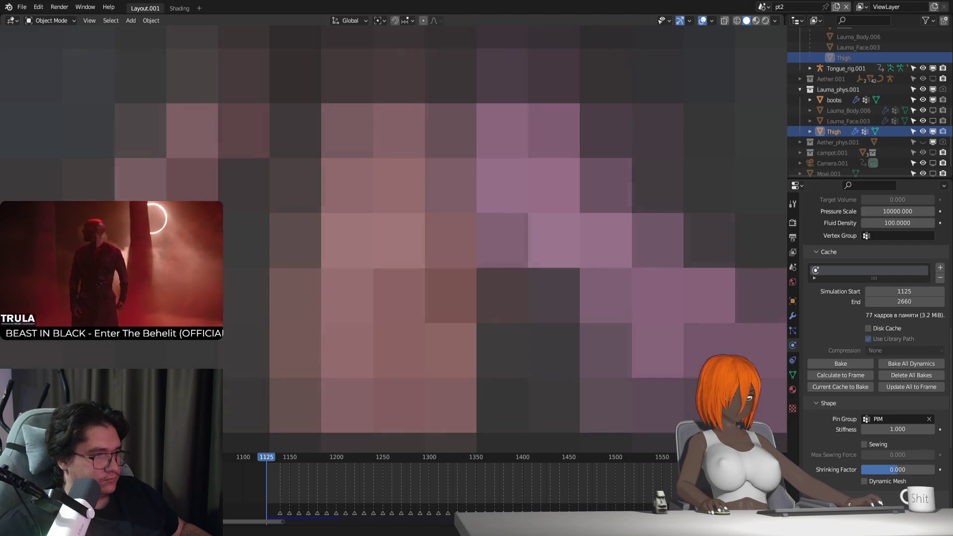
{"action": "key", "text": "shift+Left"}
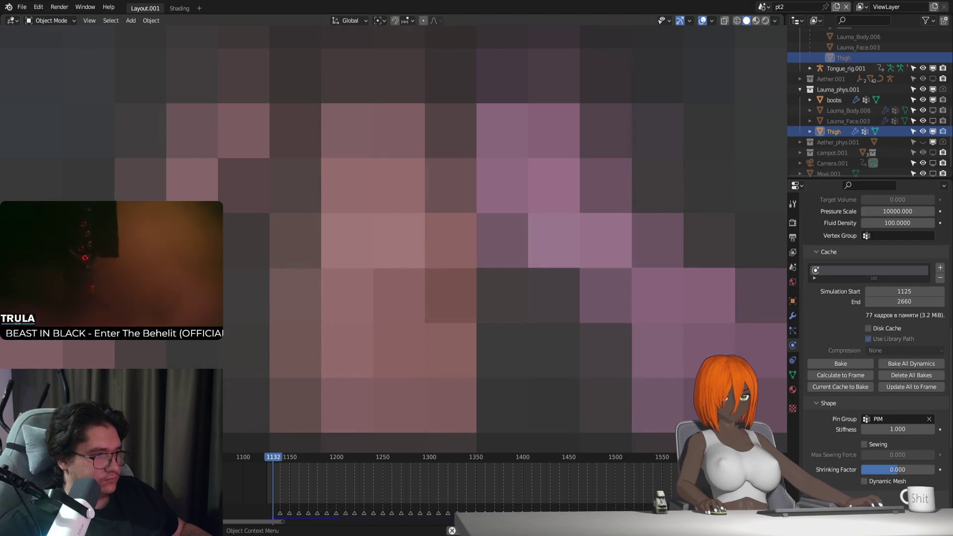
{"action": "key", "text": "shift+Left"}
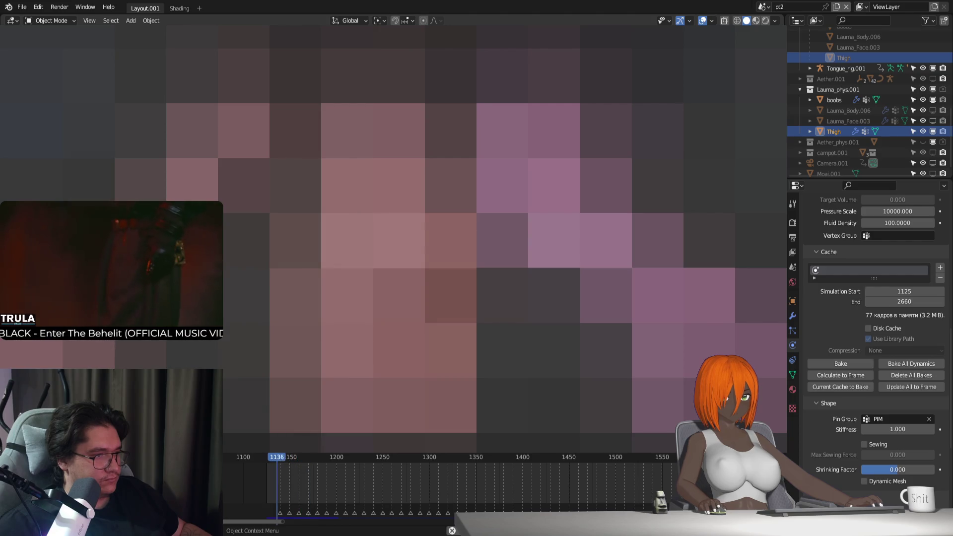
{"action": "key", "text": "shift+Left"}
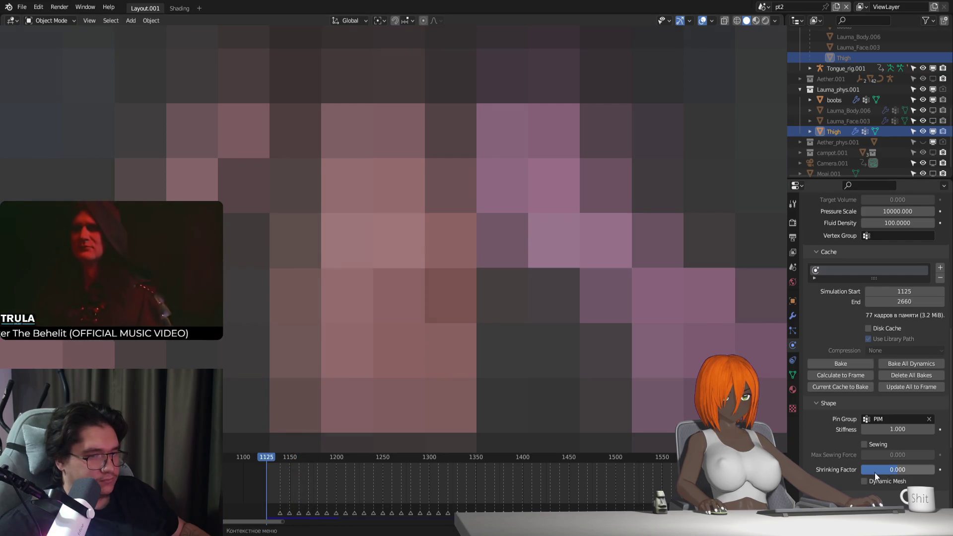
{"action": "left_click", "coordinate": [883, 469]}
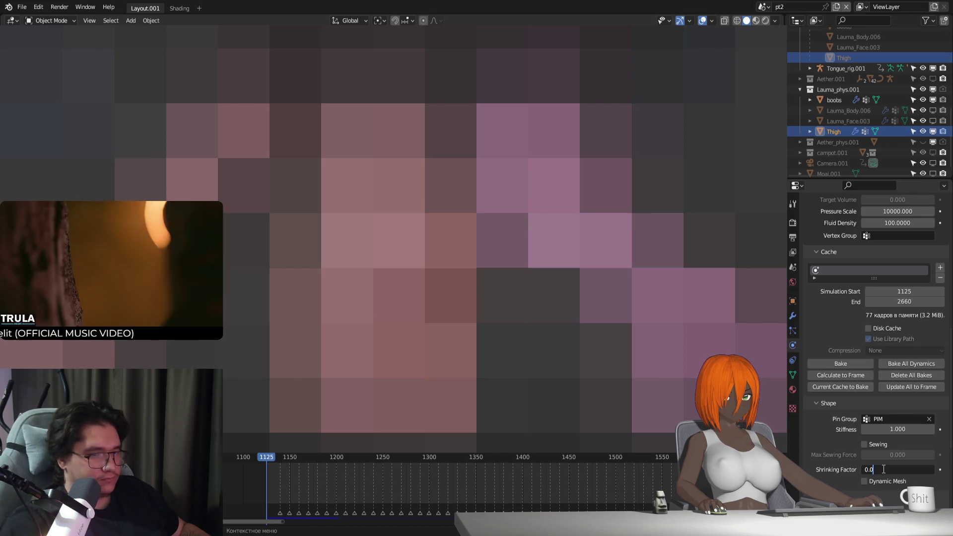
{"action": "type", "text": "2"}
{"action": "key", "text": "Return"}
{"action": "key", "text": "space"}
{"action": "key", "text": "Escape"}
Step: Set the shrinking factor to 0.030, enable Dynamic Mesh, and replay the simulation
{"action": "left_click", "coordinate": [902, 469]}
{"action": "type", "text": "0.03"}
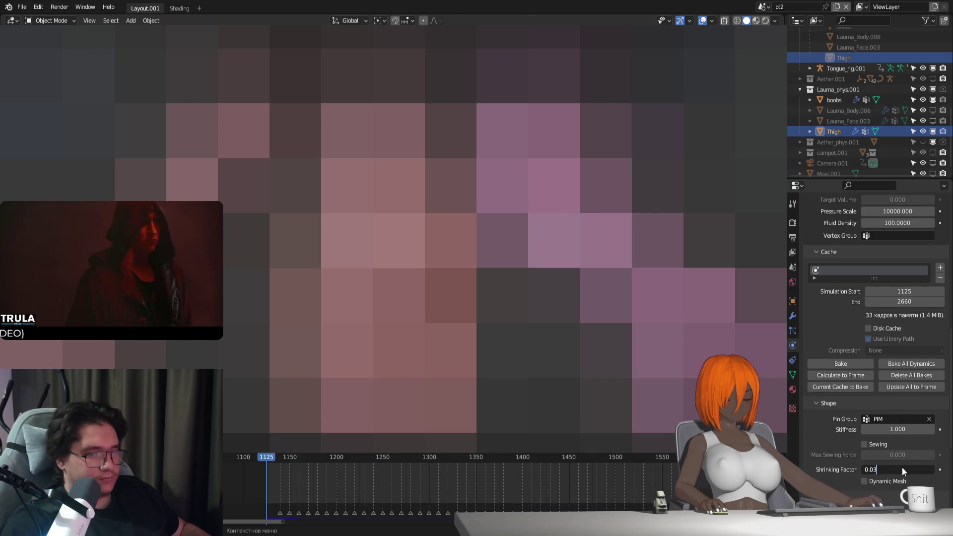
{"action": "key", "text": "Return"}
{"action": "left_click", "coordinate": [869, 481]}
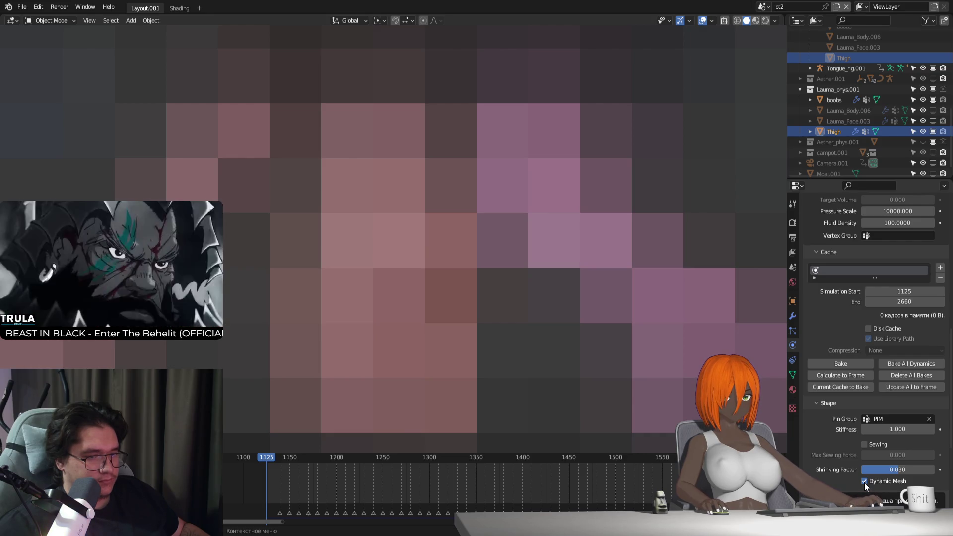
{"action": "key", "text": "space"}
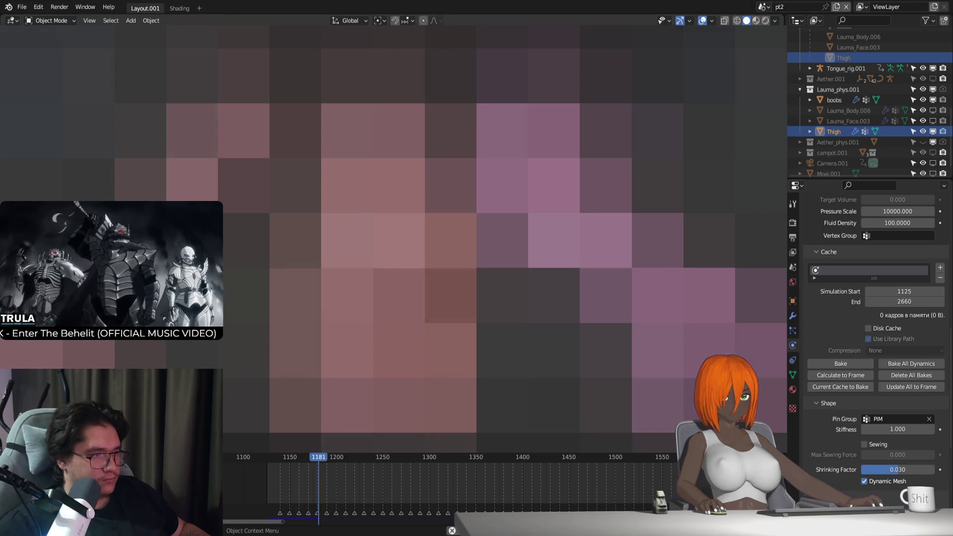
{"action": "key", "text": "Escape"}
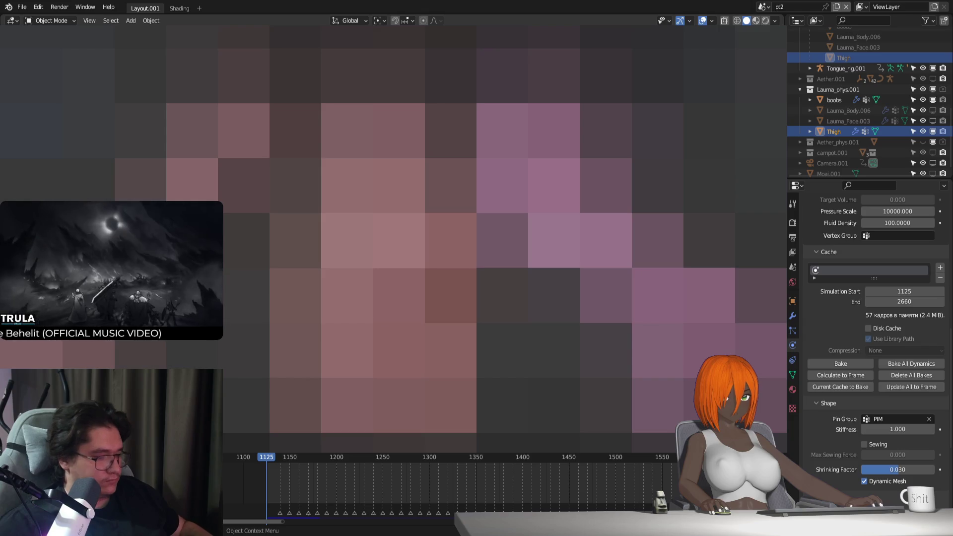
{"action": "scroll", "coordinate": [901, 401], "scroll_direction": "up", "scroll_amount": 6}
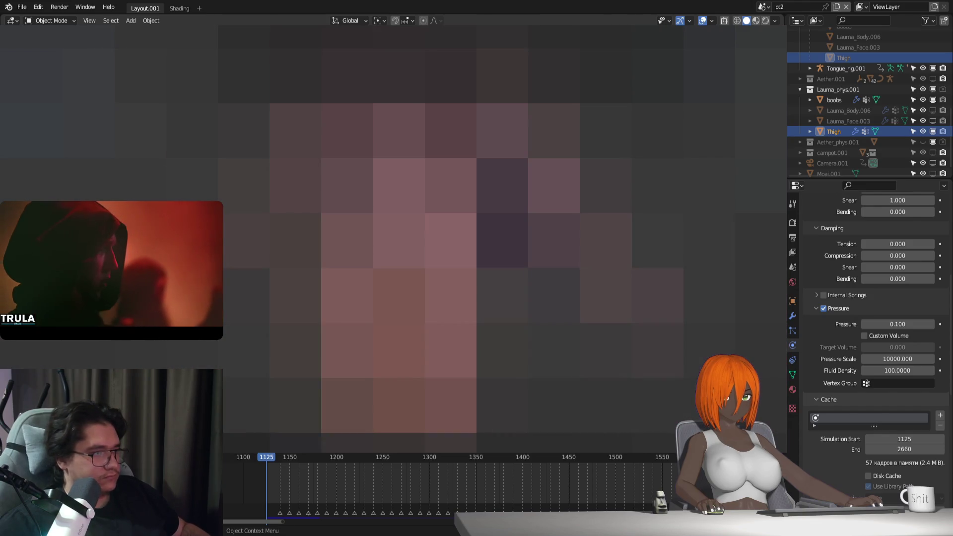
Step: Put the Lauma_Rig.001 armature in Pose Position and play the animation
{"action": "left_click", "coordinate": [398, 298]}
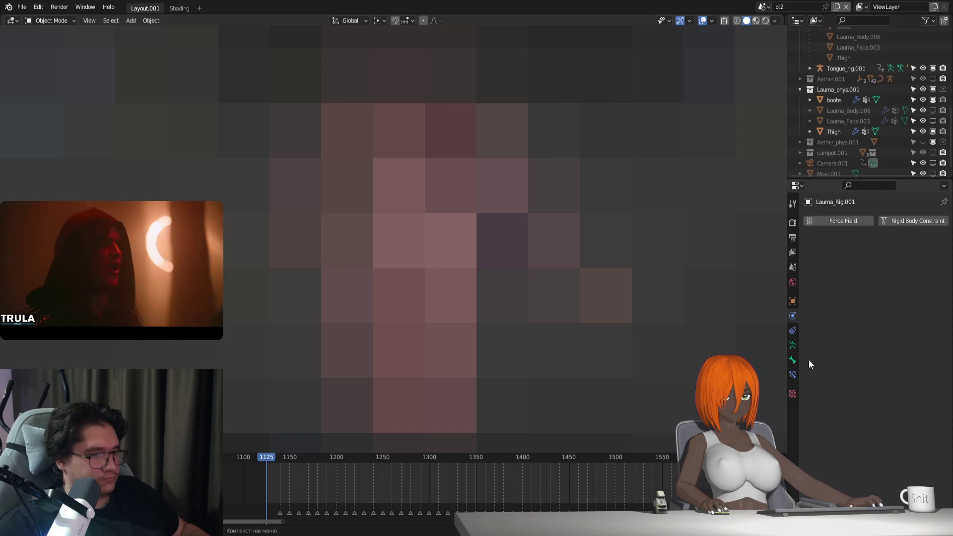
{"action": "left_click", "coordinate": [792, 345]}
{"action": "left_click", "coordinate": [864, 256]}
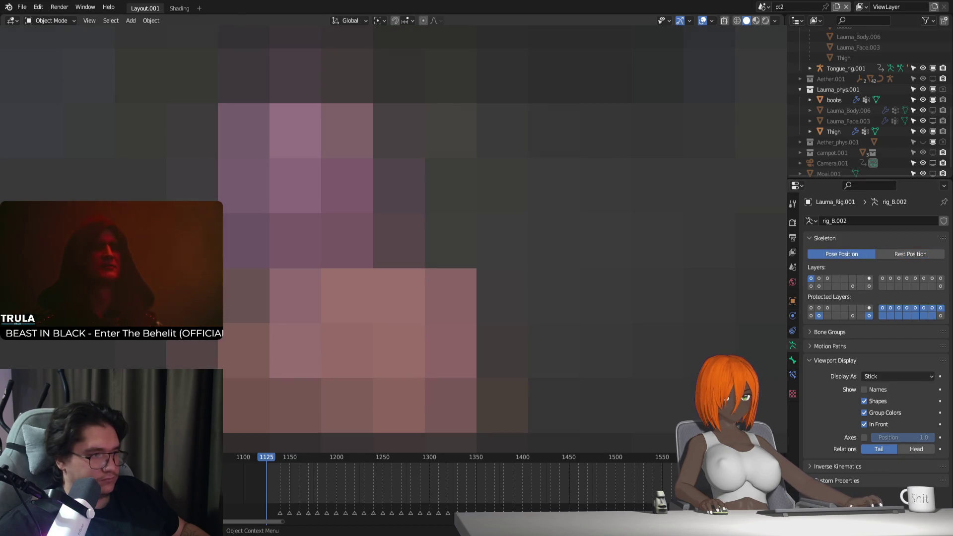
{"action": "key", "text": "space"}
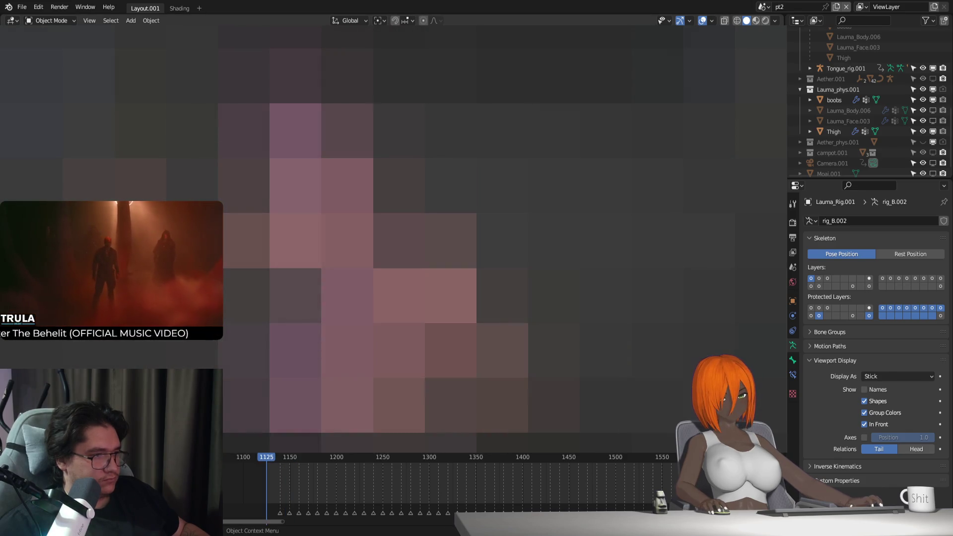
Step: Reselect Thigh and play the cloth simulation to frame 1146 to inspect it
{"action": "left_click", "coordinate": [302, 241]}
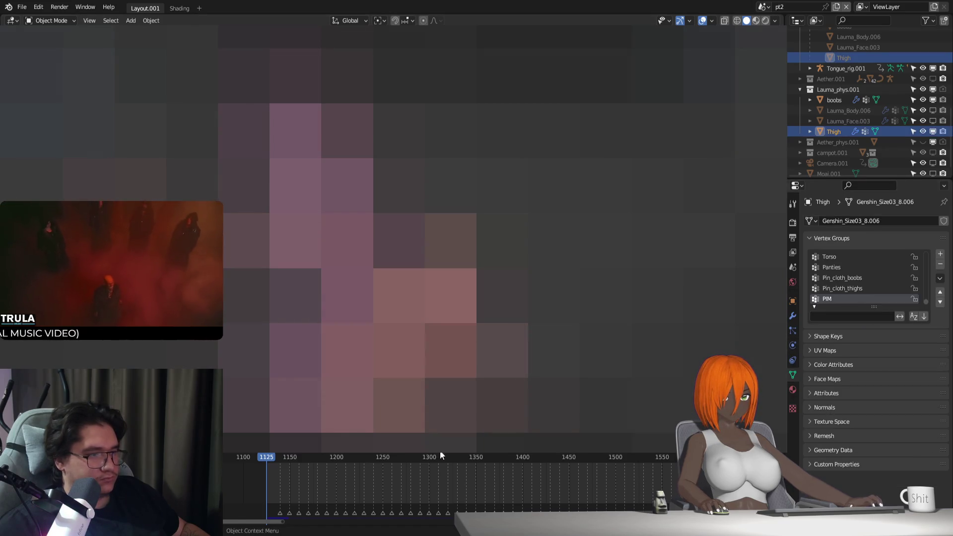
{"action": "key", "text": "space"}
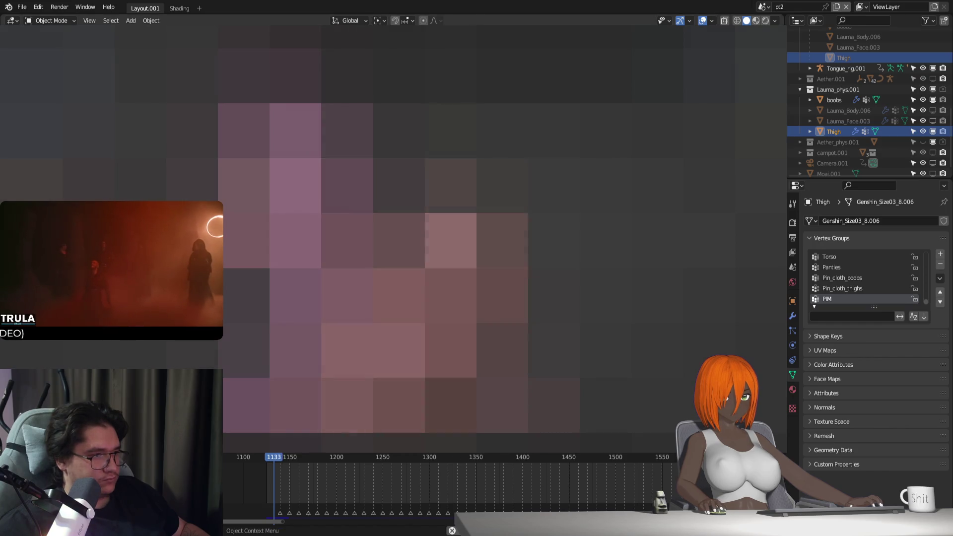
{"action": "key", "text": "space"}
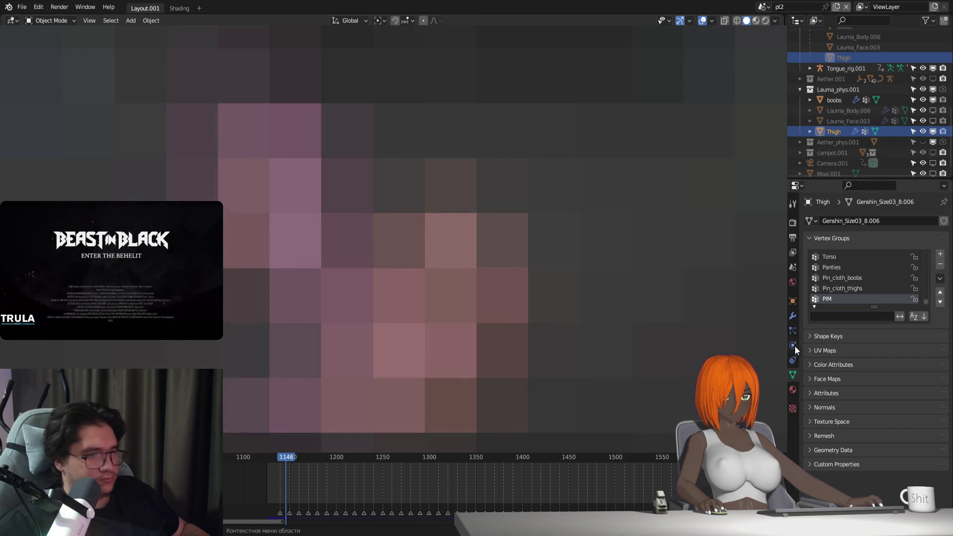
Step: Bring up the Thigh proxy's cloth physics settings and scroll through them
{"action": "left_click", "coordinate": [793, 346]}
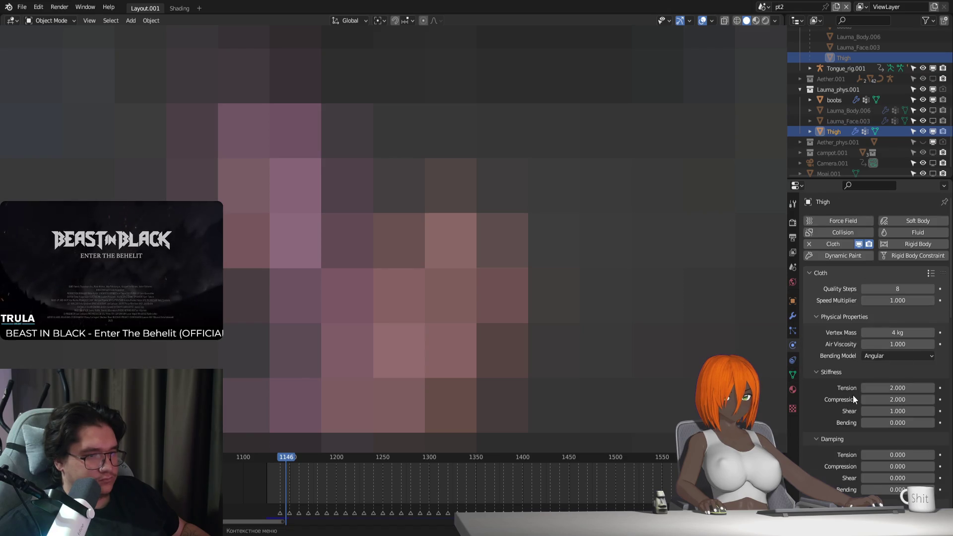
{"action": "scroll", "coordinate": [853, 395], "scroll_direction": "down", "scroll_amount": 10}
{"action": "scroll", "coordinate": [853, 395], "scroll_direction": "down", "scroll_amount": 10}
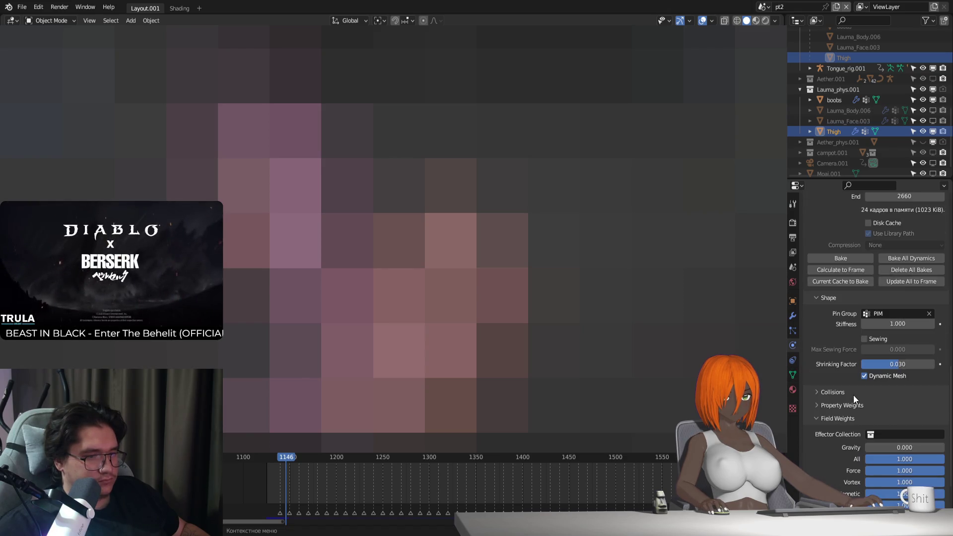
{"action": "scroll", "coordinate": [853, 397], "scroll_direction": "up", "scroll_amount": 1}
Step: Test the cloth simulation with Dynamic Mesh off, then re-enable Dynamic Mesh
{"action": "left_click", "coordinate": [865, 375]}
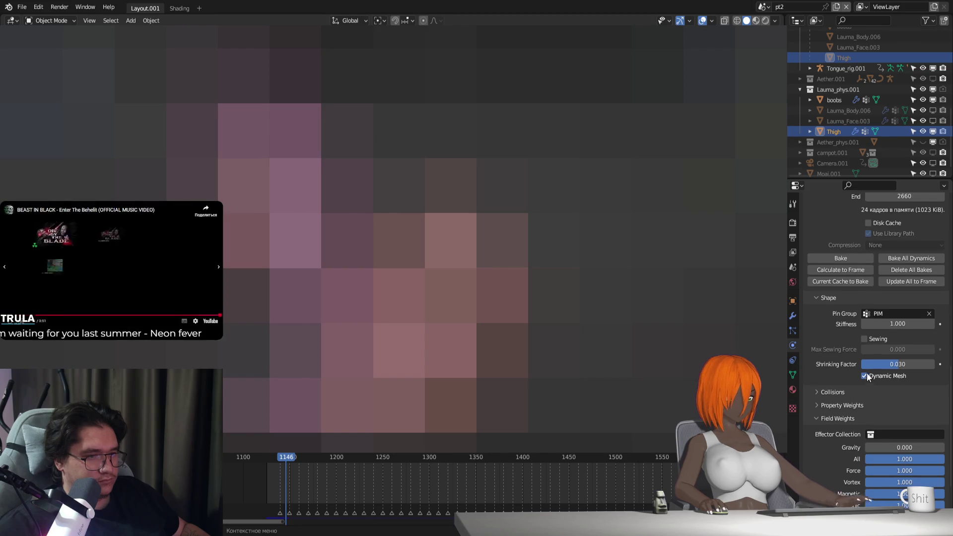
{"action": "key", "text": "space"}
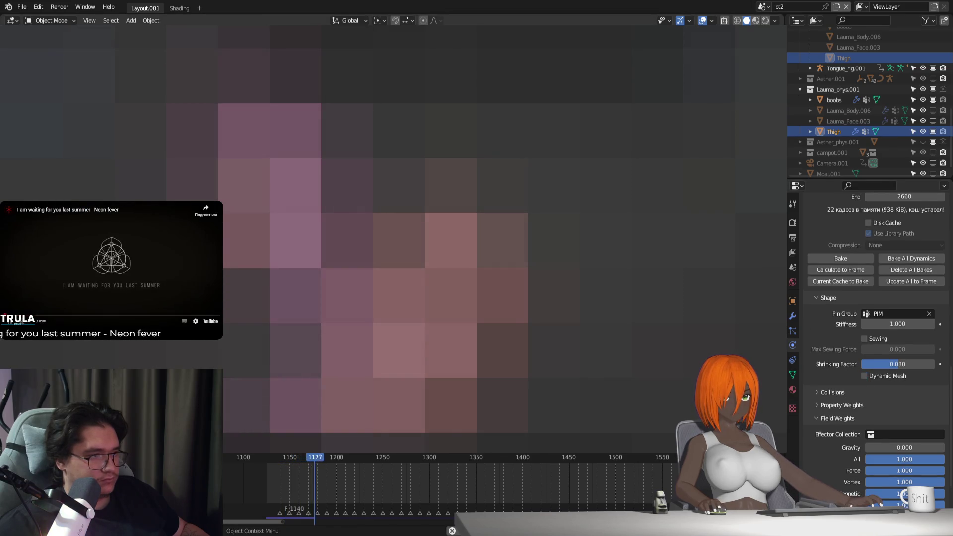
{"action": "key", "text": "Escape"}
{"action": "scroll", "coordinate": [862, 393], "scroll_direction": "up", "scroll_amount": 1}
{"action": "left_click", "coordinate": [864, 398]}
{"action": "scroll", "coordinate": [839, 402], "scroll_direction": "down", "scroll_amount": 3}
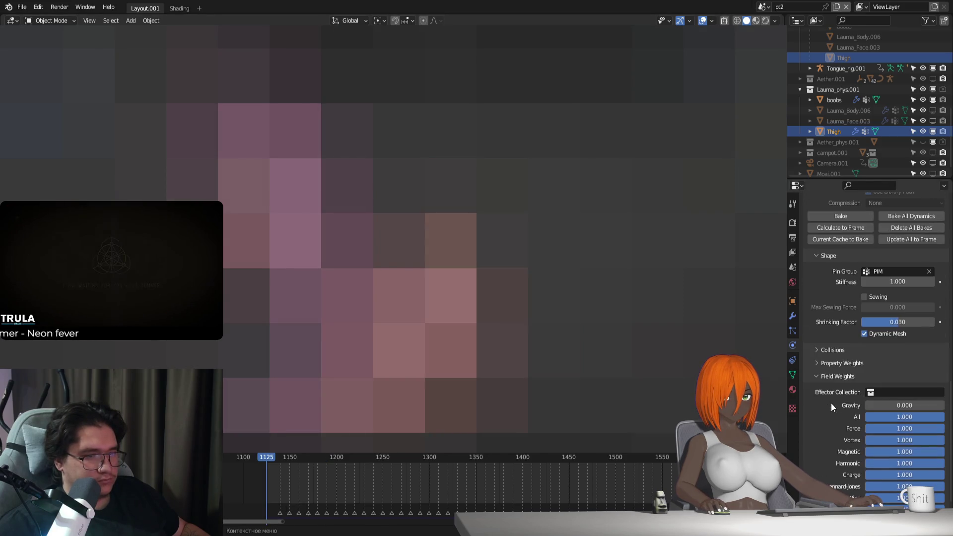
{"action": "scroll", "coordinate": [834, 405], "scroll_direction": "up", "scroll_amount": 4}
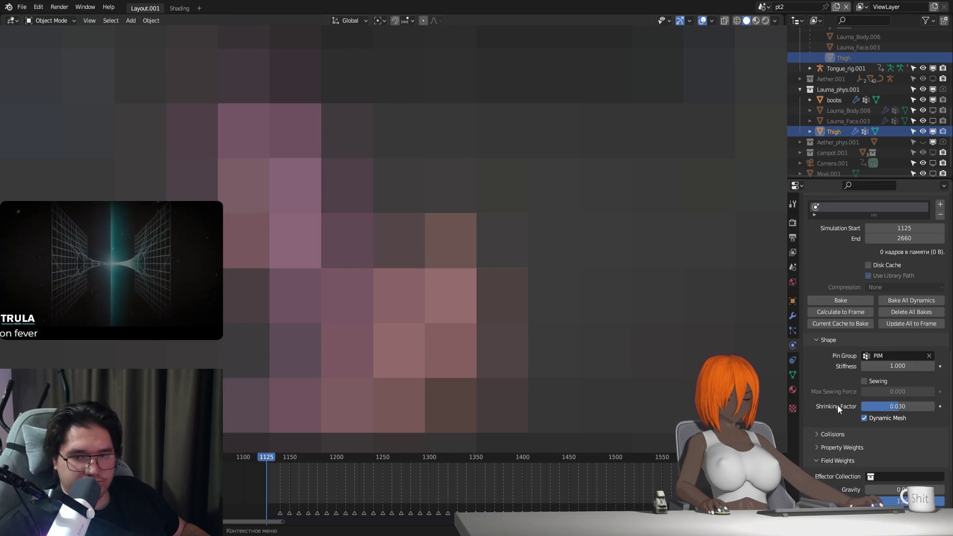
{"action": "scroll", "coordinate": [838, 405], "scroll_direction": "up", "scroll_amount": 3}
{"action": "scroll", "coordinate": [838, 405], "scroll_direction": "up", "scroll_amount": 9}
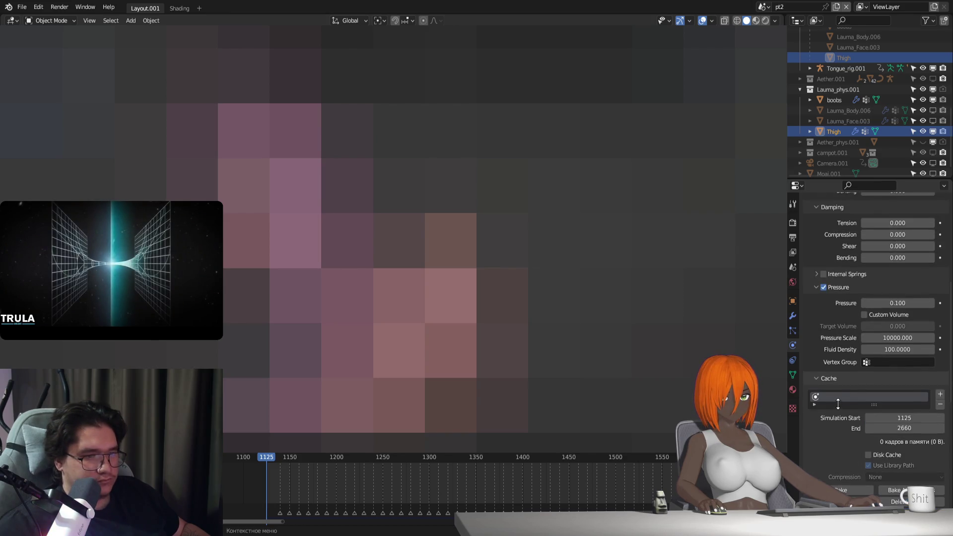
{"action": "scroll", "coordinate": [840, 405], "scroll_direction": "up", "scroll_amount": 5}
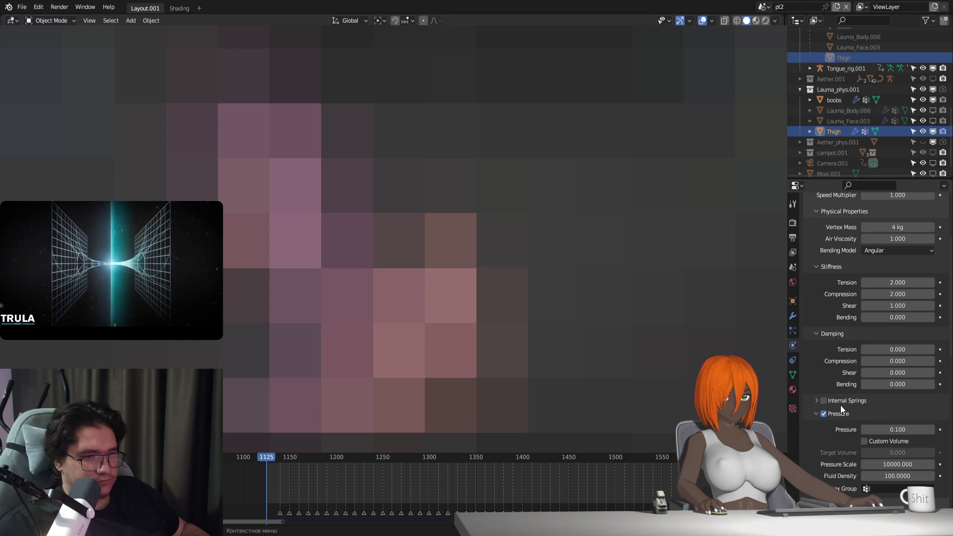
Step: Lower Object Collisions distance to 0.001 m and settle collision Quality at 2 after trying 5
{"action": "scroll", "coordinate": [841, 405], "scroll_direction": "down", "scroll_amount": 16}
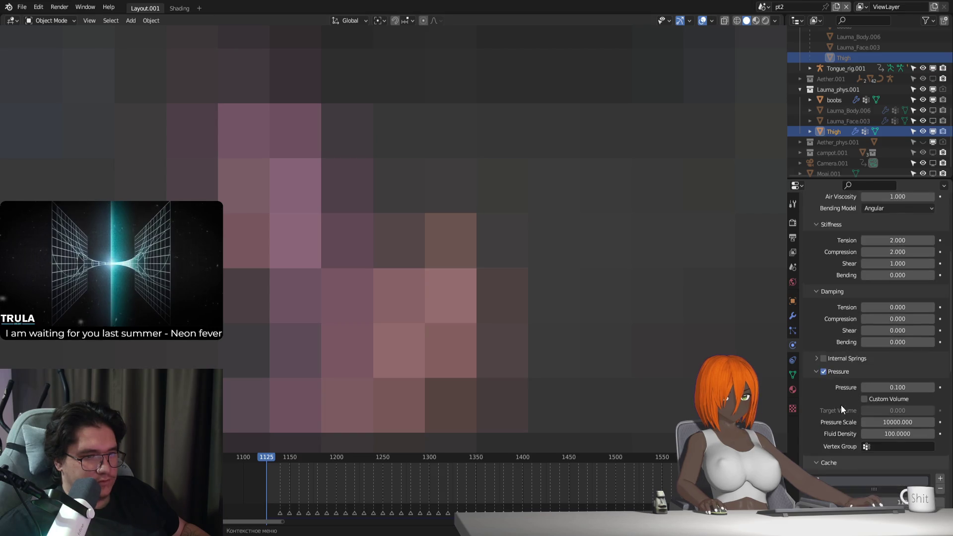
{"action": "scroll", "coordinate": [844, 404], "scroll_direction": "down", "scroll_amount": 4}
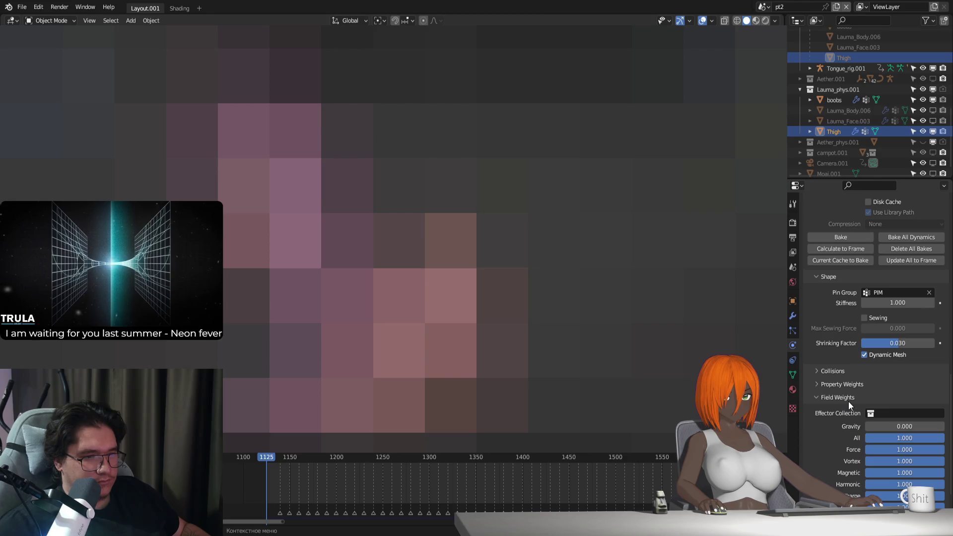
{"action": "left_click", "coordinate": [836, 371]}
{"action": "scroll", "coordinate": [880, 392], "scroll_direction": "down", "scroll_amount": 1}
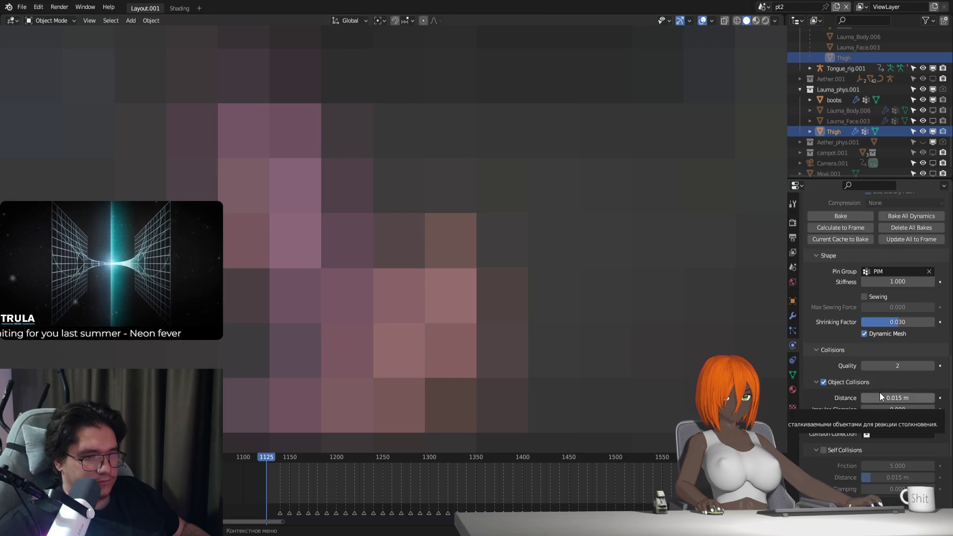
{"action": "left_click_drag", "start_coordinate": [901, 395], "coordinate": [864, 395]}
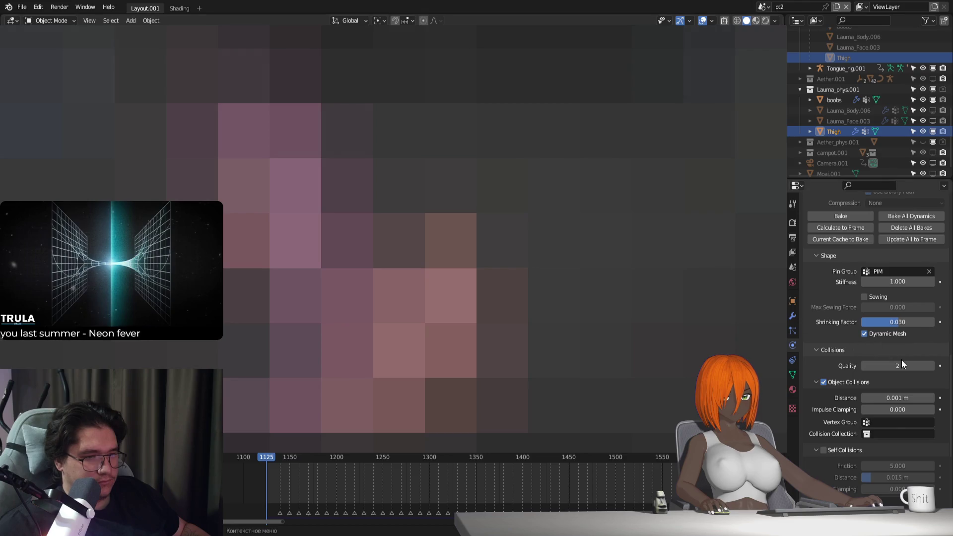
{"action": "left_click_drag", "start_coordinate": [900, 366], "coordinate": [908, 366]}
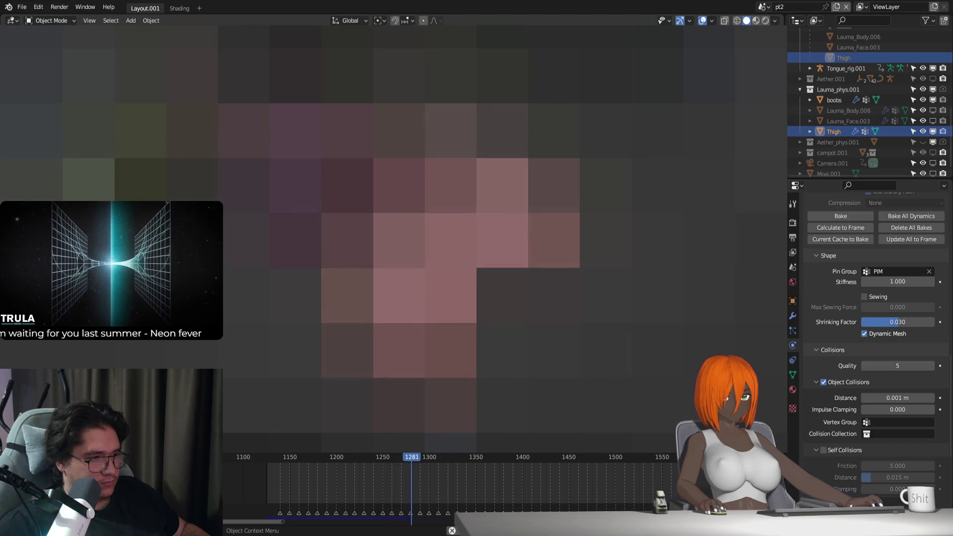
{"action": "left_click_drag", "start_coordinate": [900, 367], "coordinate": [889, 367]}
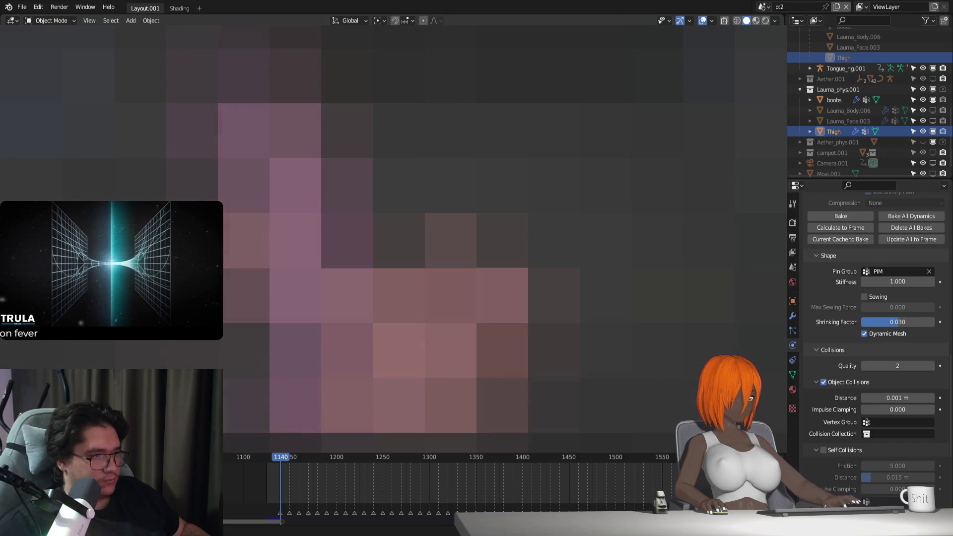
Step: Test a Shrinking Factor of 0, then raise it to 0.070 and rewind
{"action": "scroll", "coordinate": [872, 356], "scroll_direction": "up", "scroll_amount": 2}
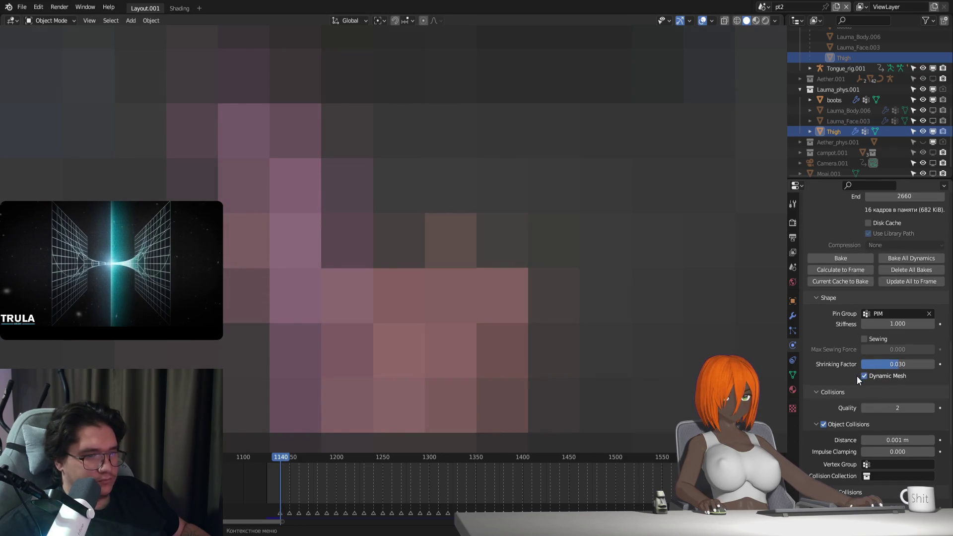
{"action": "left_click", "coordinate": [900, 365]}
{"action": "type", "text": "0"}
{"action": "key", "text": "Return"}
{"action": "key", "text": "space"}
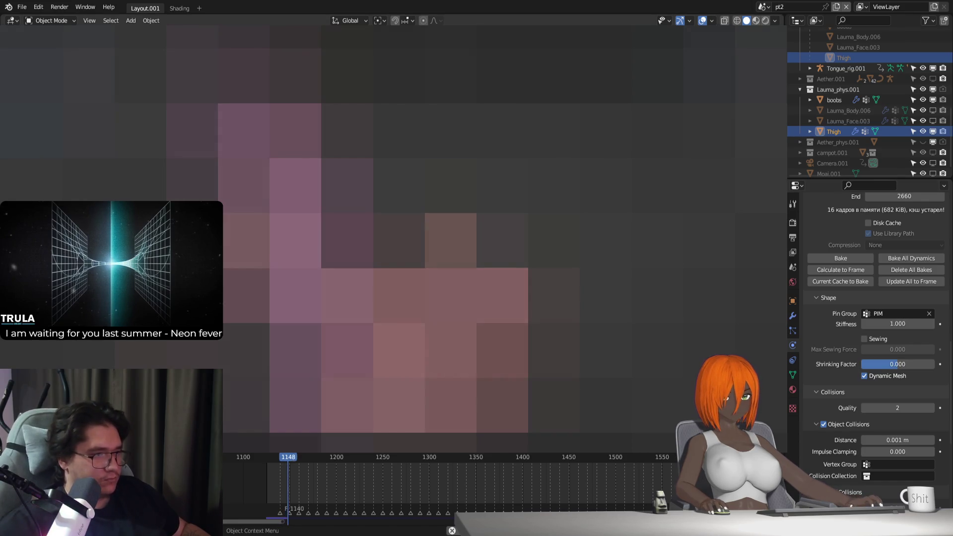
{"action": "left_click_drag", "start_coordinate": [888, 365], "coordinate": [887, 361]}
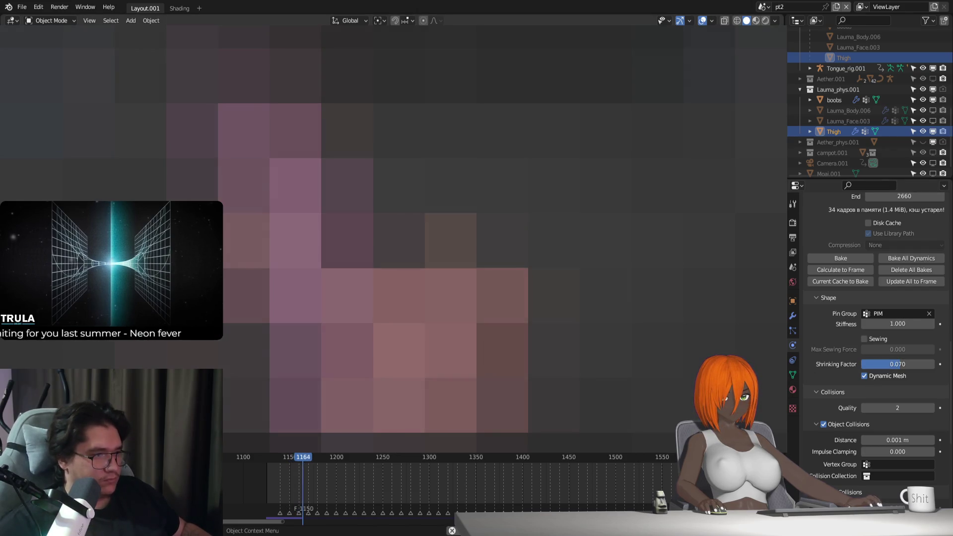
{"action": "key", "text": "shift+Left"}
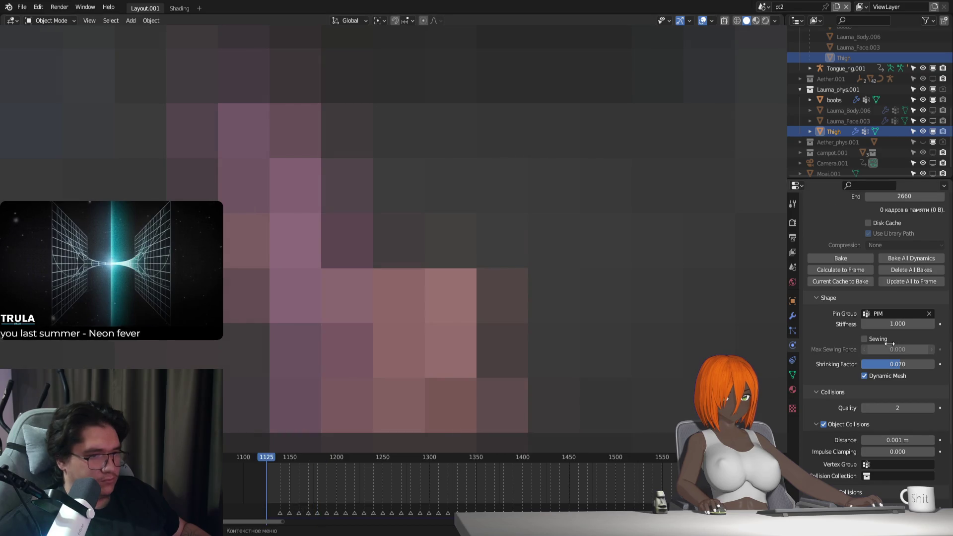
Step: Set Pressure Scale to 1000, replay the simulation, and enter Weight Paint mode
{"action": "scroll", "coordinate": [889, 344], "scroll_direction": "up", "scroll_amount": 8}
{"action": "left_click", "coordinate": [895, 296]}
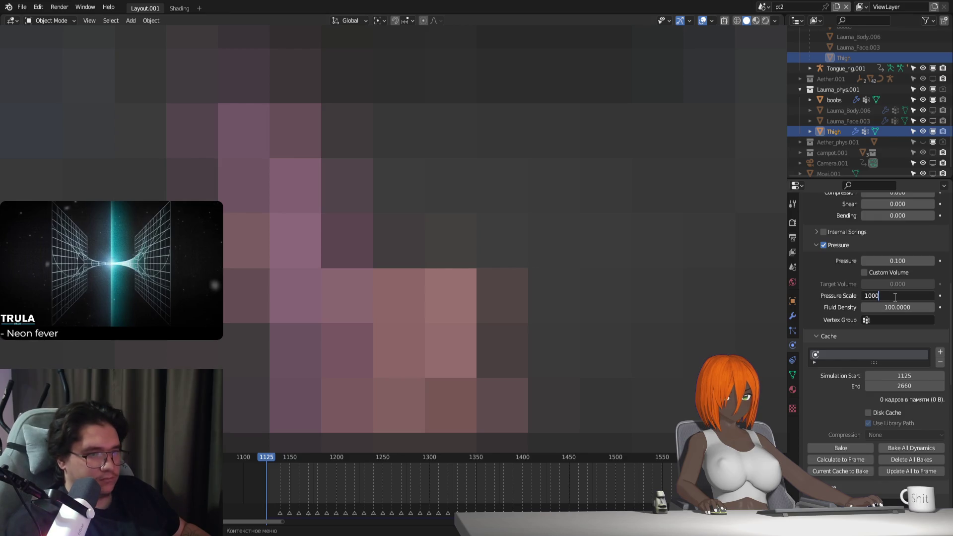
{"action": "key", "text": "space"}
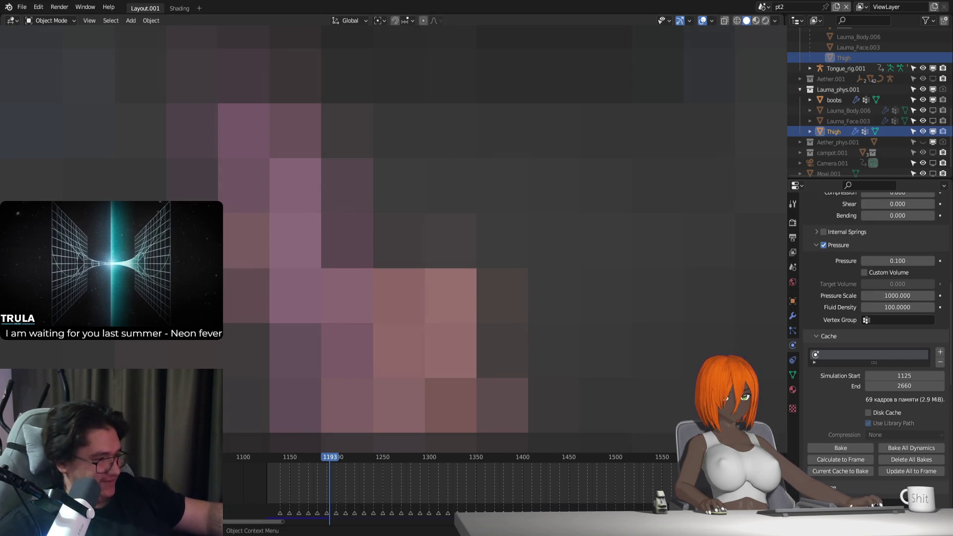
{"action": "key", "text": "shift+Left"}
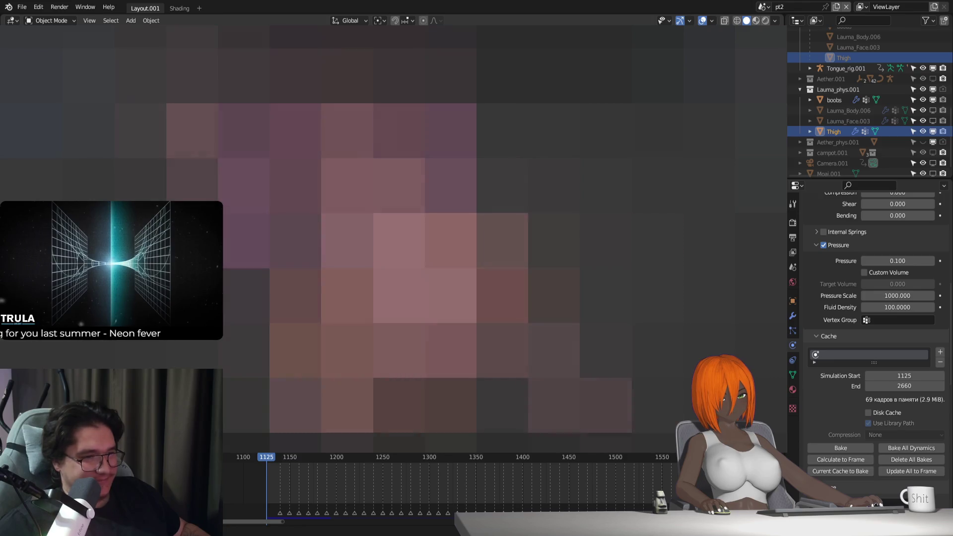
{"action": "key", "text": "space"}
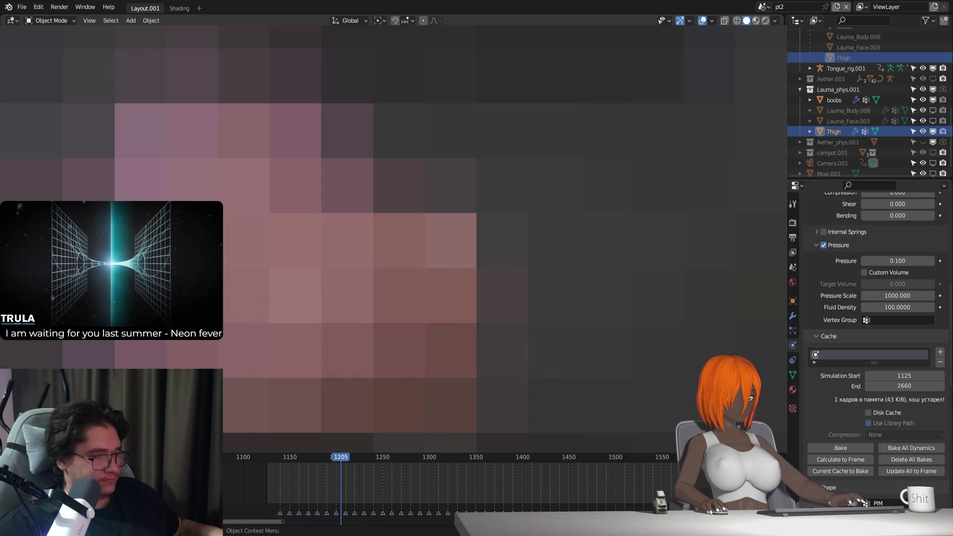
{"action": "key", "text": "ctrl+Tab"}
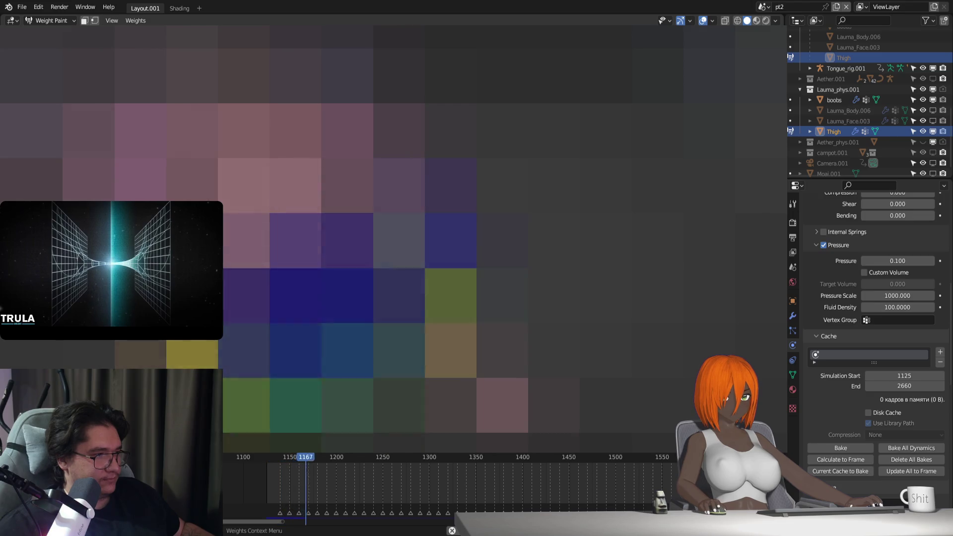
Step: Return to Object Mode and select the body mesh Lauma_Body.004
{"action": "key", "text": "ctrl+Tab"}
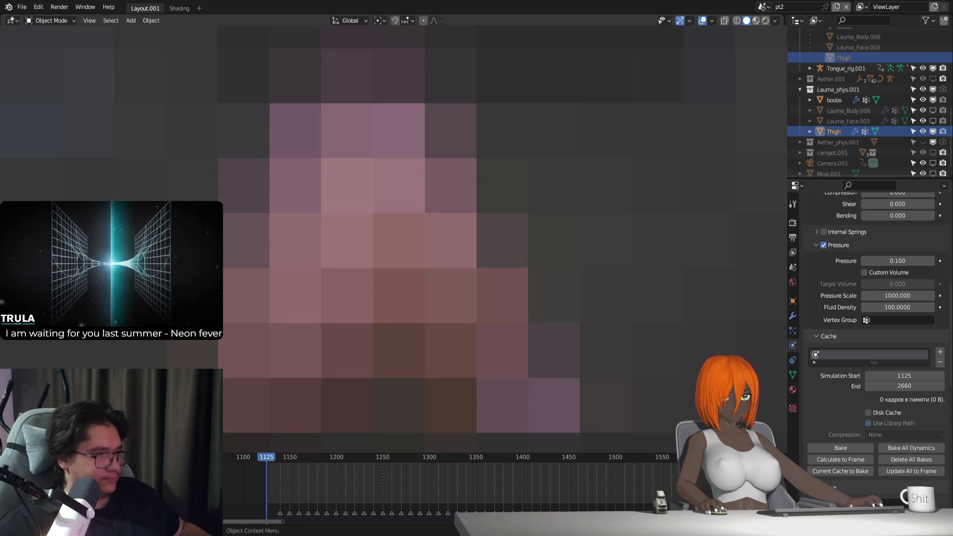
{"action": "left_click", "coordinate": [348, 248]}
{"action": "middle_click_drag", "start_coordinate": [347, 248], "coordinate": [223, 224]}
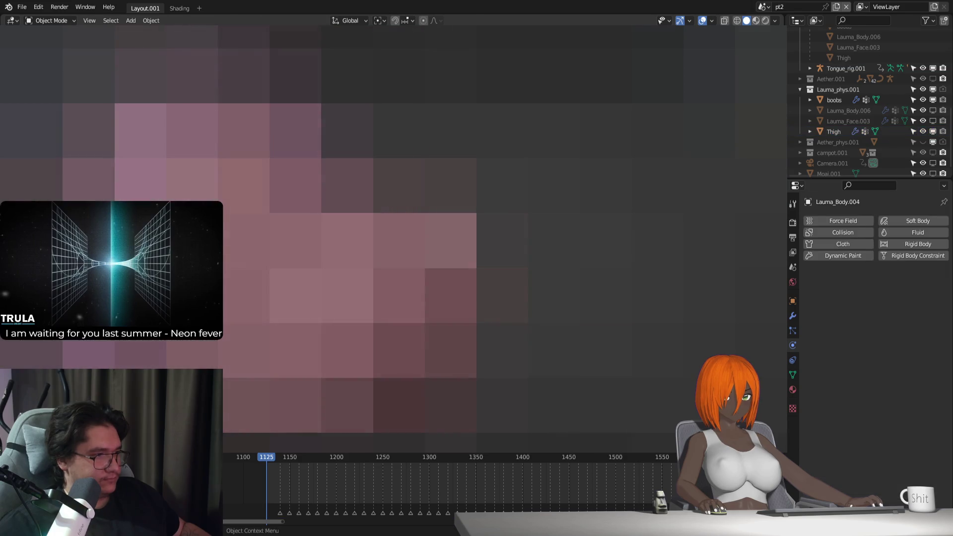
{"action": "middle_click_drag", "start_coordinate": [347, 248], "coordinate": [310, 233]}
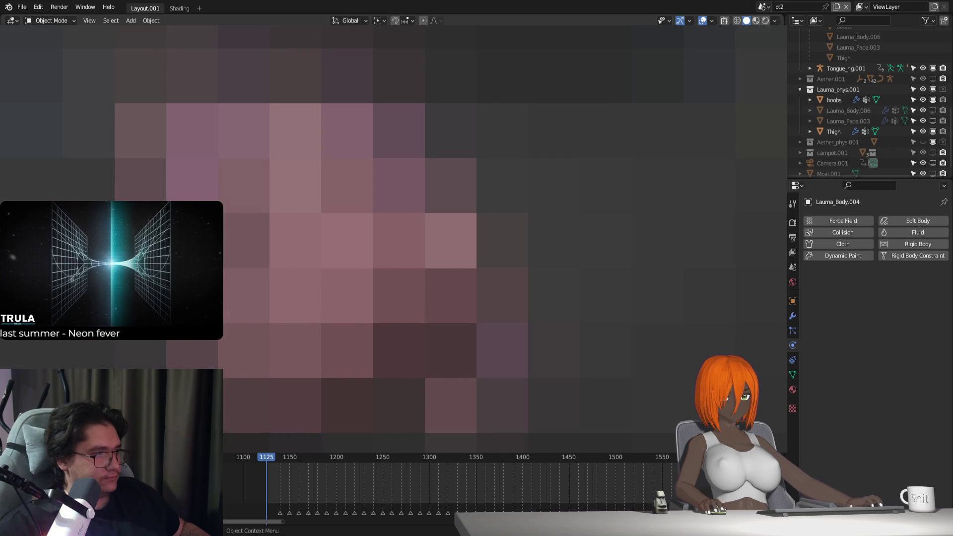
Step: Press Bind on the body's thigh Surface Deform modifier, then select the Thigh proxy
{"action": "left_click", "coordinate": [792, 315]}
{"action": "left_click", "coordinate": [887, 436]}
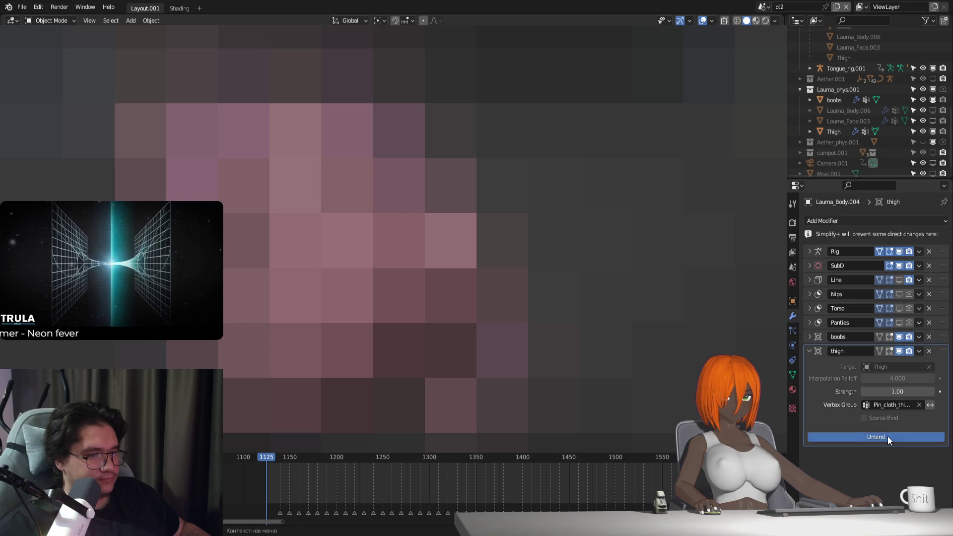
{"action": "left_click", "coordinate": [887, 436]}
{"action": "left_click", "coordinate": [888, 436]}
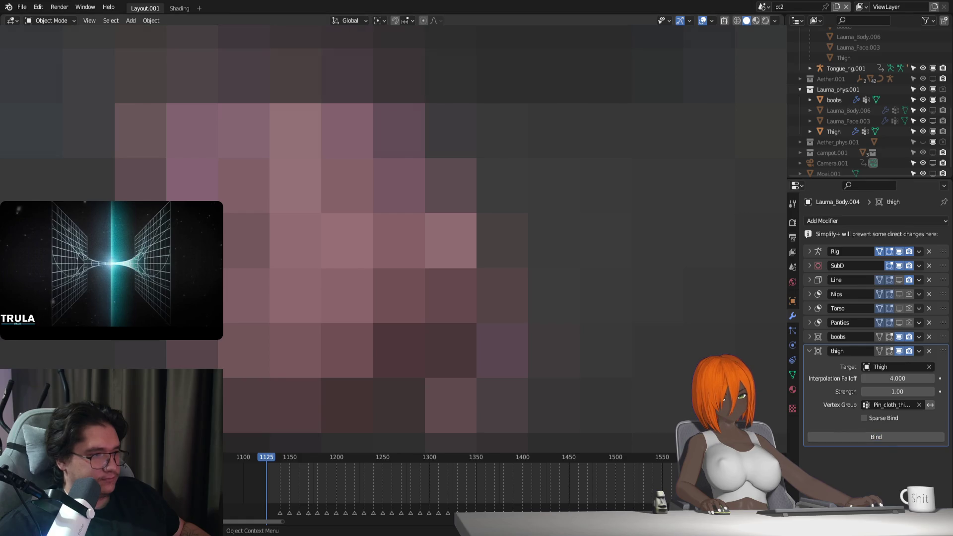
{"action": "left_click", "coordinate": [834, 132]}
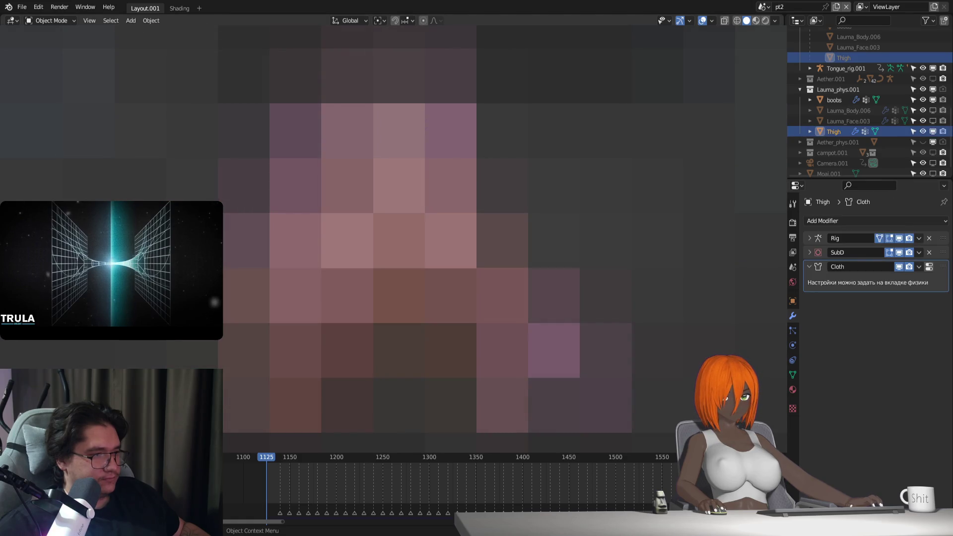
Step: Put Lauma_Rig.001 in Rest Position from its Armature Data settings
{"action": "key", "text": "ctrl+z"}
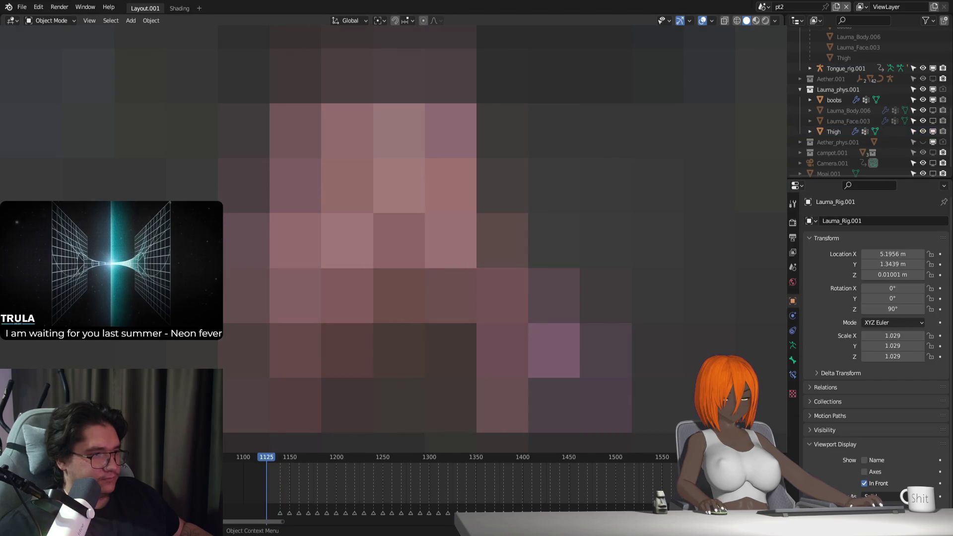
{"action": "left_click", "coordinate": [793, 346]}
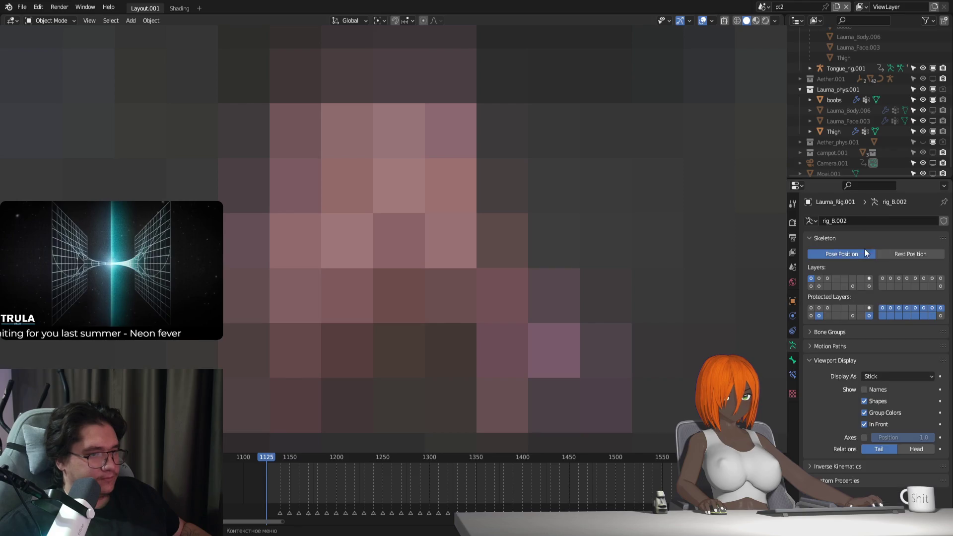
{"action": "left_click", "coordinate": [907, 255]}
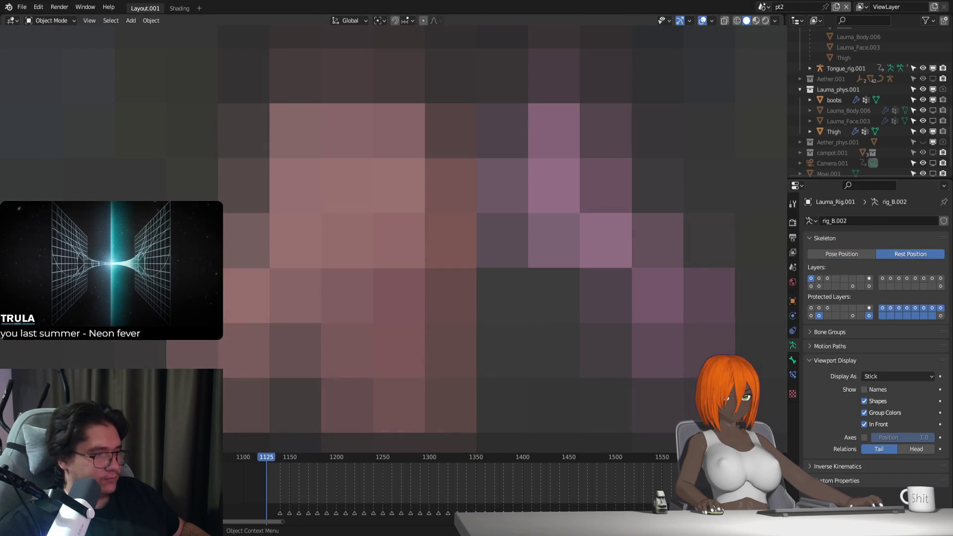
Step: Select the Thigh proxy and switch it to Weight Paint mode
{"action": "left_click", "coordinate": [476, 249]}
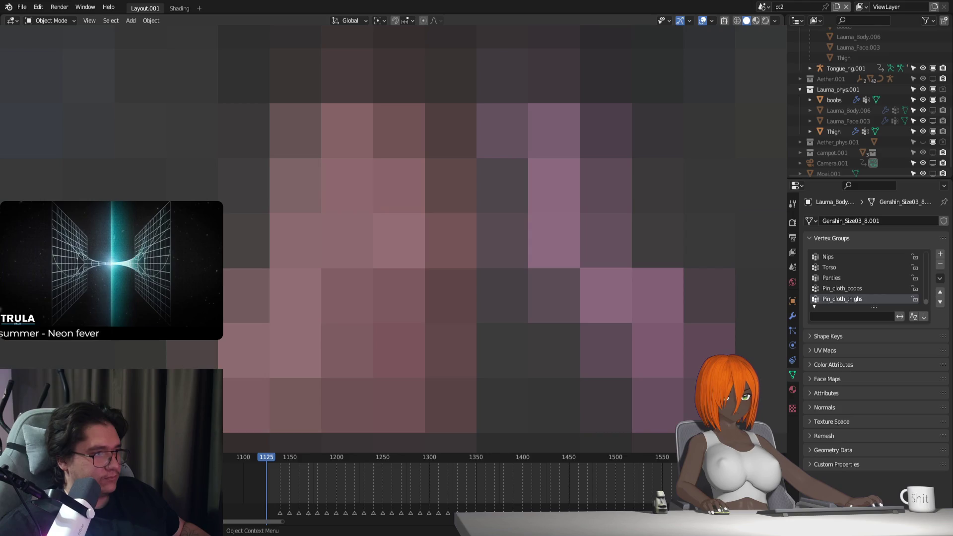
{"action": "left_click", "coordinate": [451, 323]}
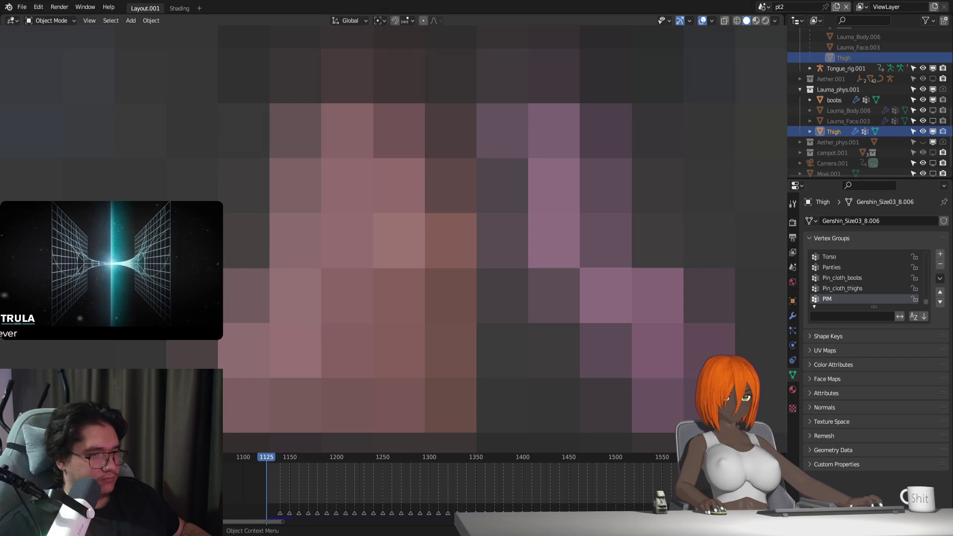
{"action": "key", "text": "ctrl+Tab"}
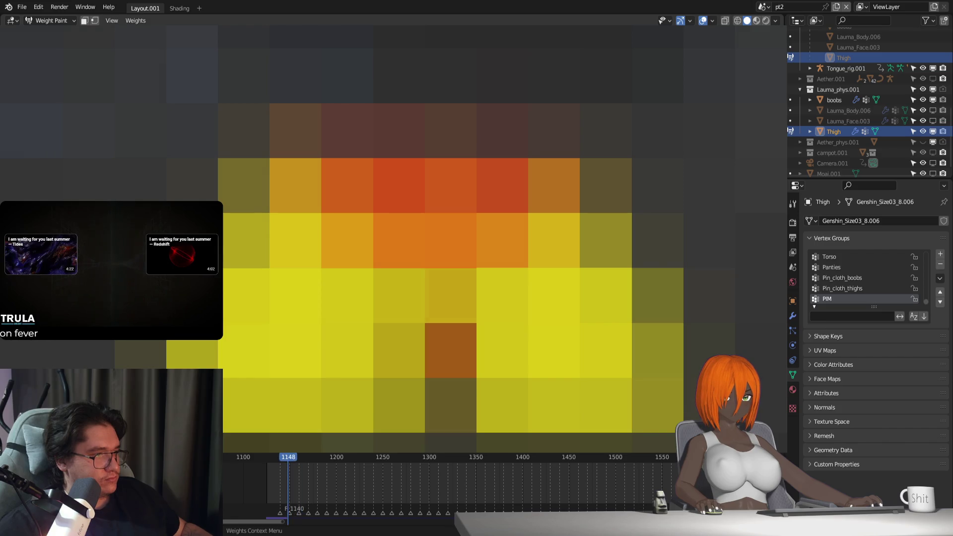
Step: Rewind to frame 1125, return to Object Mode, reselect Thigh, and enter Edit Mode
{"action": "key", "text": "Left"}
{"action": "key", "text": "Left"}
{"action": "key", "text": "Left"}
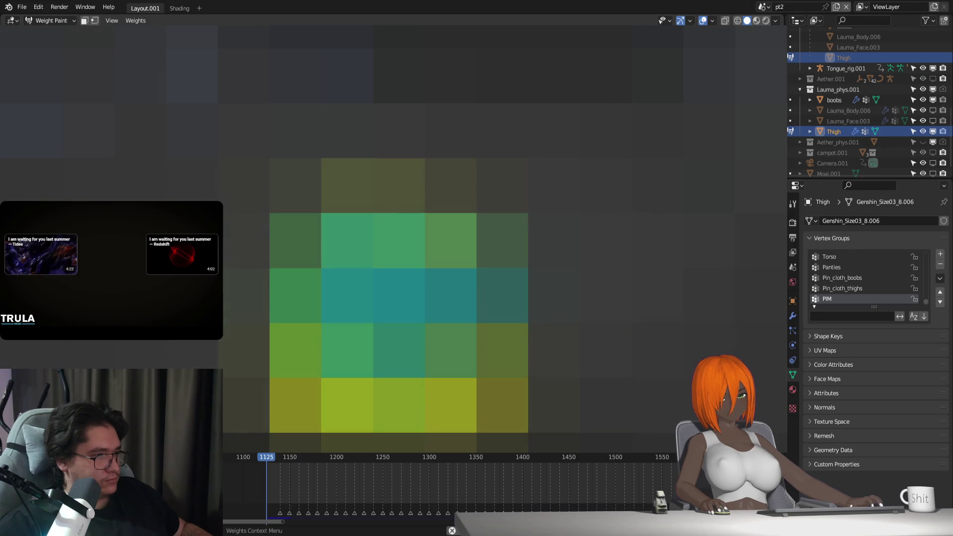
{"action": "key", "text": "ctrl+Tab"}
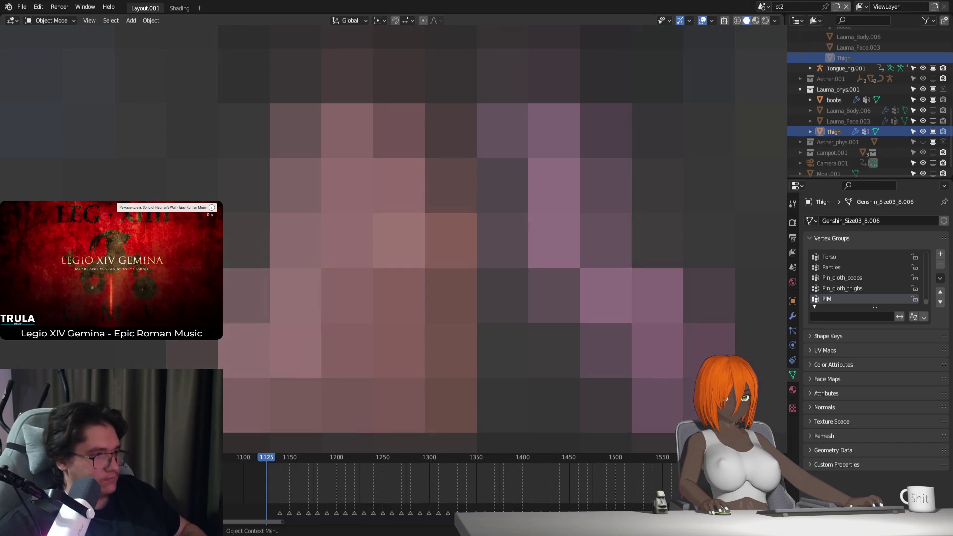
{"action": "left_click", "coordinate": [476, 238]}
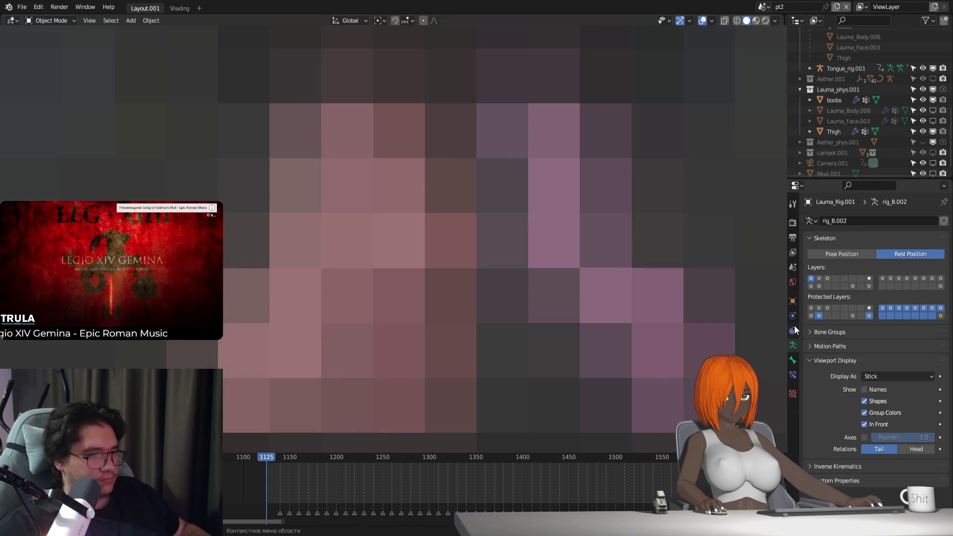
{"action": "left_click", "coordinate": [476, 239]}
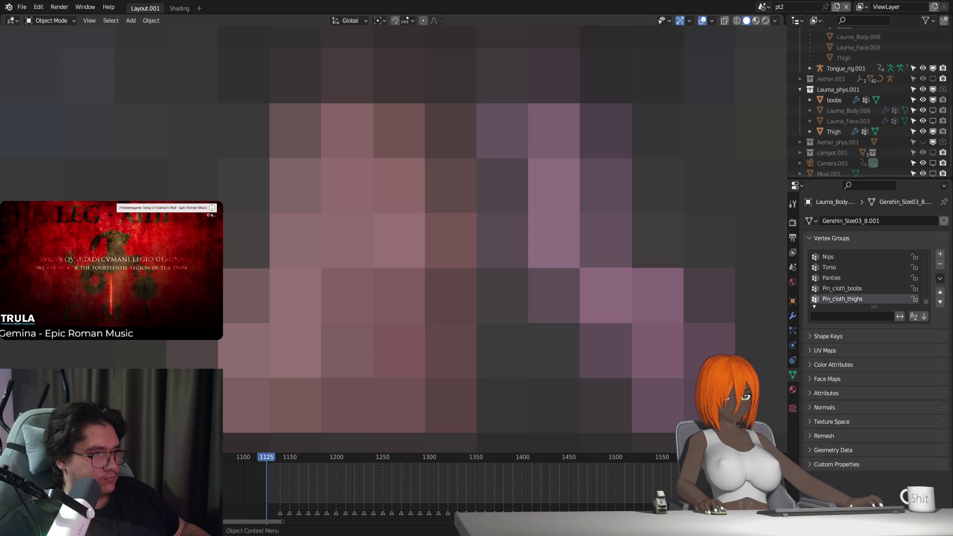
{"action": "left_click", "coordinate": [450, 322]}
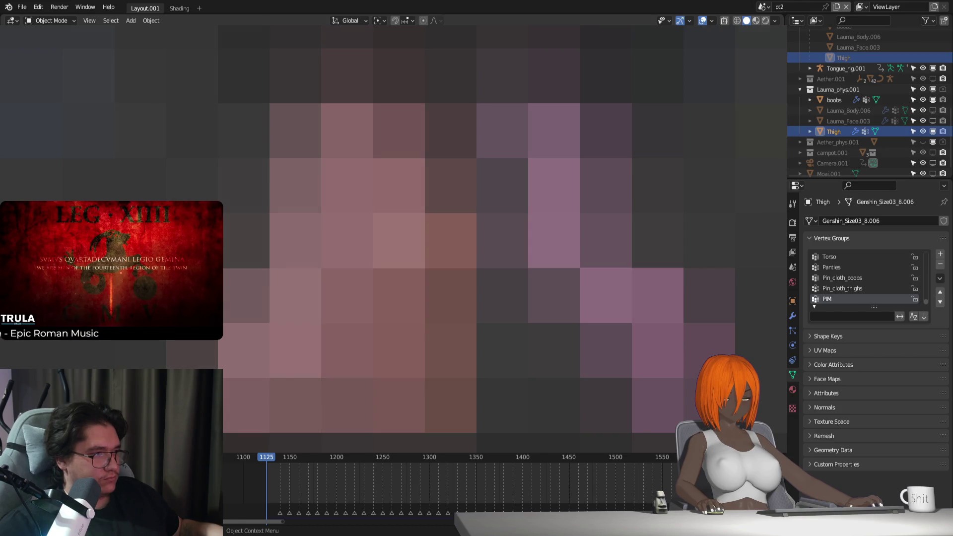
{"action": "key", "text": "Tab"}
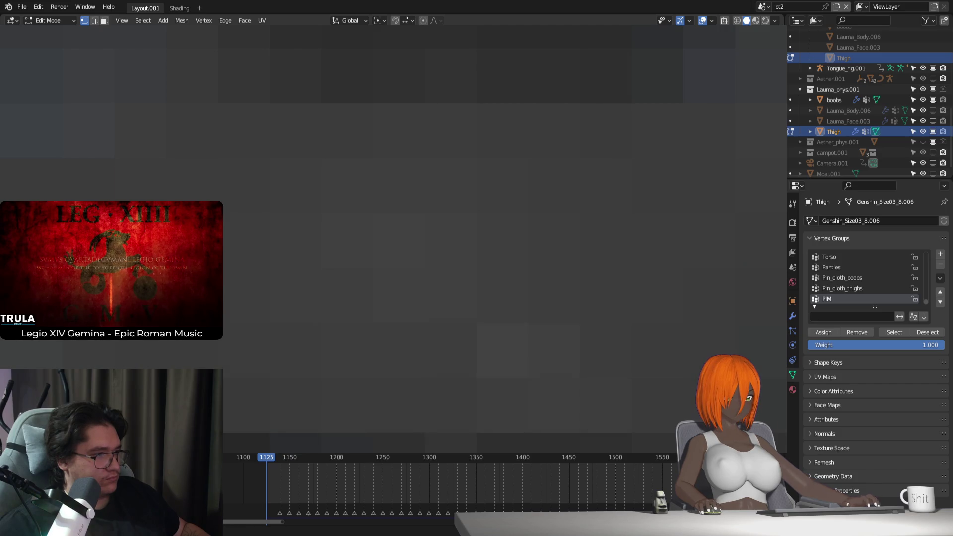
Step: Set the Thigh proxy's viewport display to Textured instead of wire
{"action": "left_click", "coordinate": [793, 301]}
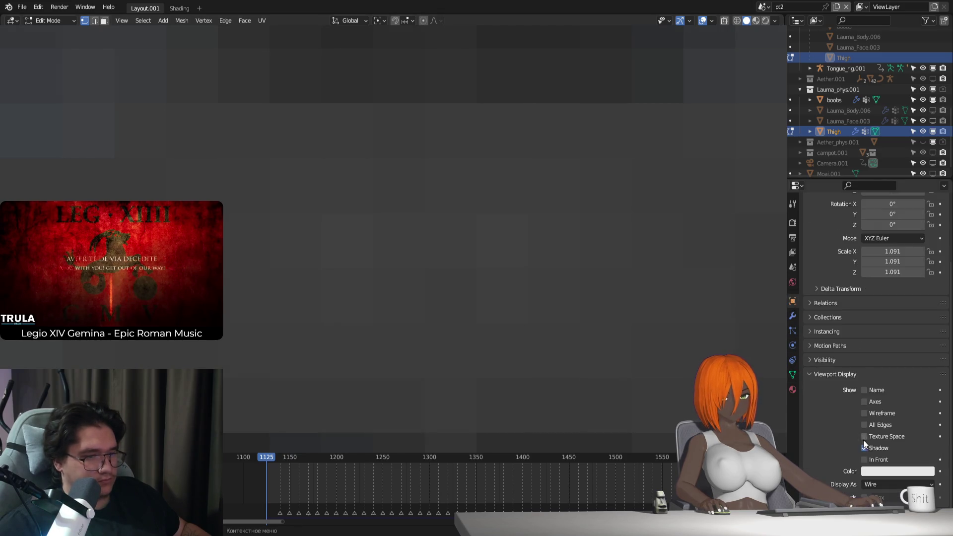
{"action": "left_click", "coordinate": [877, 485]}
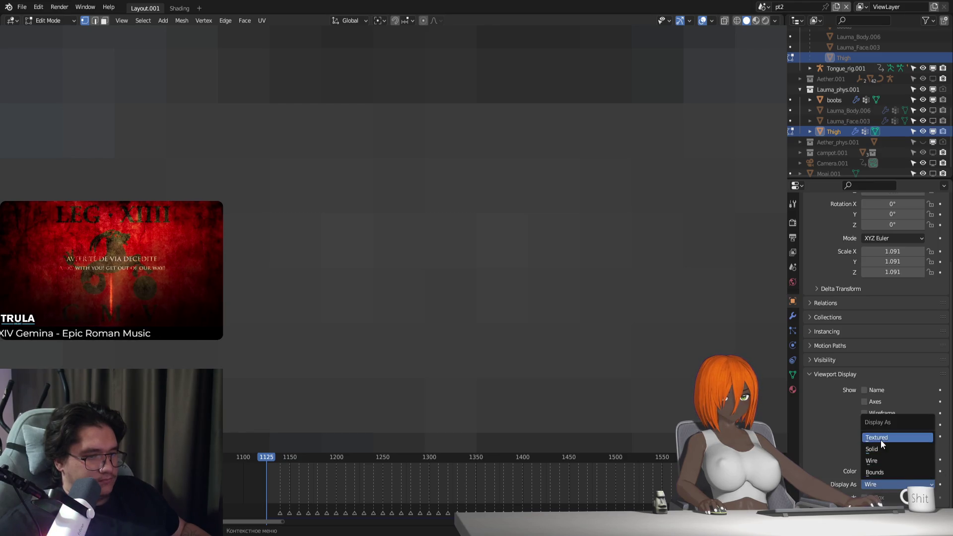
{"action": "left_click", "coordinate": [881, 439]}
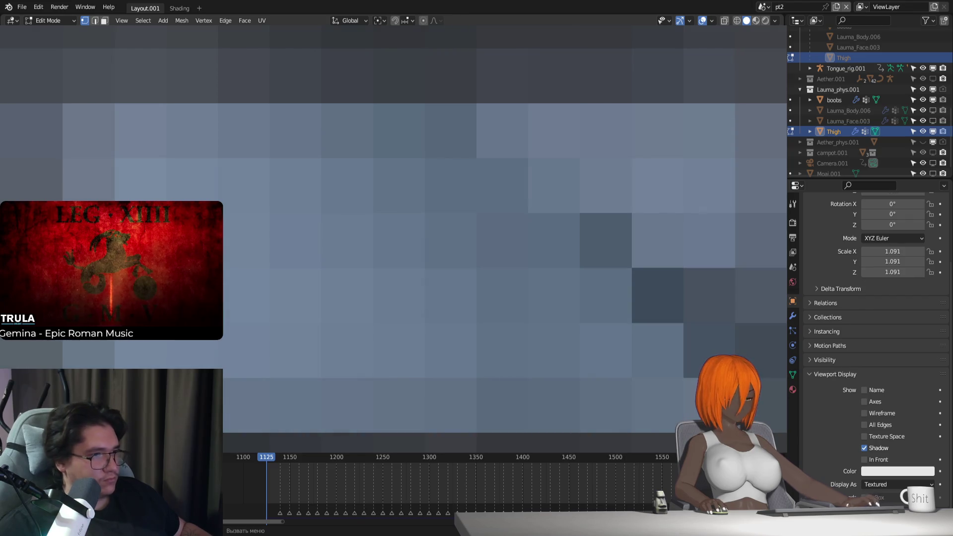
Step: Nudge the selected vertices once, then check the proxy's vertex groups and shape keys
{"action": "key", "text": "g"}
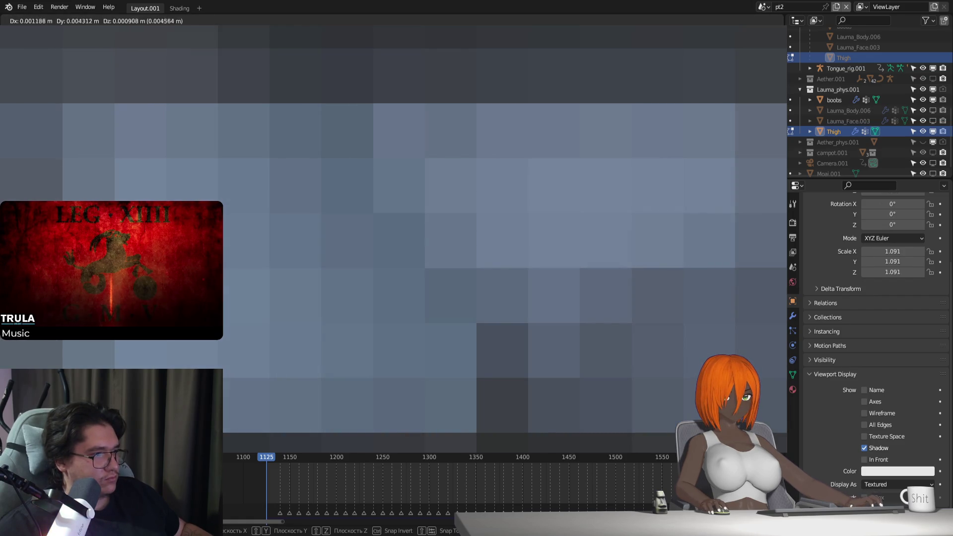
{"action": "key", "text": "Return"}
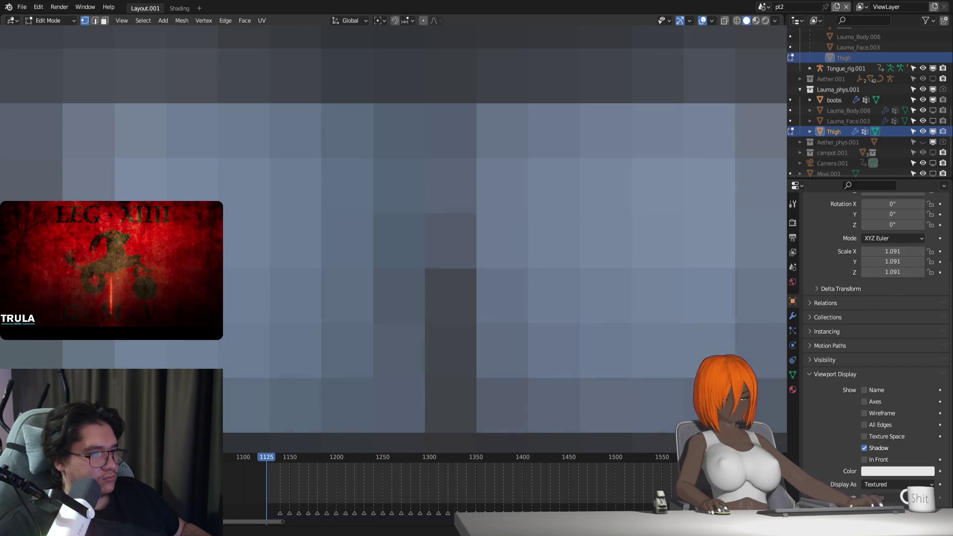
{"action": "left_click", "coordinate": [793, 375]}
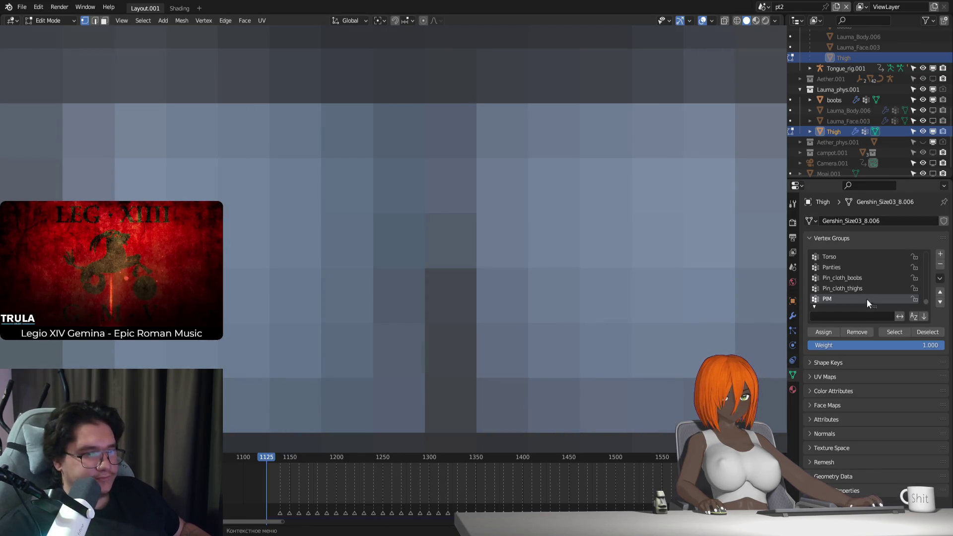
{"action": "left_click", "coordinate": [824, 360]}
{"action": "left_click", "coordinate": [823, 360]}
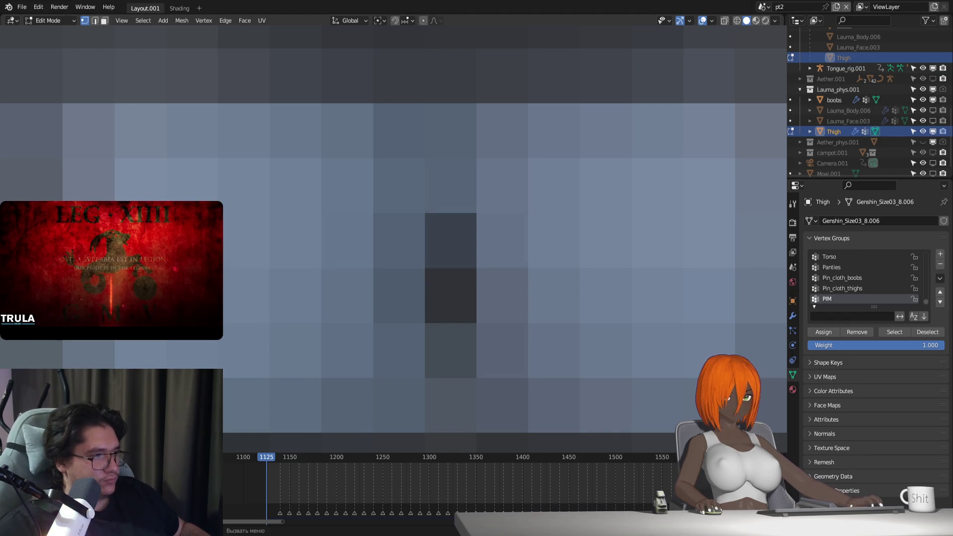
Step: Make several small vertex moves and a slight rotation, ending with a move along Z
{"action": "key", "text": "g"}
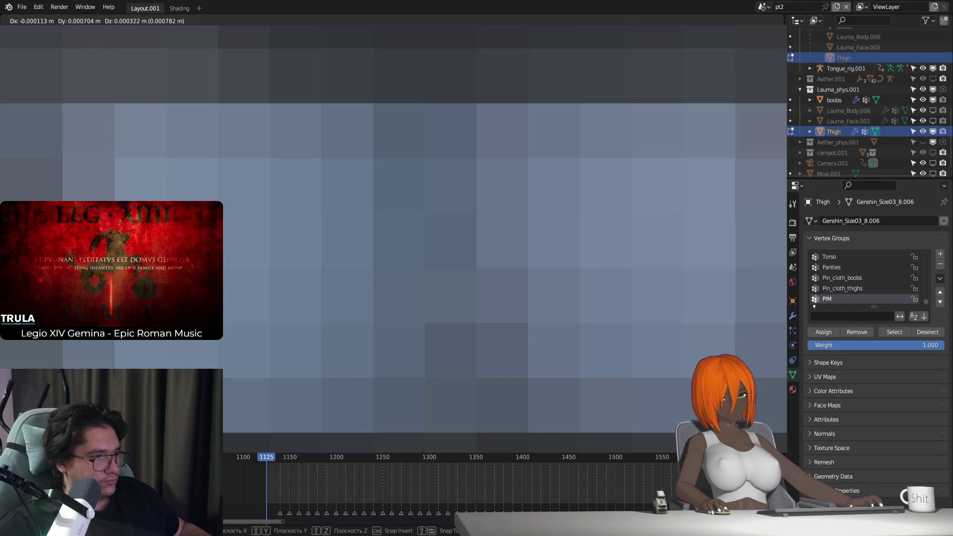
{"action": "key", "text": "Return"}
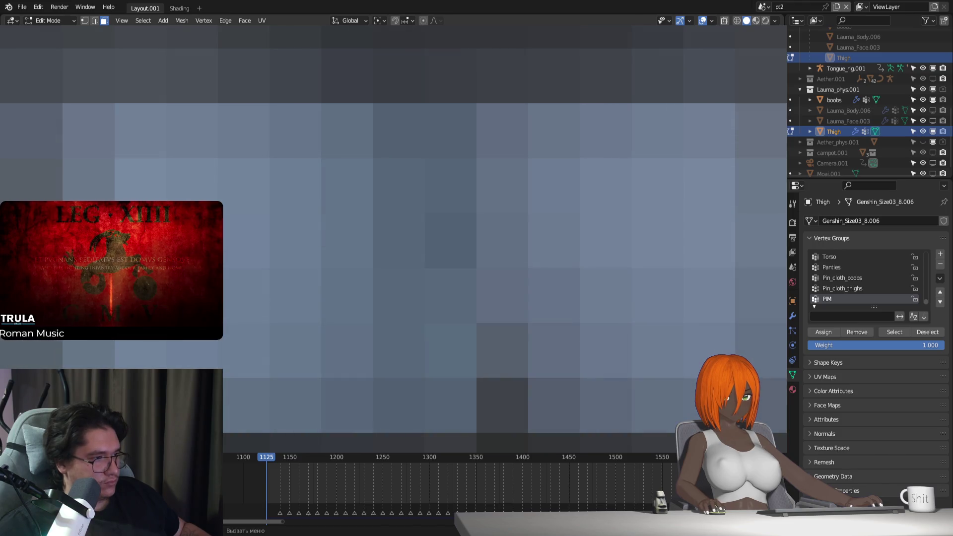
{"action": "key", "text": "r"}
{"action": "key", "text": "Return"}
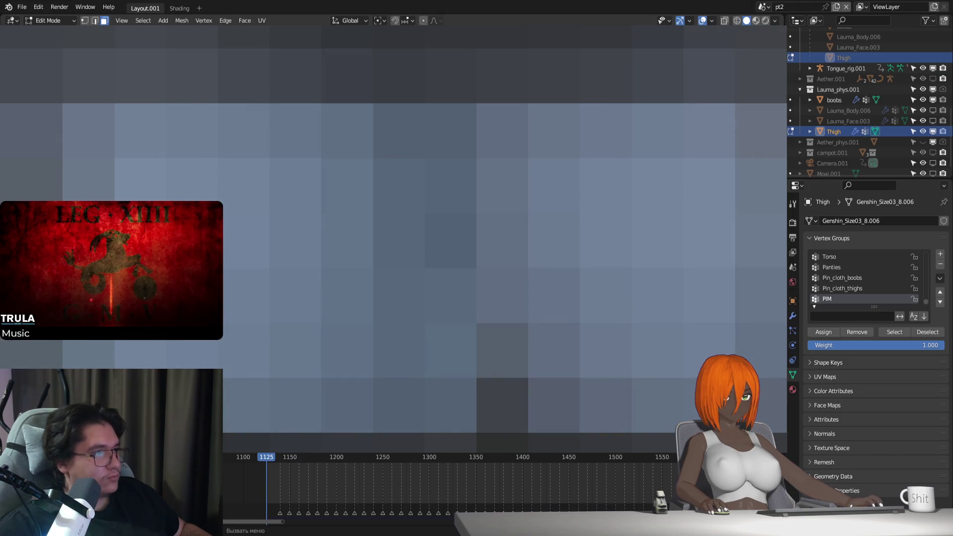
{"action": "key", "text": "g"}
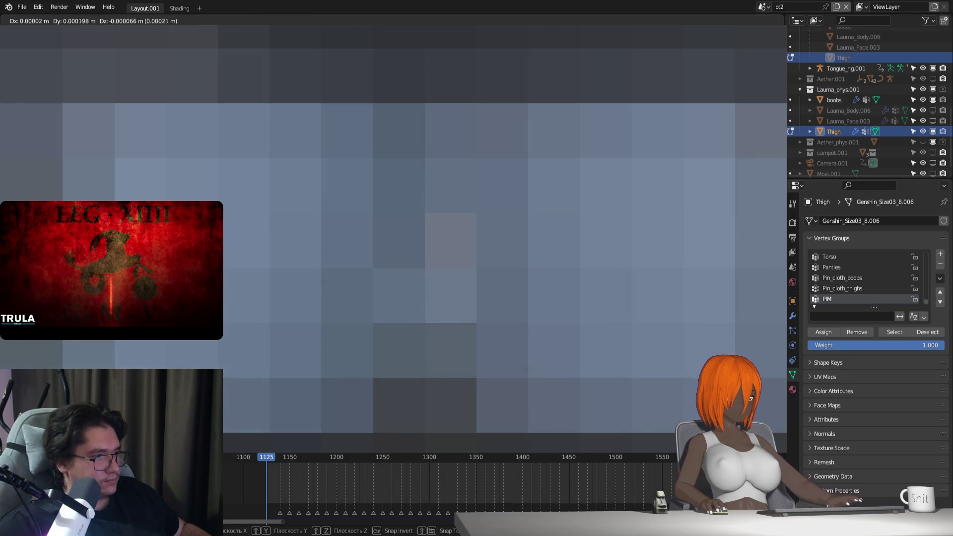
{"action": "key", "text": "Return"}
{"action": "key", "text": "g"}
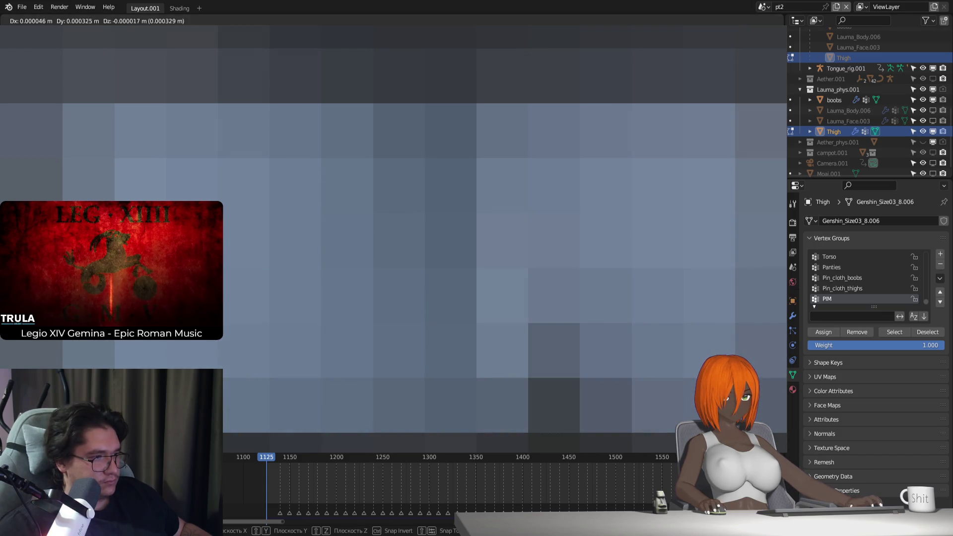
{"action": "key", "text": "Return"}
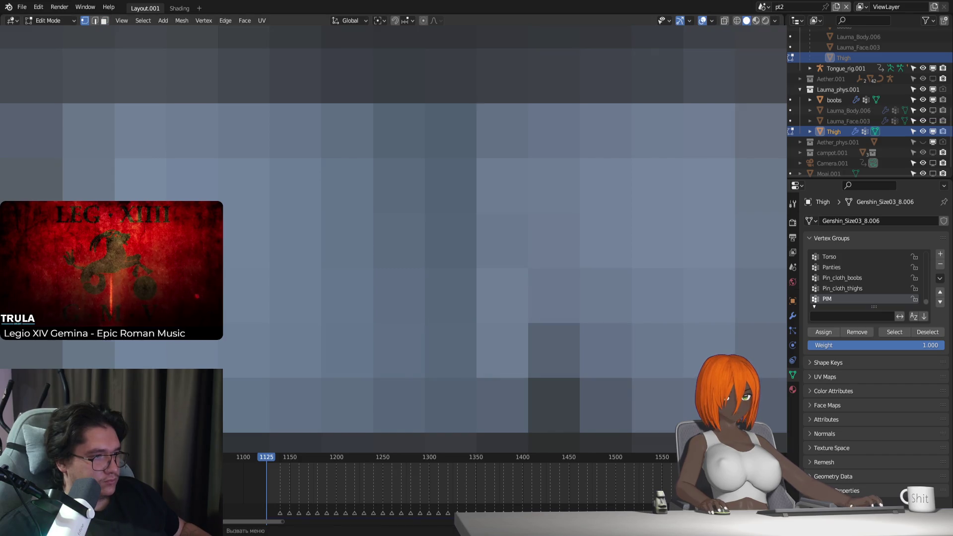
{"action": "key", "text": "g"}
{"action": "key", "text": "z"}
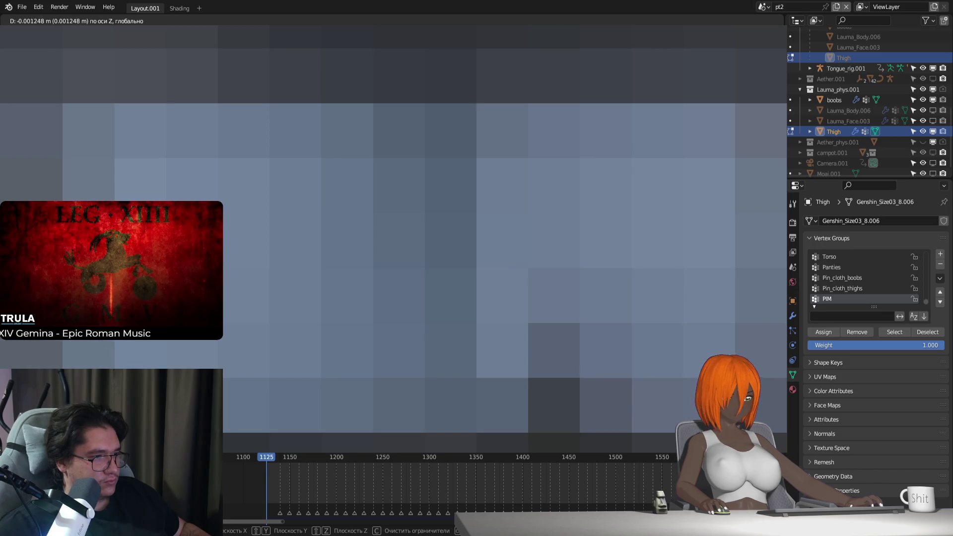
{"action": "key", "text": "Return"}
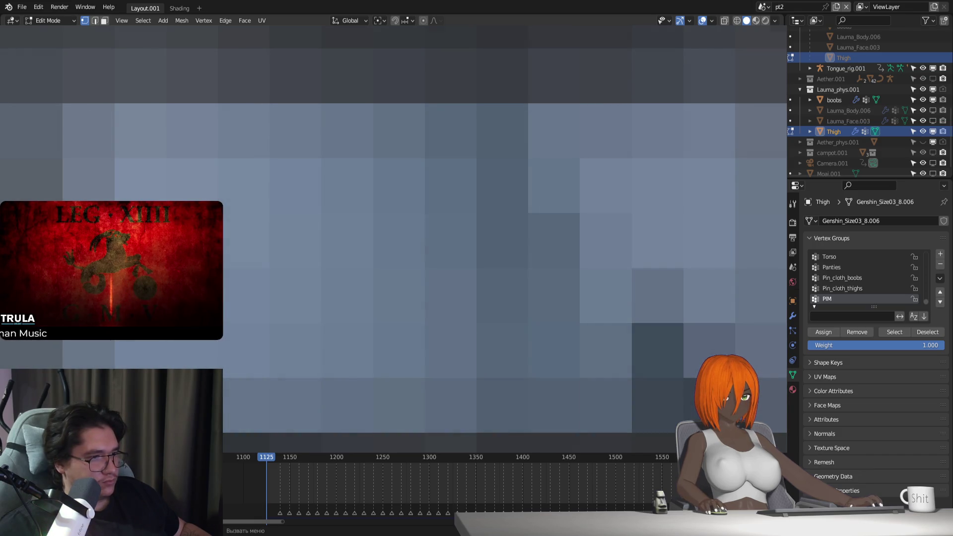
Step: Continue with a free nudge, then small constrained moves along Z, Y, Y and X
{"action": "key", "text": "g"}
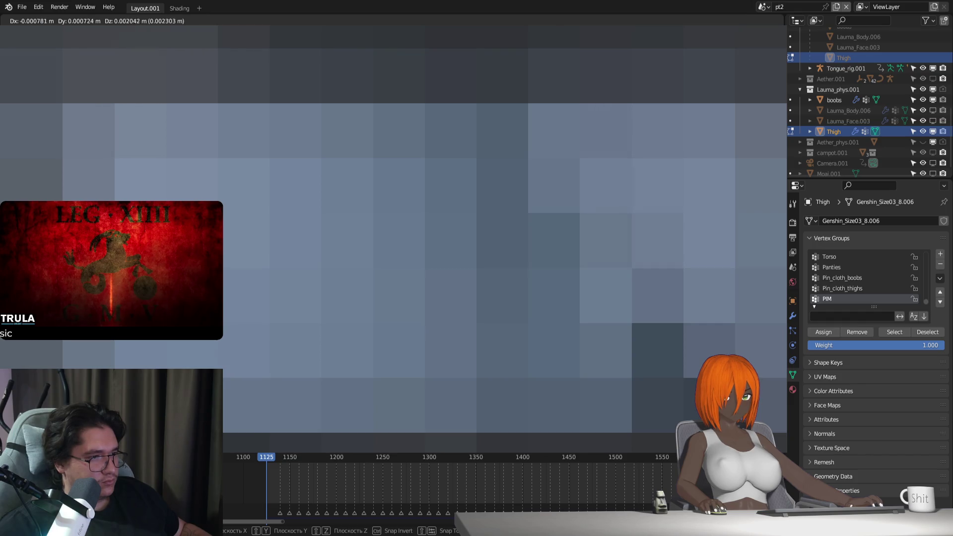
{"action": "key", "text": "Return"}
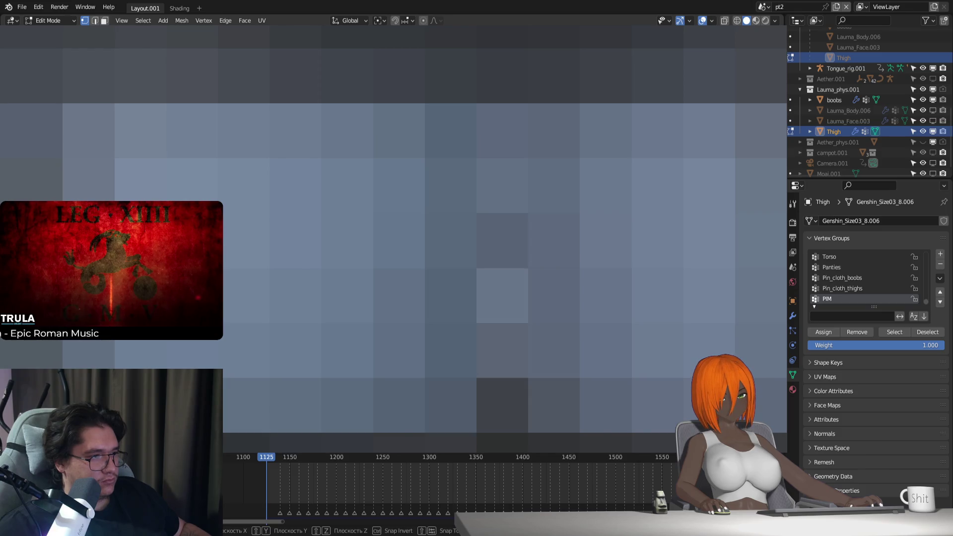
{"action": "key", "text": "g"}
{"action": "key", "text": "z"}
{"action": "key", "text": "Return"}
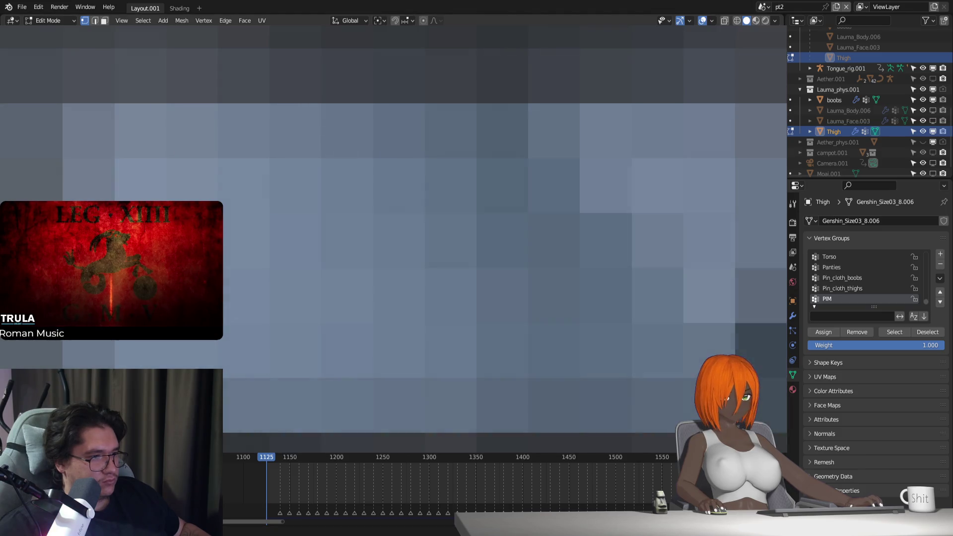
{"action": "key", "text": "g"}
{"action": "key", "text": "y"}
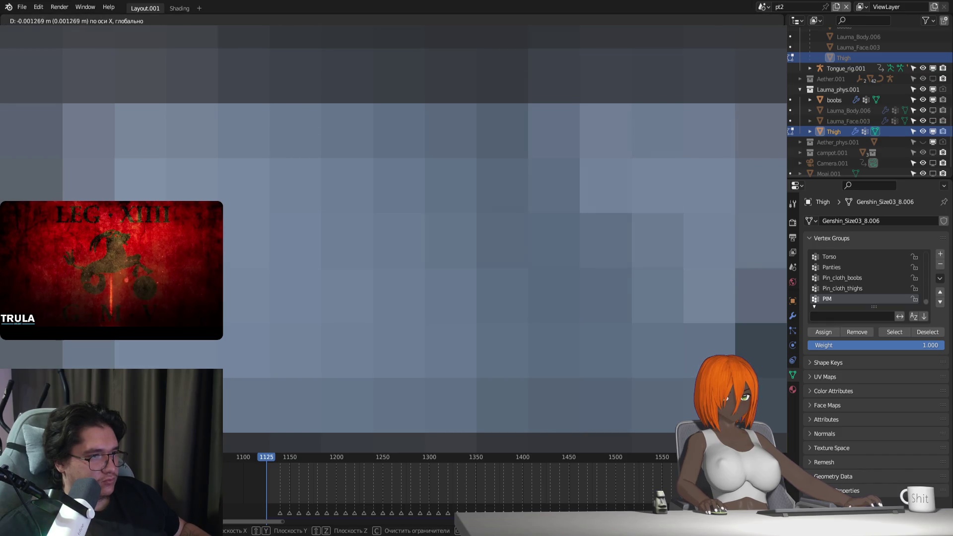
{"action": "key", "text": "Return"}
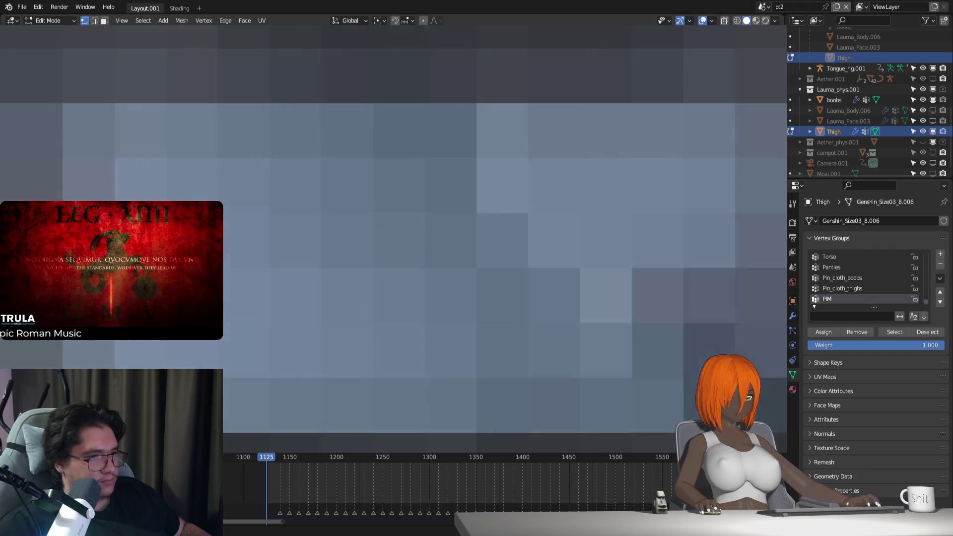
{"action": "key", "text": "g"}
{"action": "key", "text": "y"}
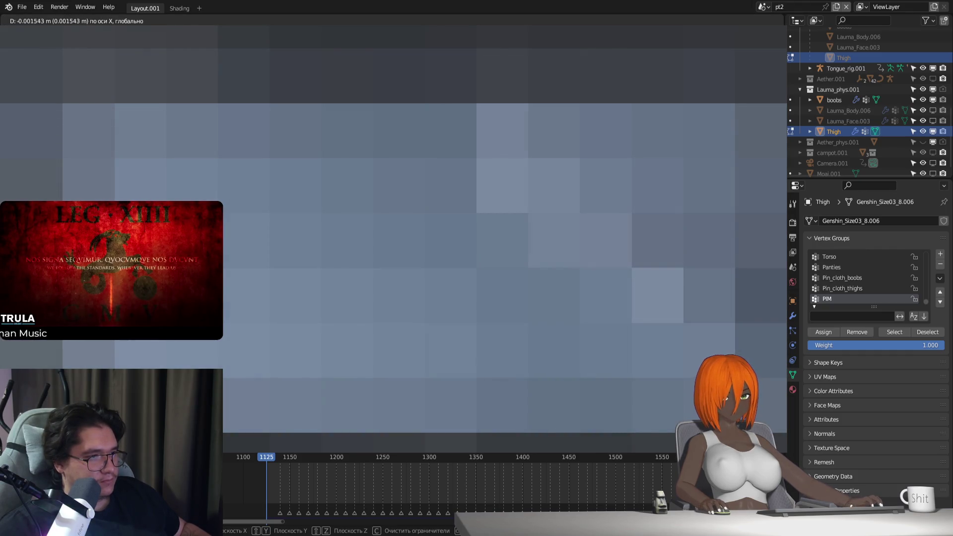
{"action": "key", "text": "Return"}
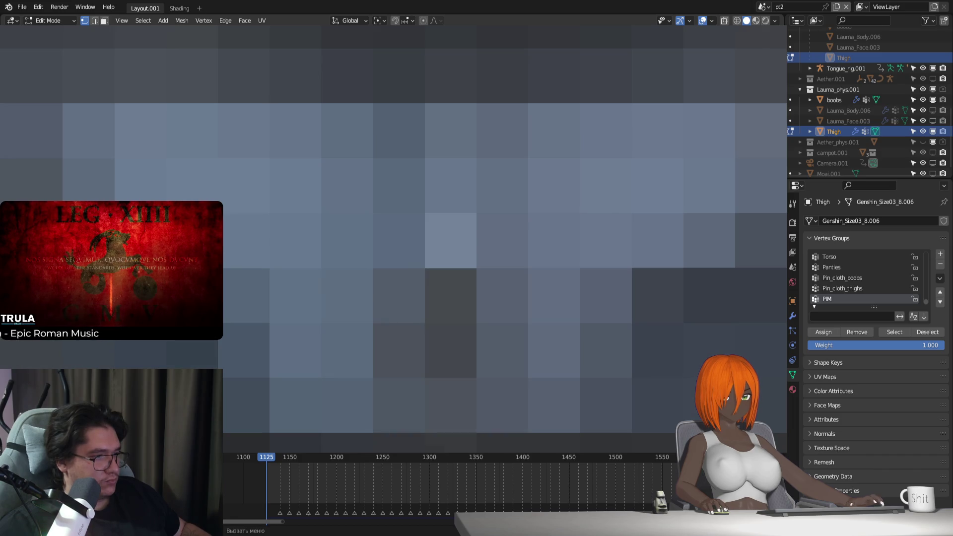
{"action": "key", "text": "g"}
{"action": "key", "text": "x"}
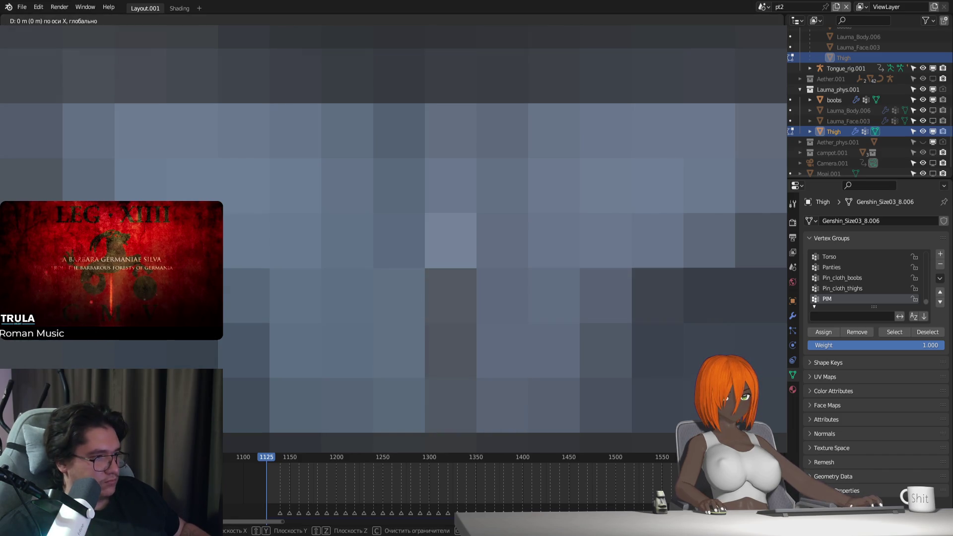
{"action": "key", "text": "Return"}
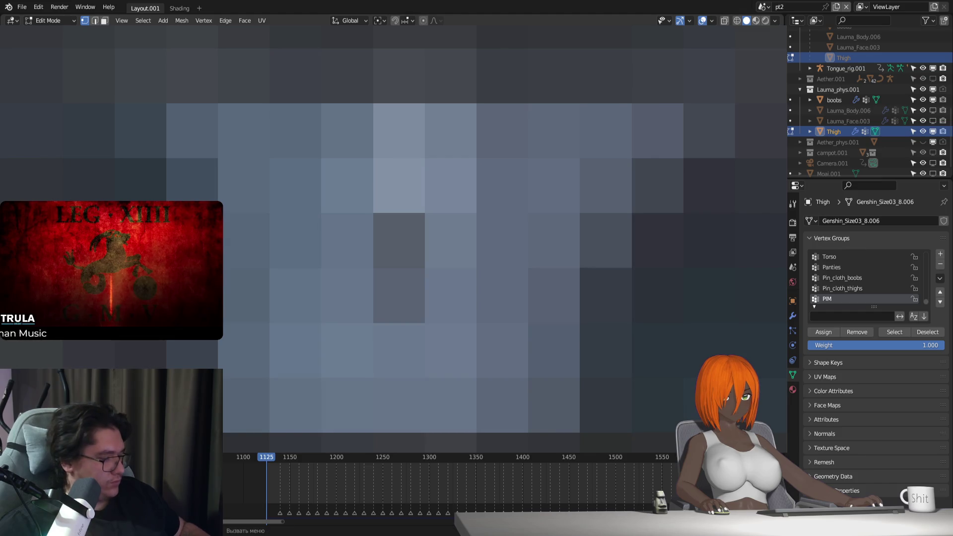
Step: Make final small moves (free, along Y, free) and return the proxy to Object Mode
{"action": "key", "text": "g"}
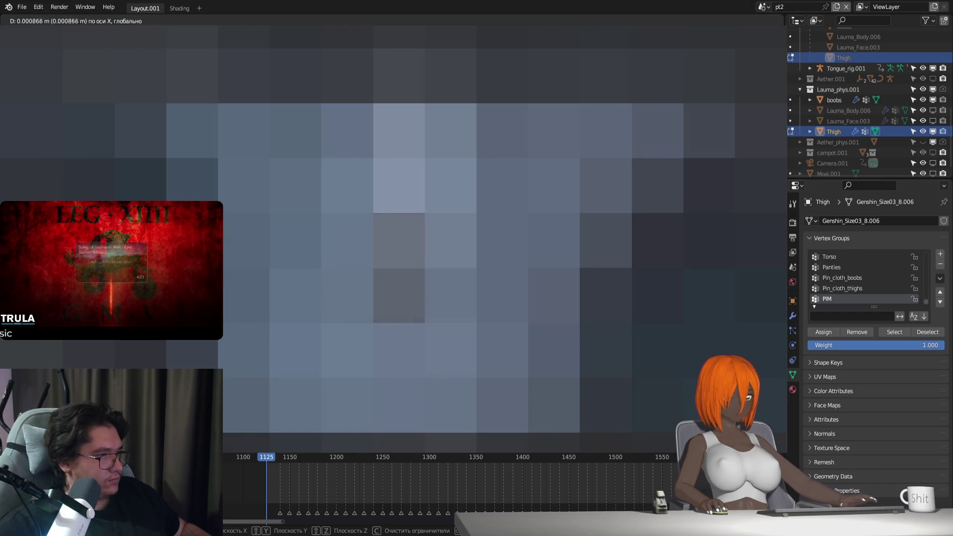
{"action": "key", "text": "Return"}
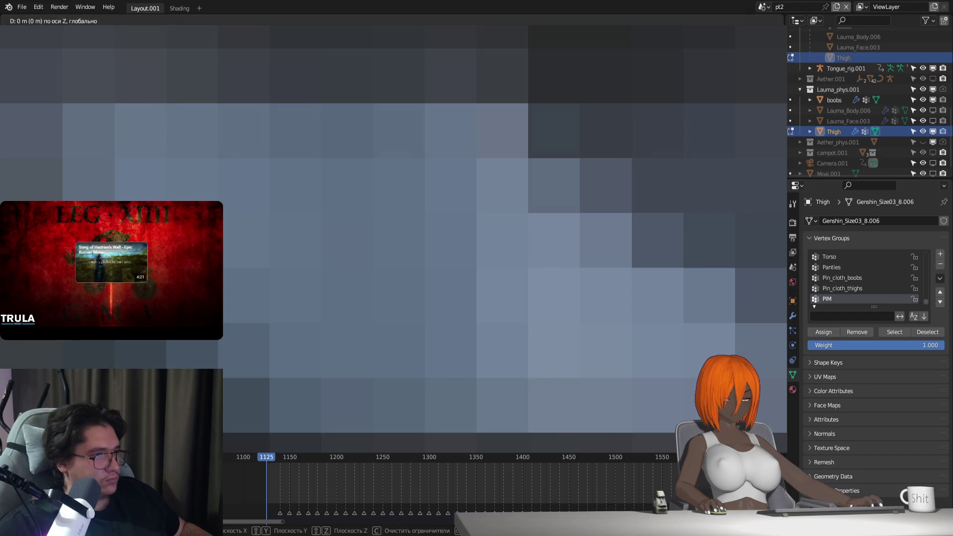
{"action": "key", "text": "g"}
{"action": "key", "text": "z"}
{"action": "key", "text": "y"}
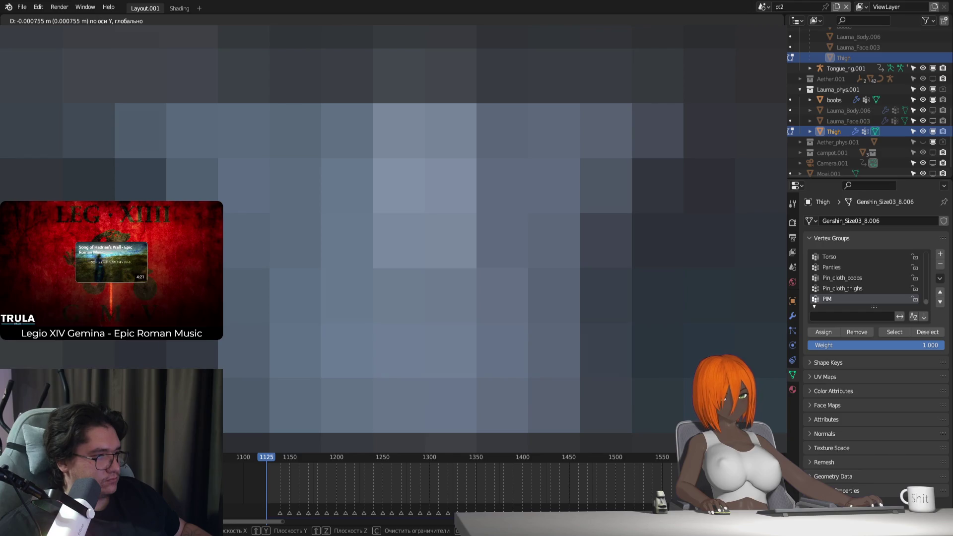
{"action": "key", "text": "Return"}
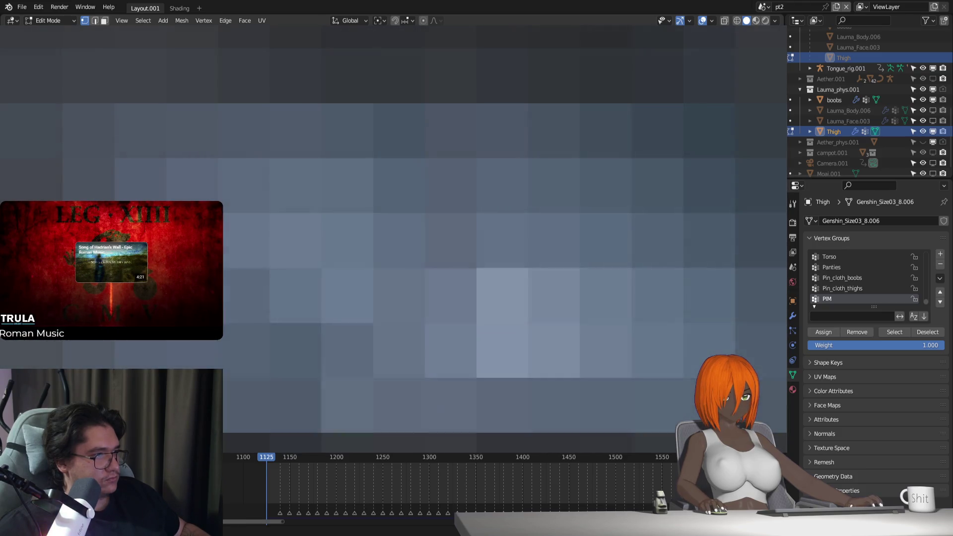
{"action": "key", "text": "g"}
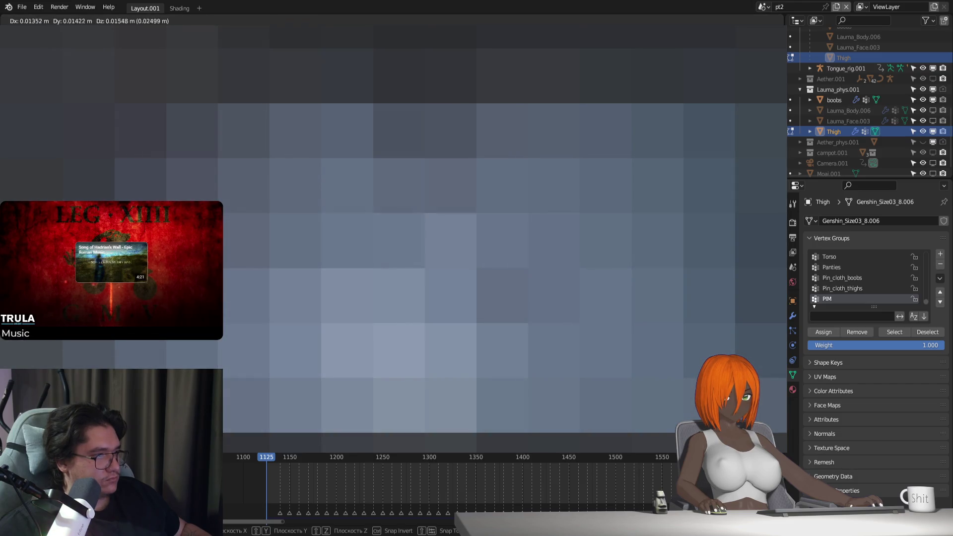
{"action": "key", "text": "Return"}
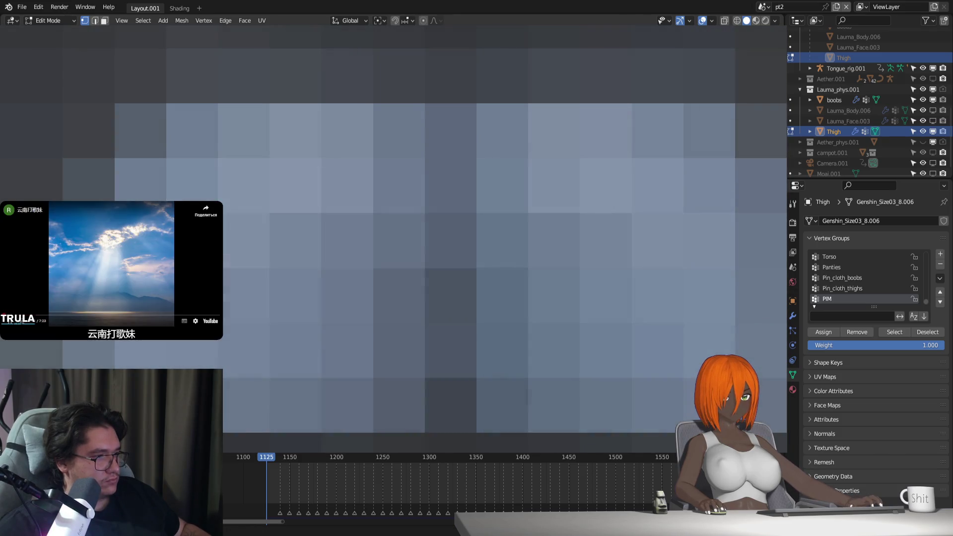
{"action": "key", "text": "Tab"}
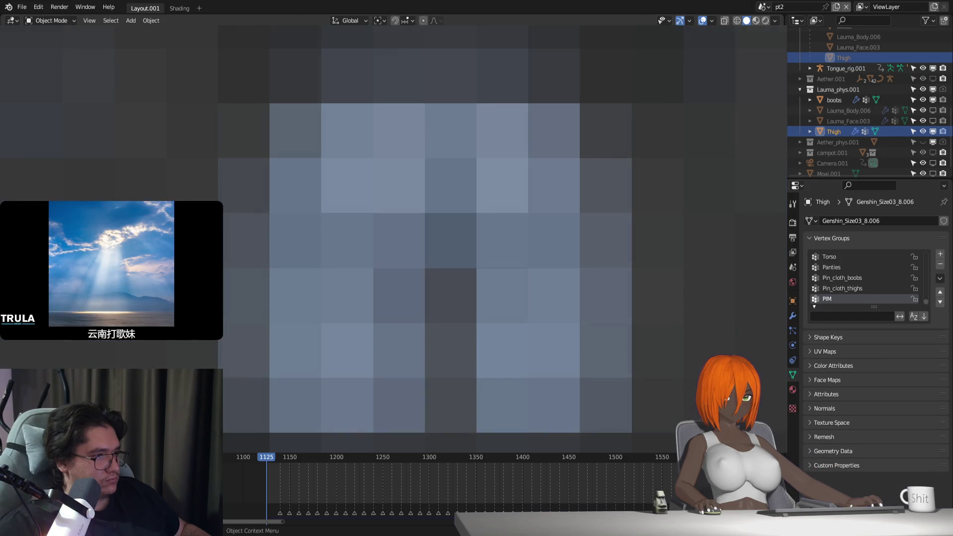
Step: Bind Lauma_Body.004's thigh Surface Deform to the reshaped Thigh proxy, then reselect Thigh
{"action": "key", "text": "space"}
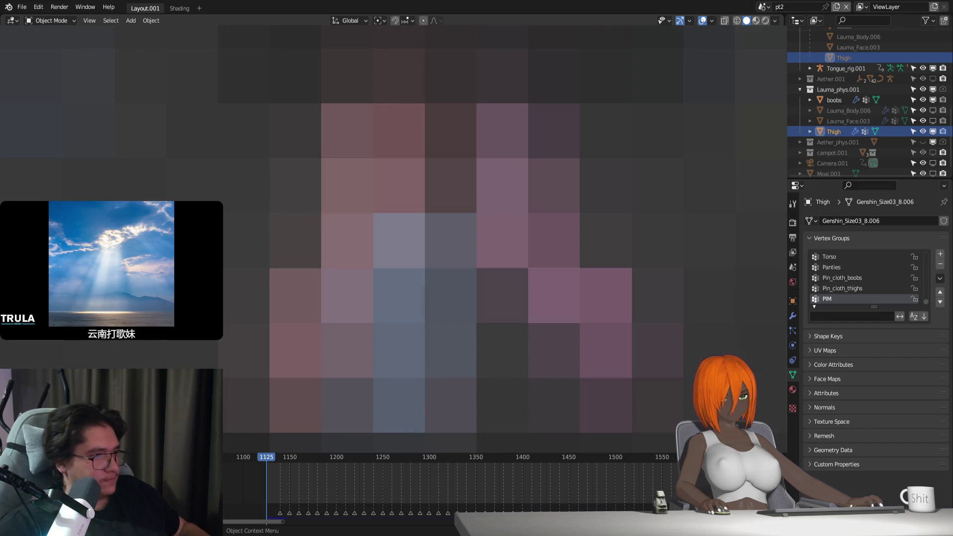
{"action": "left_click", "coordinate": [447, 248]}
{"action": "left_click", "coordinate": [447, 248]}
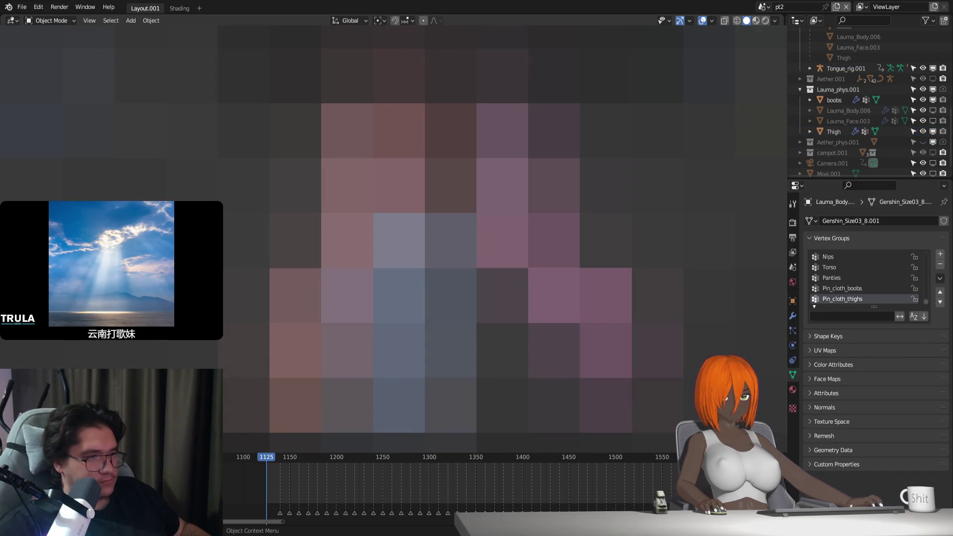
{"action": "left_click", "coordinate": [793, 316]}
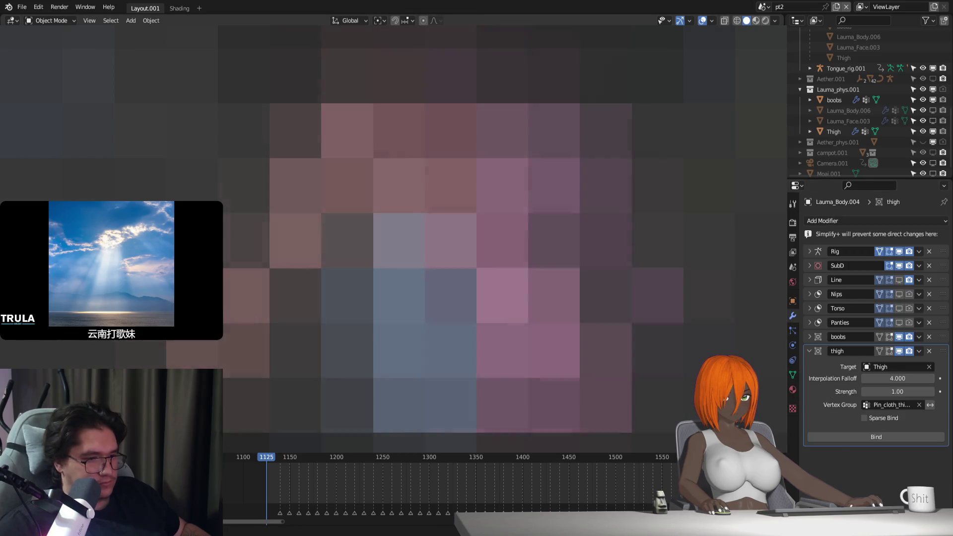
{"action": "left_click", "coordinate": [860, 439]}
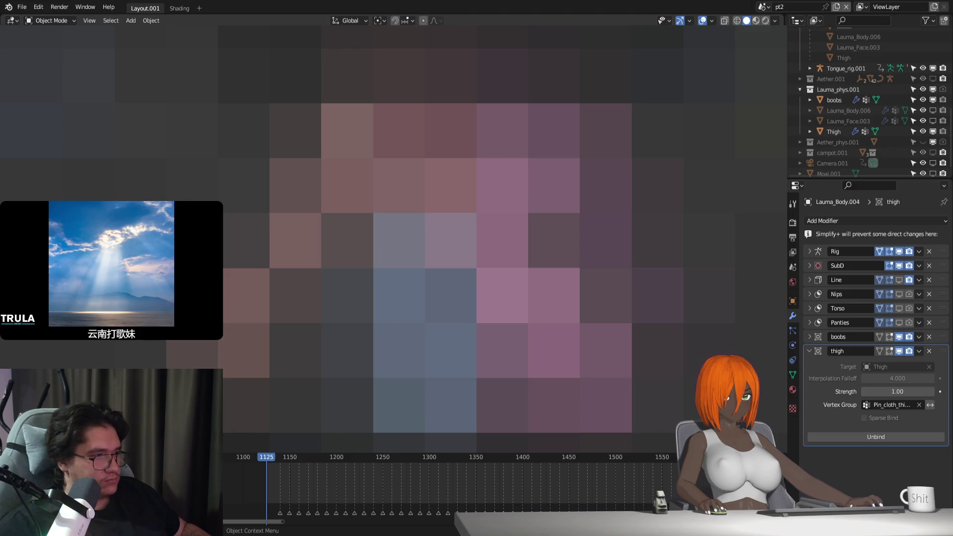
{"action": "left_click", "coordinate": [447, 248]}
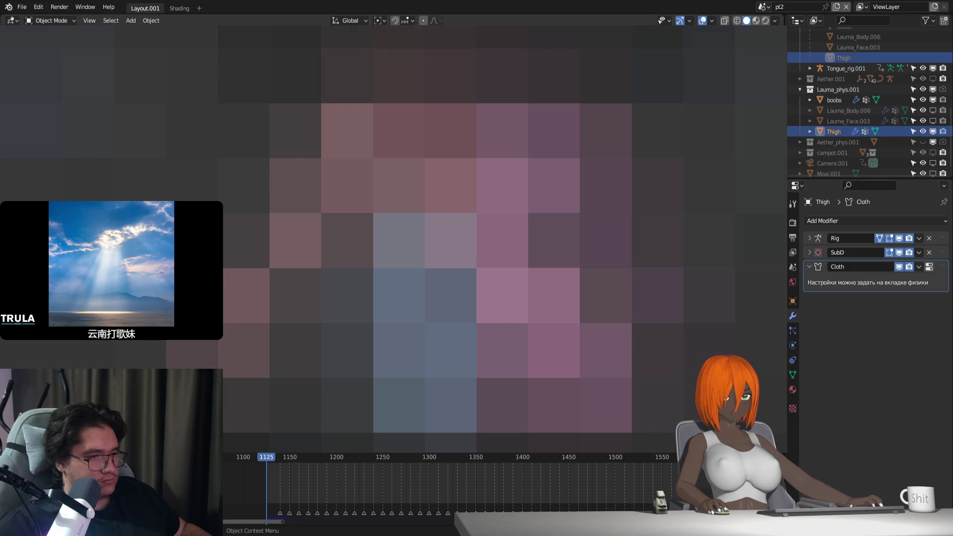
{"action": "left_click", "coordinate": [792, 301]}
Step: Display Thigh as Wire, switch Lauma_Rig.001 to Pose Position, and play the animation
{"action": "left_click", "coordinate": [881, 484]}
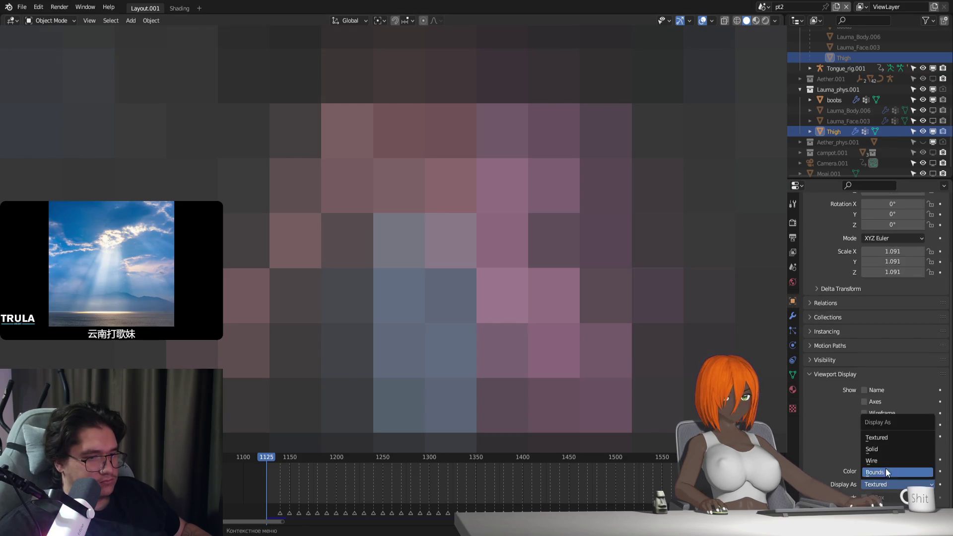
{"action": "left_click", "coordinate": [884, 460]}
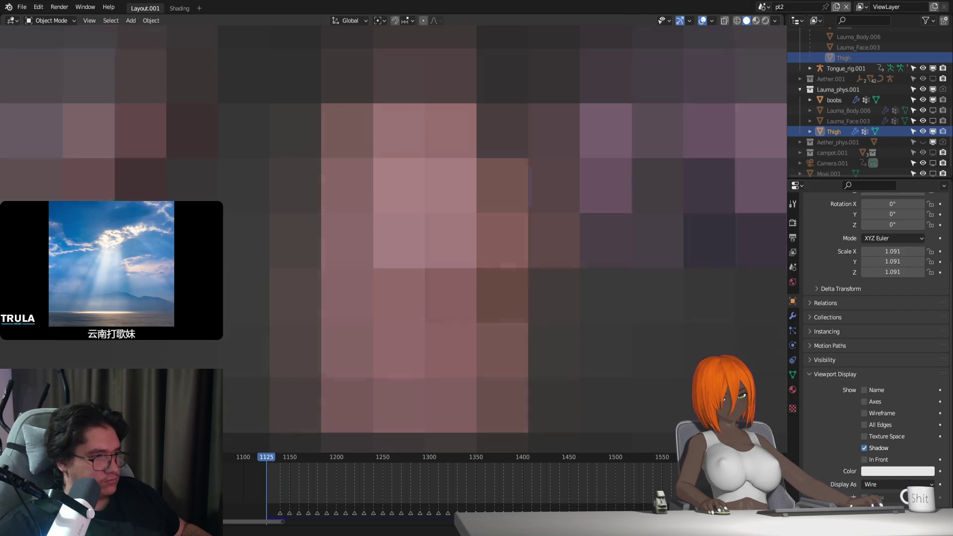
{"action": "key", "text": "ctrl+z"}
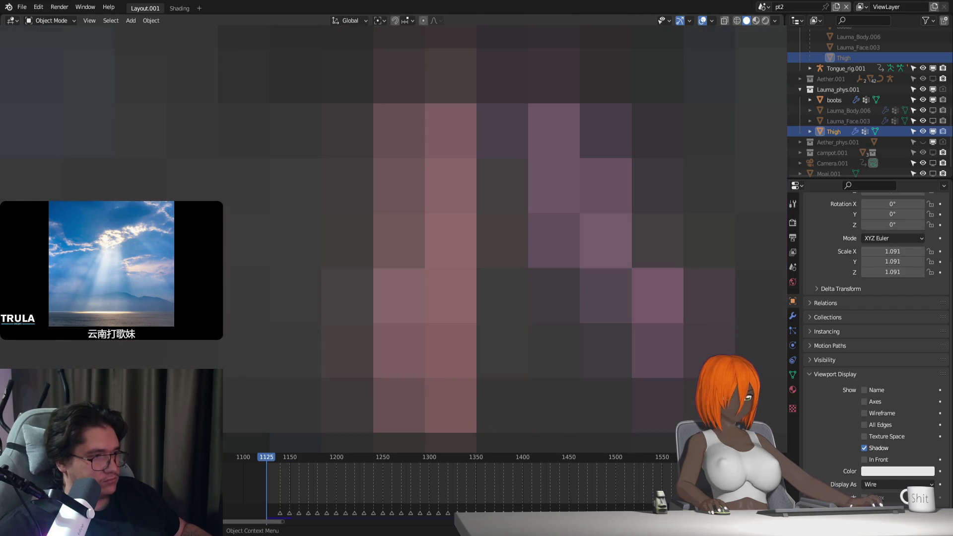
{"action": "left_click", "coordinate": [793, 345]}
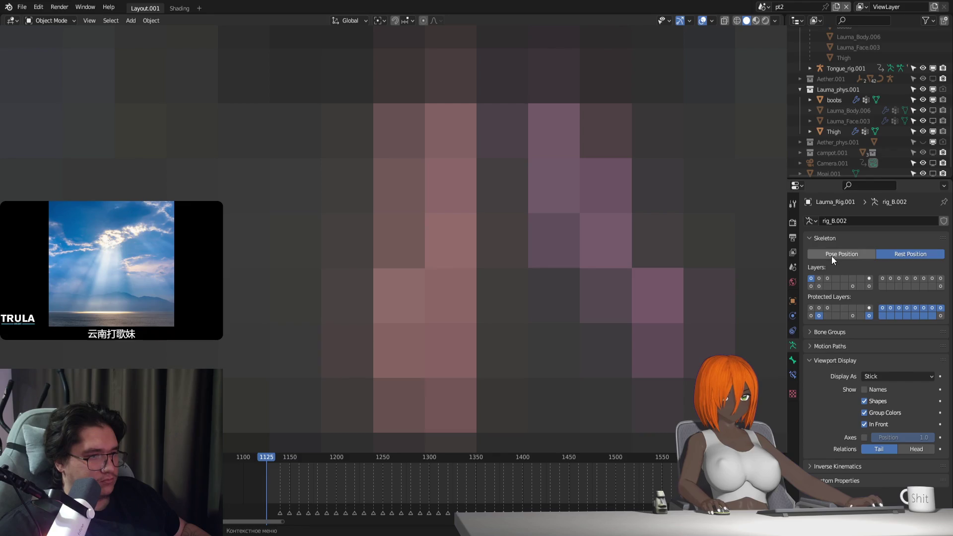
{"action": "key", "text": "shift+space"}
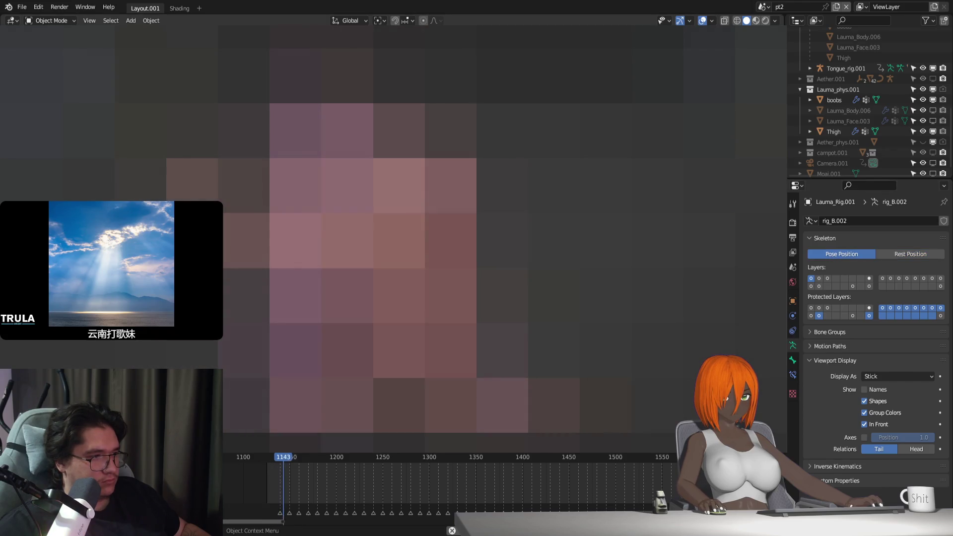
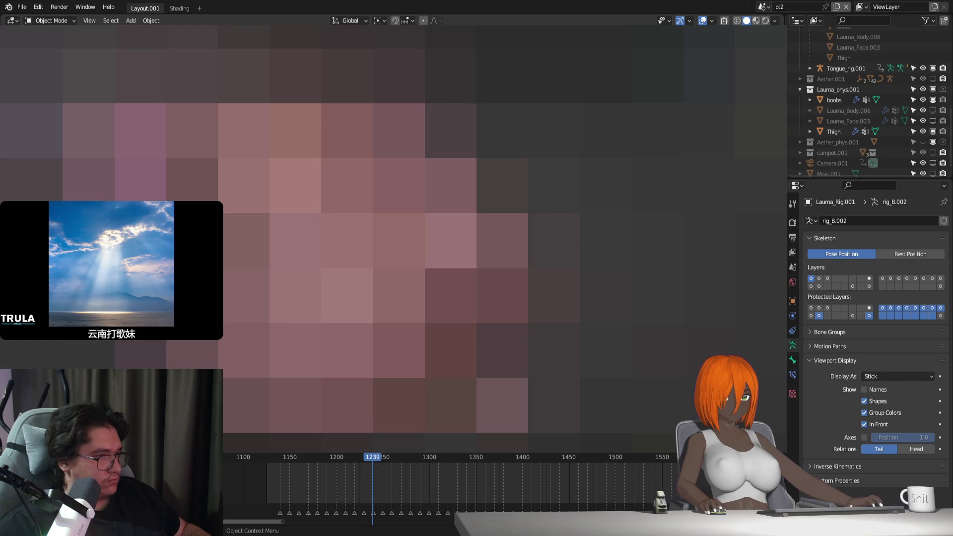
Step: Undo the rig to Rest Position, set the Thigh's Display As to Solid, and enter Edit Mode
{"action": "key", "text": "ctrl+z"}
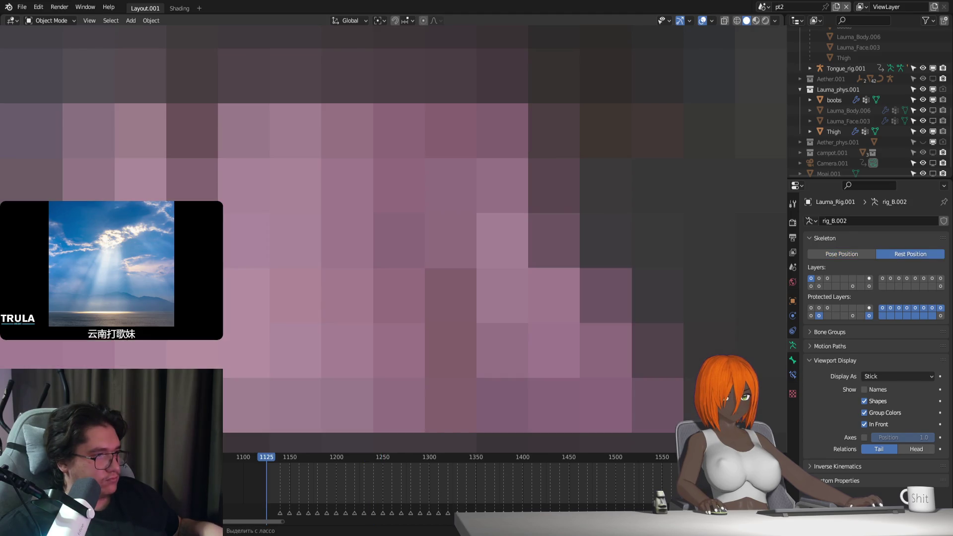
{"action": "left_click", "coordinate": [833, 131]}
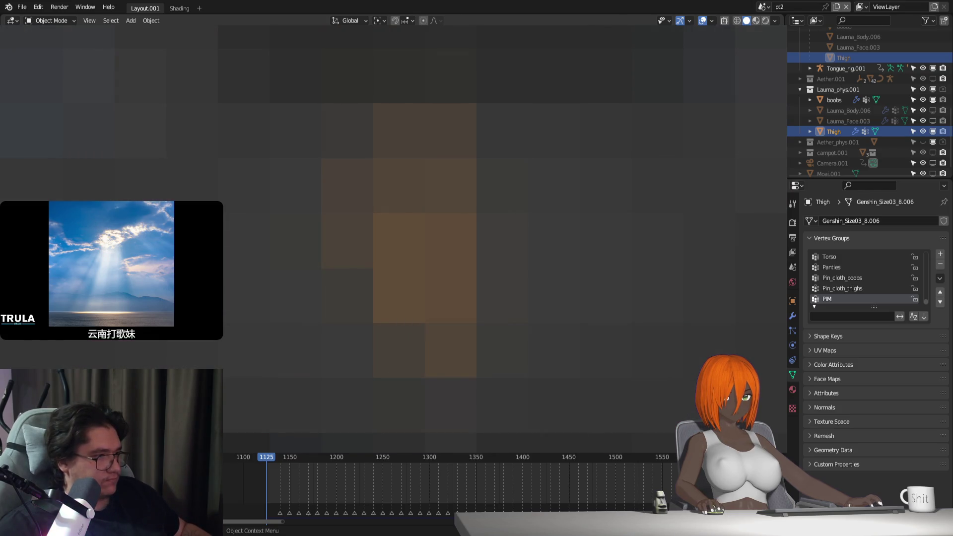
{"action": "left_click", "coordinate": [793, 301]}
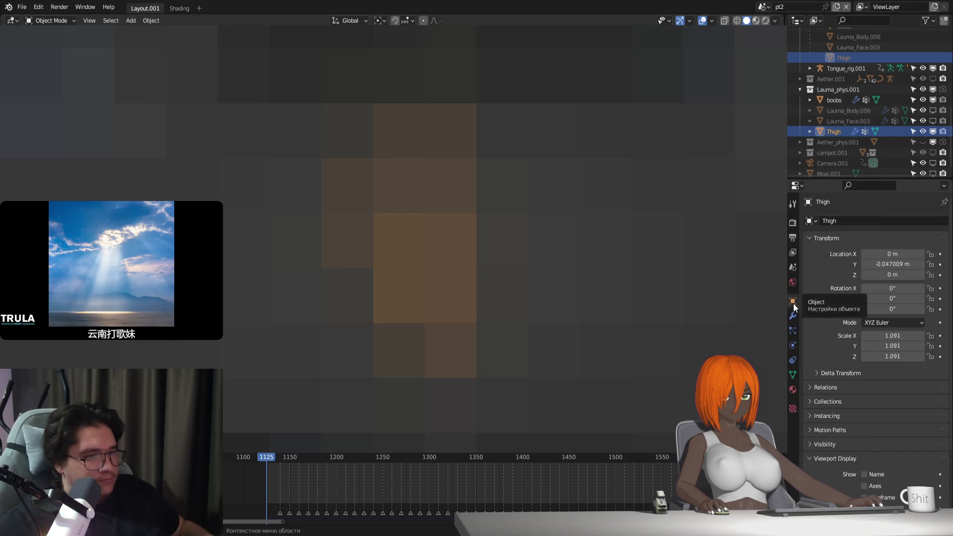
{"action": "scroll", "coordinate": [845, 442], "scroll_direction": "down", "scroll_amount": 5}
{"action": "left_click", "coordinate": [892, 471]}
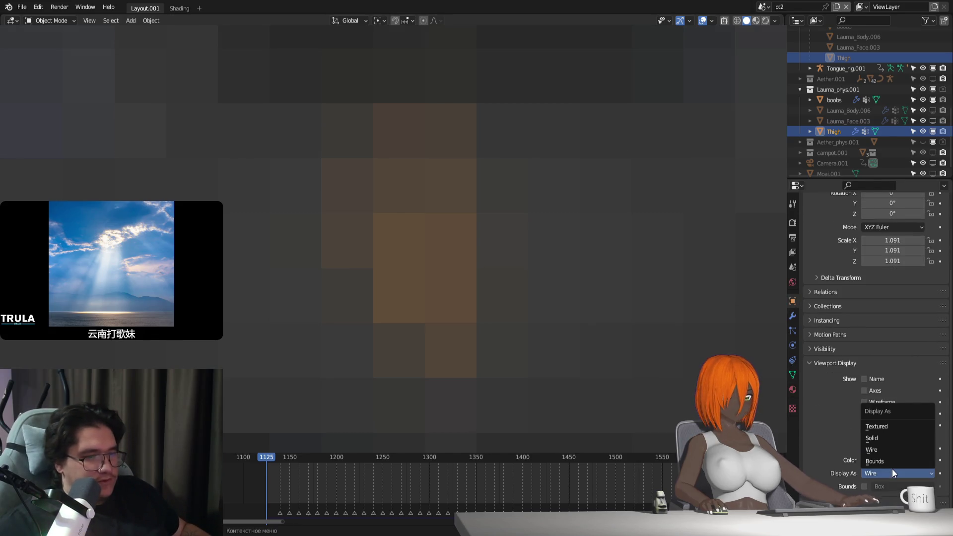
{"action": "left_click", "coordinate": [886, 439]}
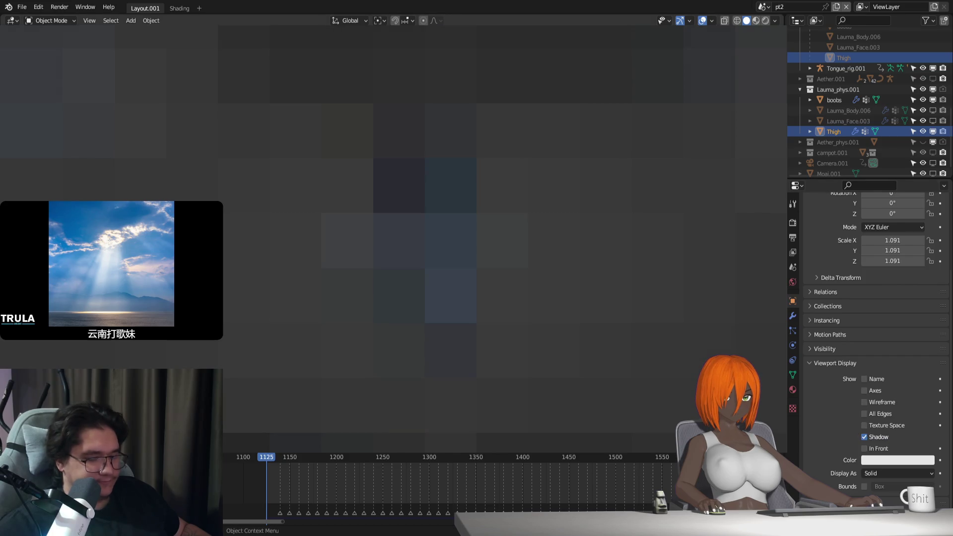
{"action": "key", "text": "Tab"}
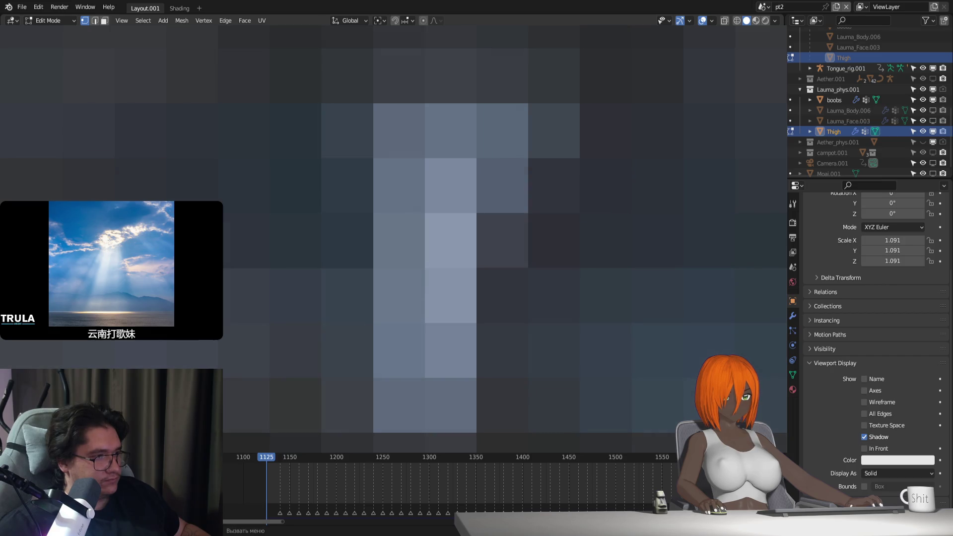
Step: Nudge selected Thigh vertices by small amounts along Y, then return to Object Mode
{"action": "key", "text": "g"}
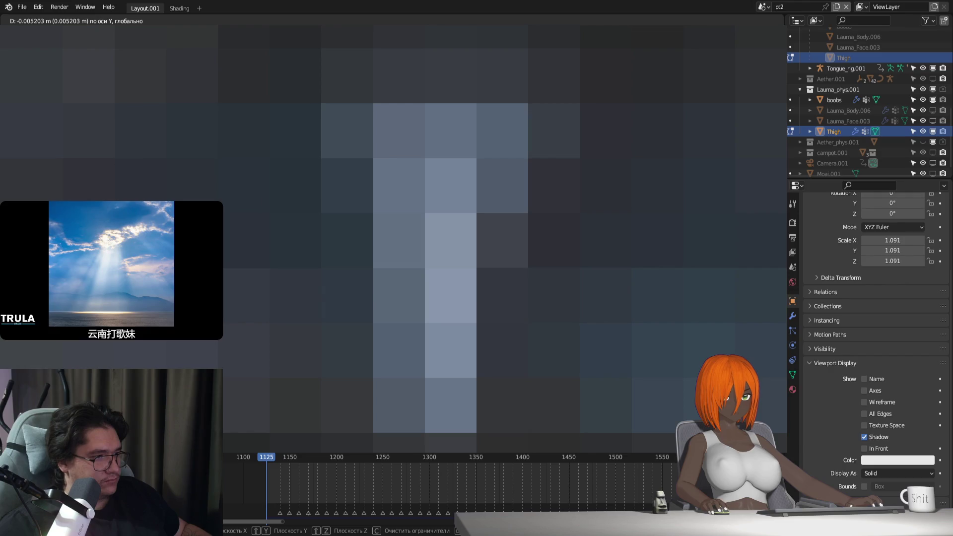
{"action": "key", "text": "Return"}
{"action": "key", "text": "g"}
{"action": "key", "text": "y"}
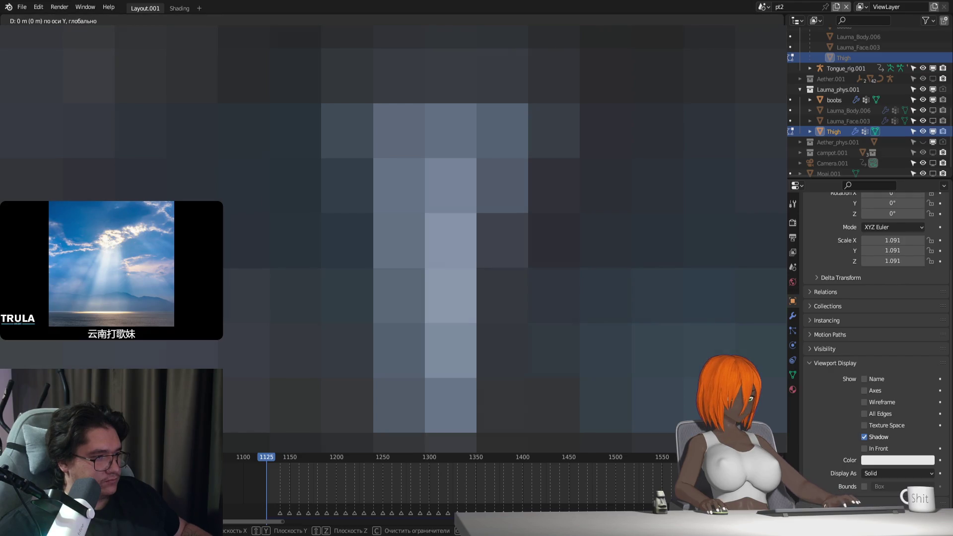
{"action": "key", "text": "Return"}
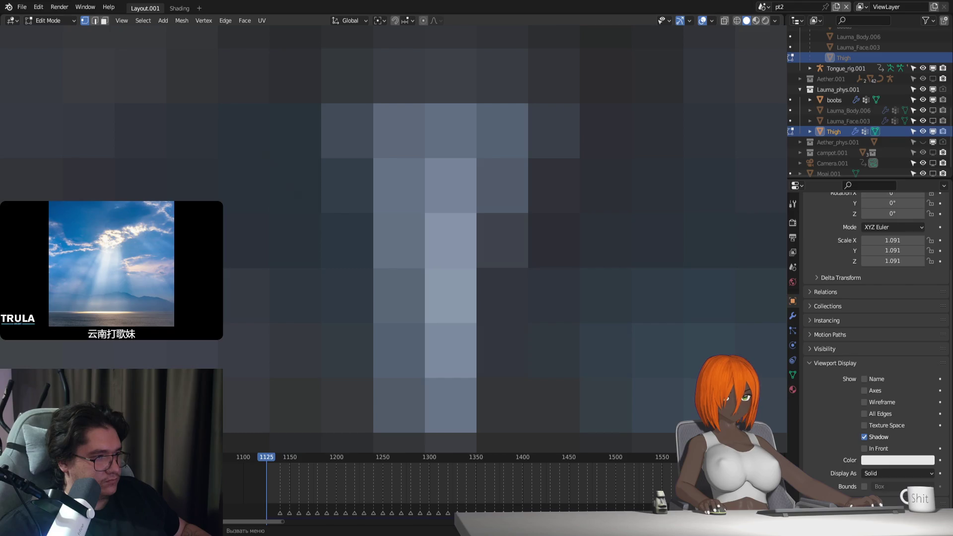
{"action": "key", "text": "g"}
{"action": "key", "text": "y"}
{"action": "key", "text": "Return"}
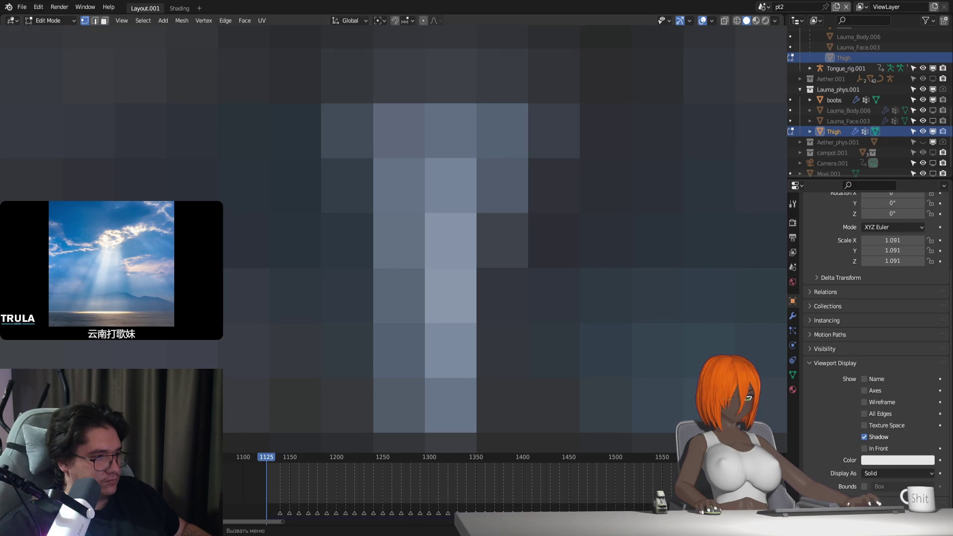
{"action": "key", "text": "g"}
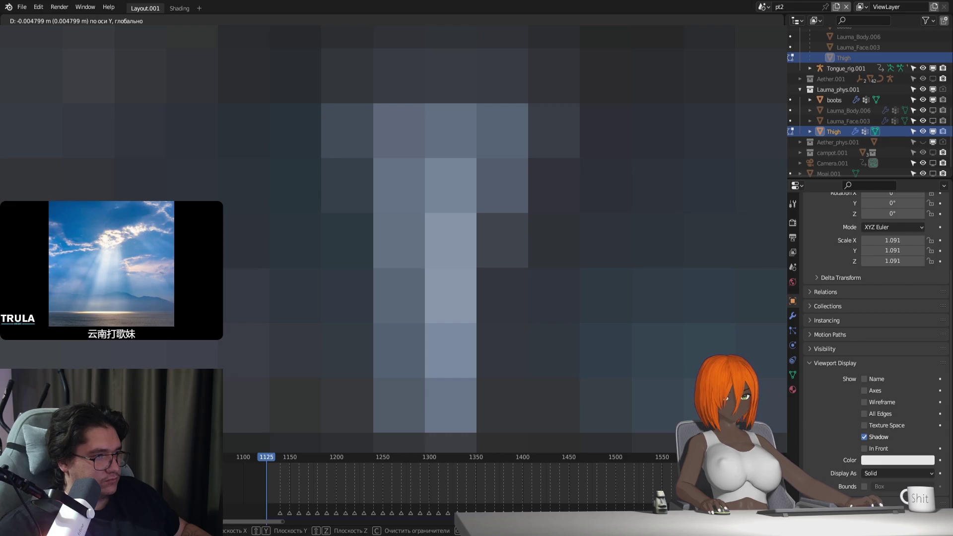
{"action": "key", "text": "Return"}
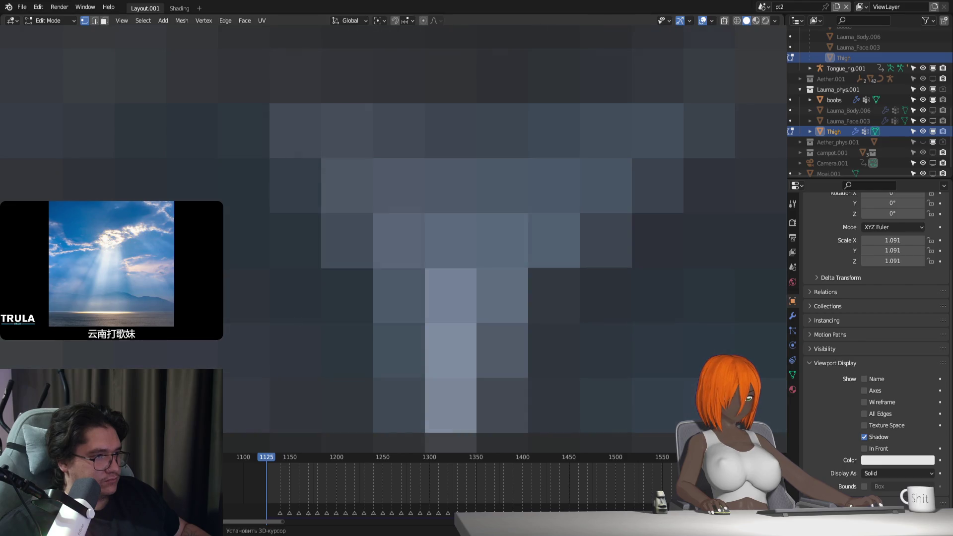
{"action": "key", "text": "g"}
{"action": "key", "text": "y"}
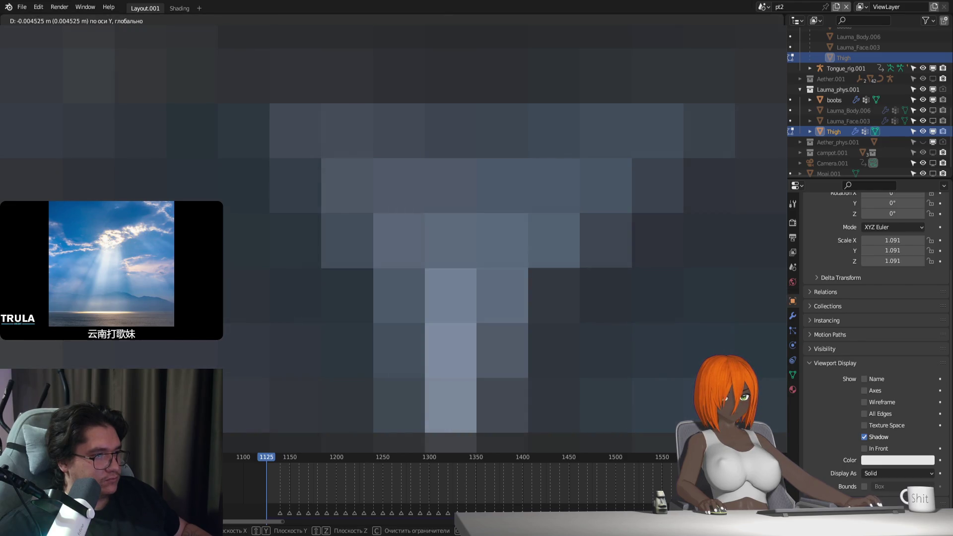
{"action": "key", "text": "Return"}
{"action": "key", "text": "g"}
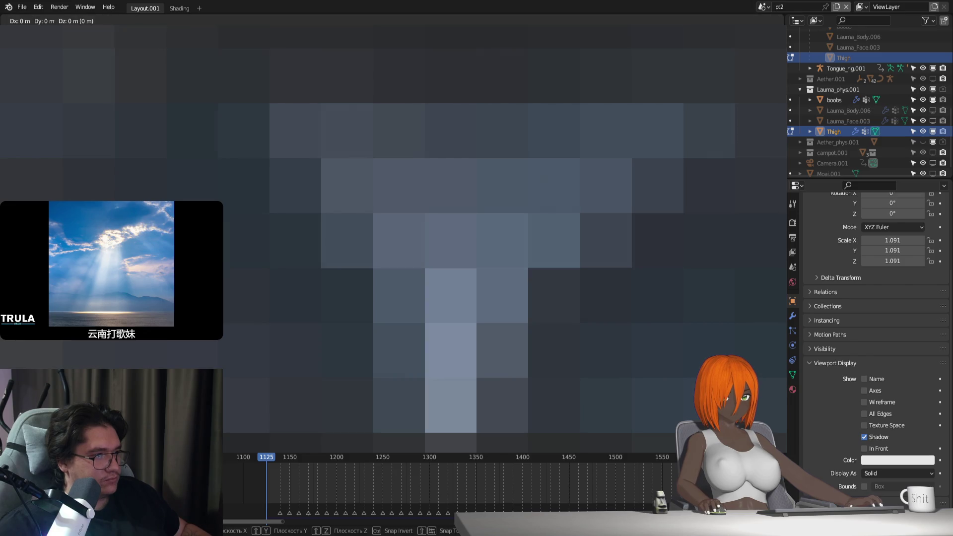
{"action": "key", "text": "Return"}
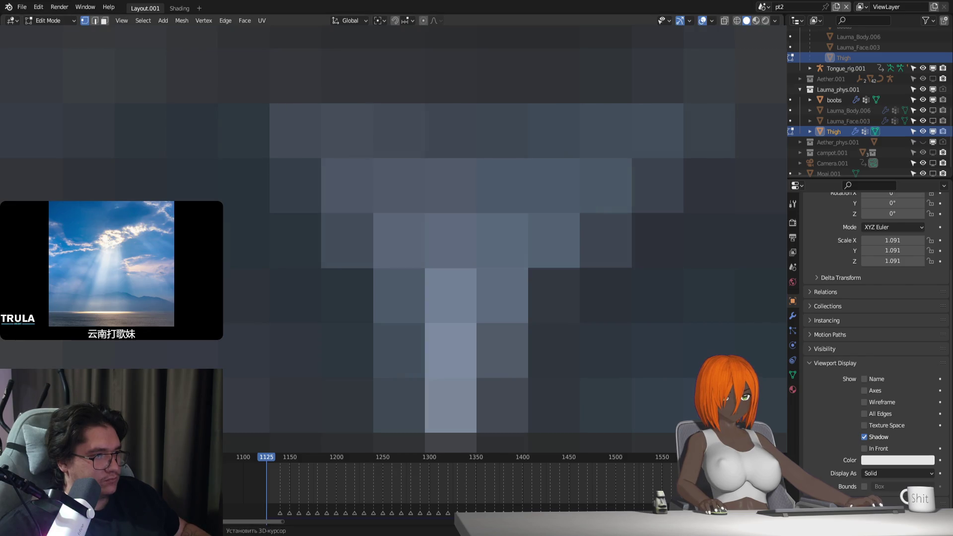
{"action": "key", "text": "shift+r"}
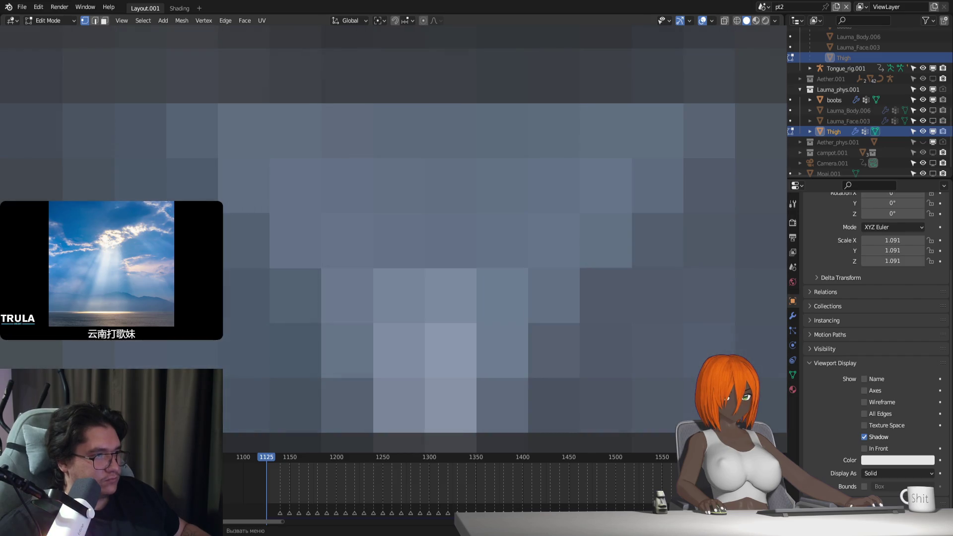
{"action": "key", "text": "g"}
{"action": "key", "text": "y"}
{"action": "key", "text": "Return"}
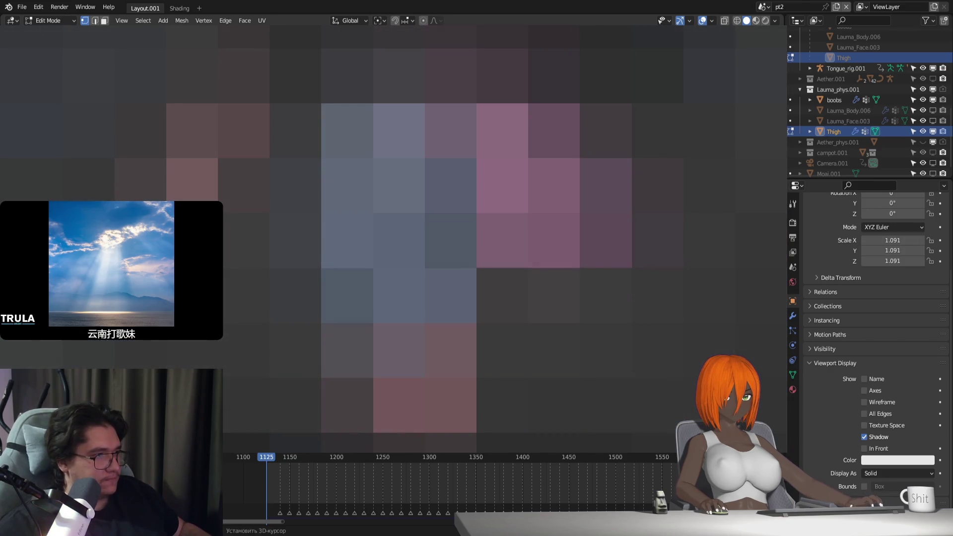
{"action": "key", "text": "Tab"}
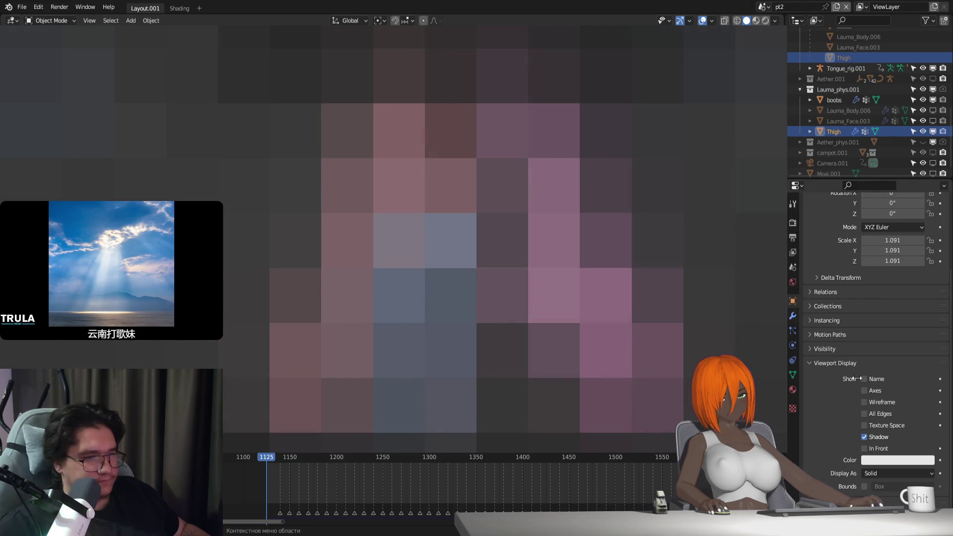
Step: Switch the Thigh's viewport display from Solid to Textured
{"action": "left_click", "coordinate": [888, 472]}
{"action": "left_click", "coordinate": [885, 447]}
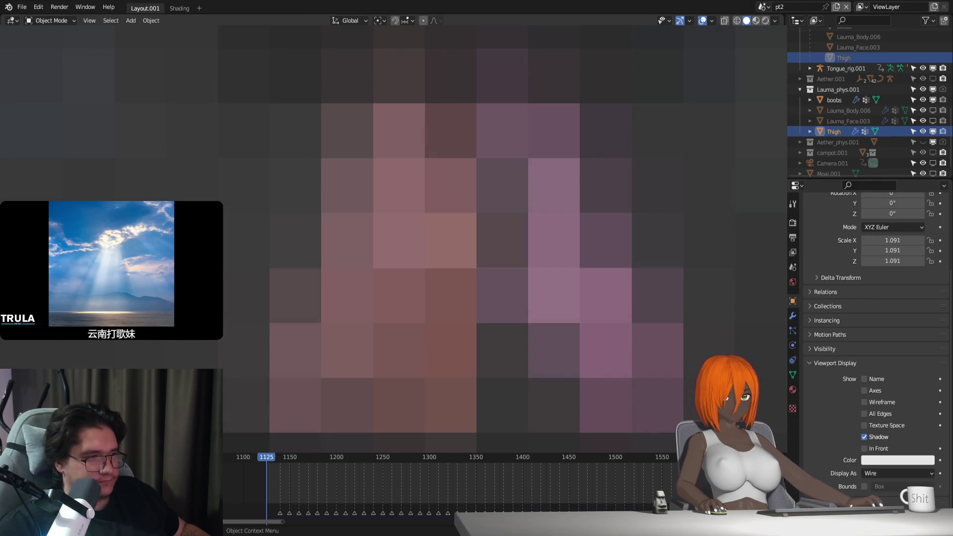
{"action": "key", "text": "ctrl+z"}
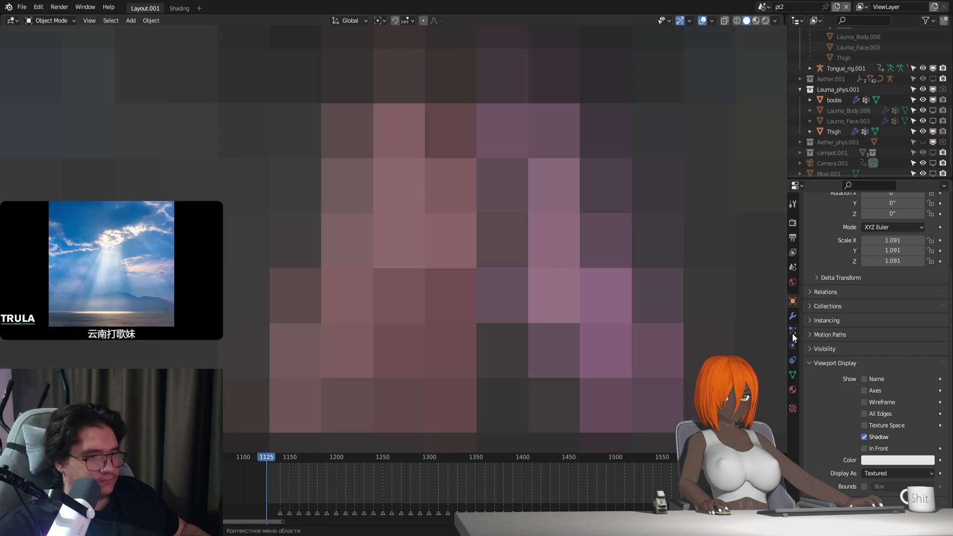
Step: Unbind and rebind the body's thigh Surface Deform modifier
{"action": "left_click", "coordinate": [793, 316]}
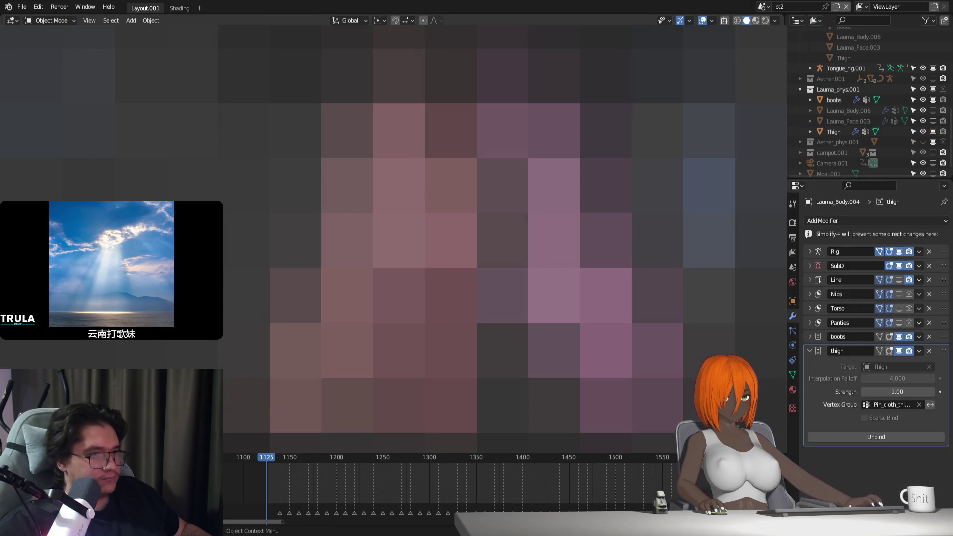
{"action": "left_click", "coordinate": [891, 437]}
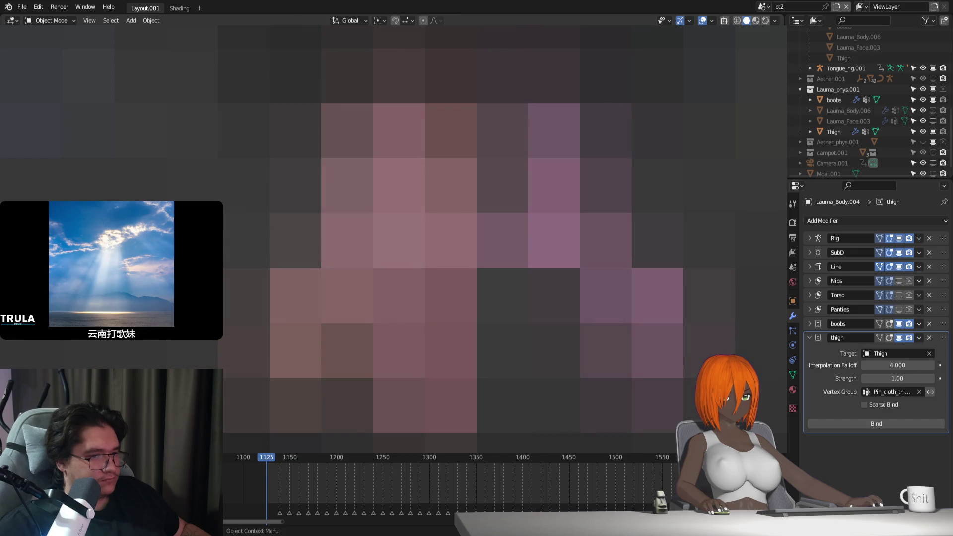
{"action": "left_click", "coordinate": [868, 422]}
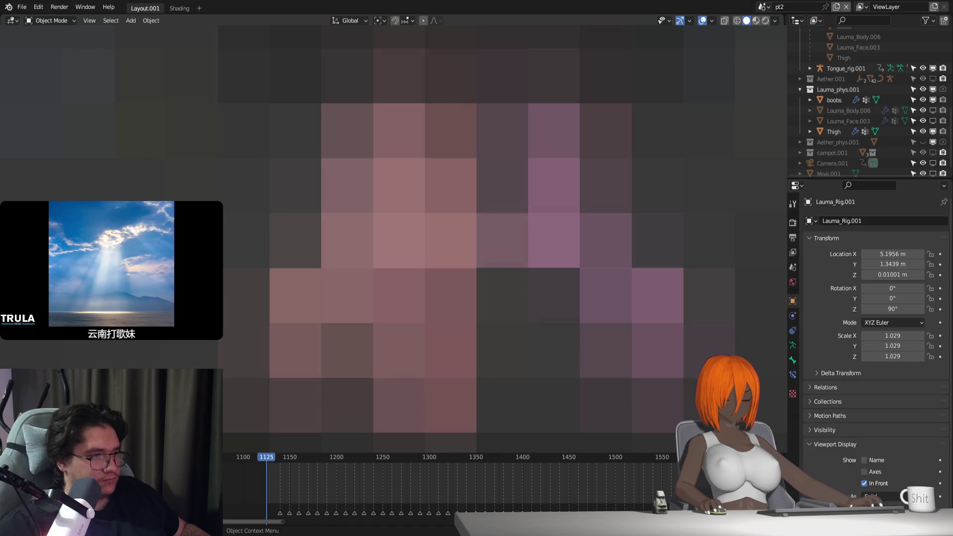
Step: Put the rig back in Pose Position and switch to Material Preview
{"action": "left_click", "coordinate": [792, 346]}
{"action": "left_click", "coordinate": [844, 254]}
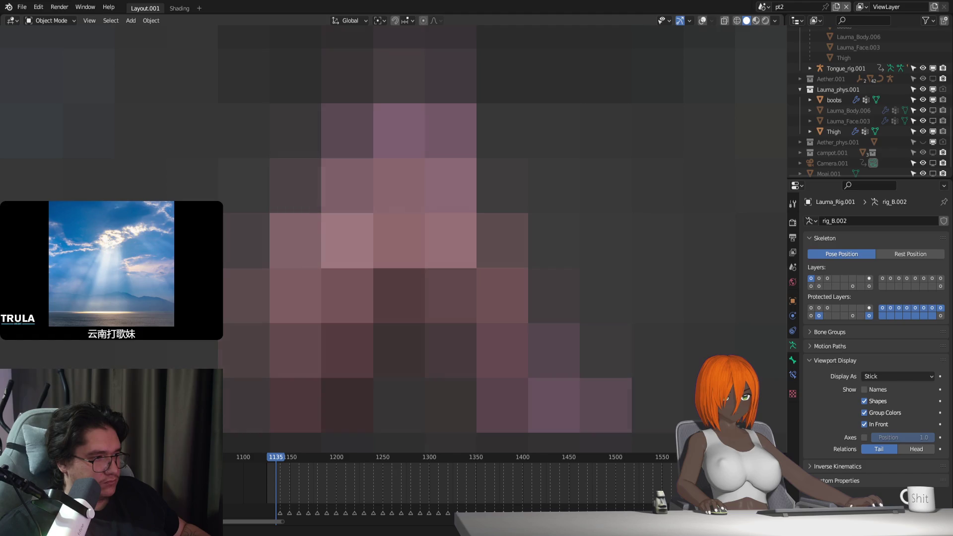
{"action": "left_click", "coordinate": [756, 21]}
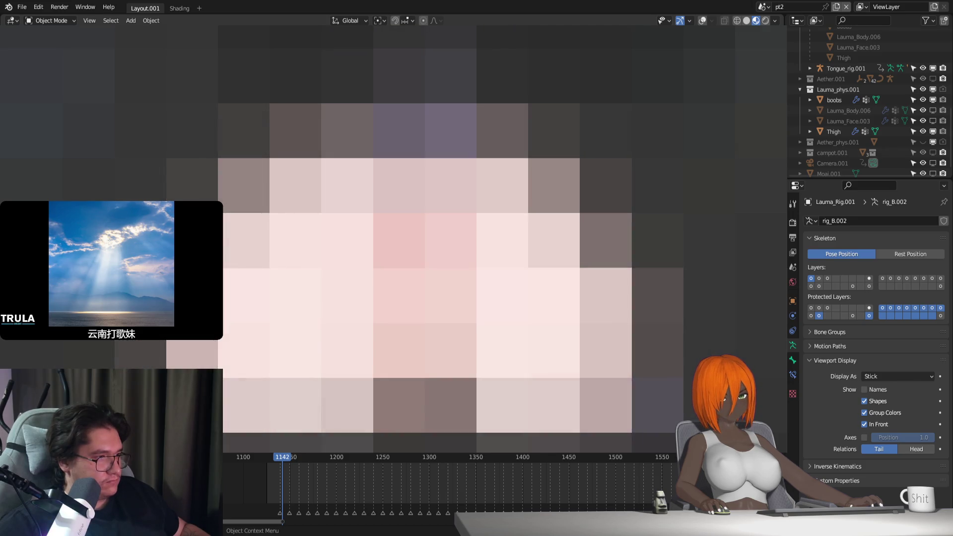
Step: Turn on viewport overlays and show the Thigh's modifier stack
{"action": "left_click", "coordinate": [427, 268]}
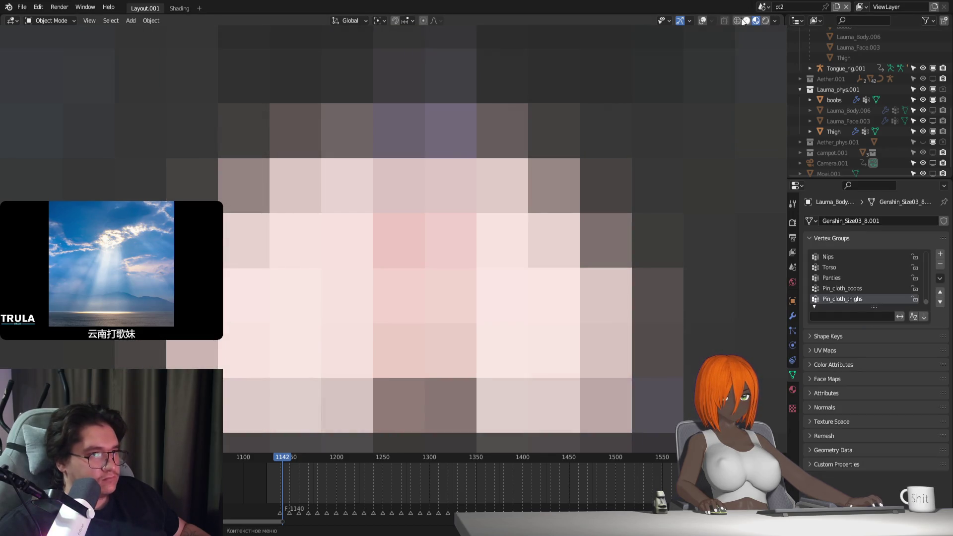
{"action": "left_click", "coordinate": [702, 20]}
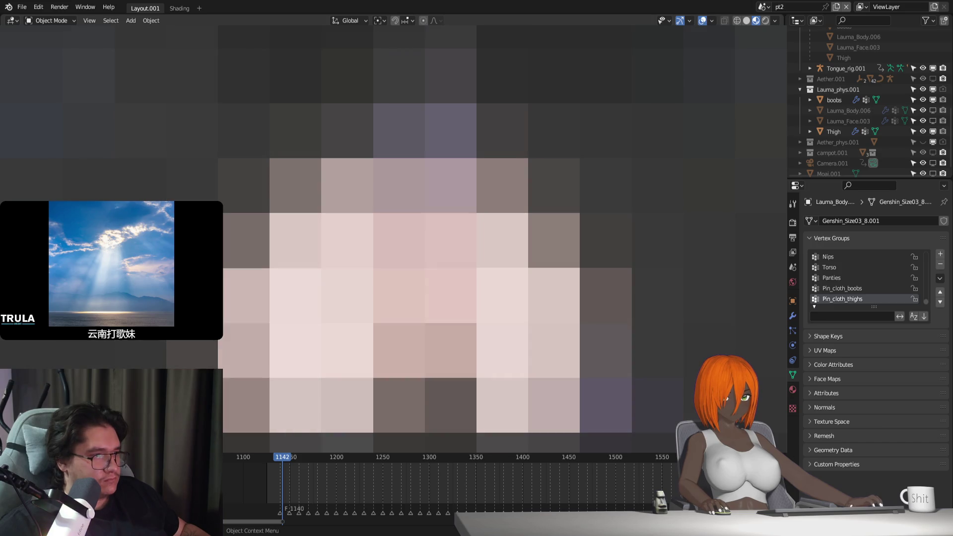
{"action": "left_click", "coordinate": [834, 131]}
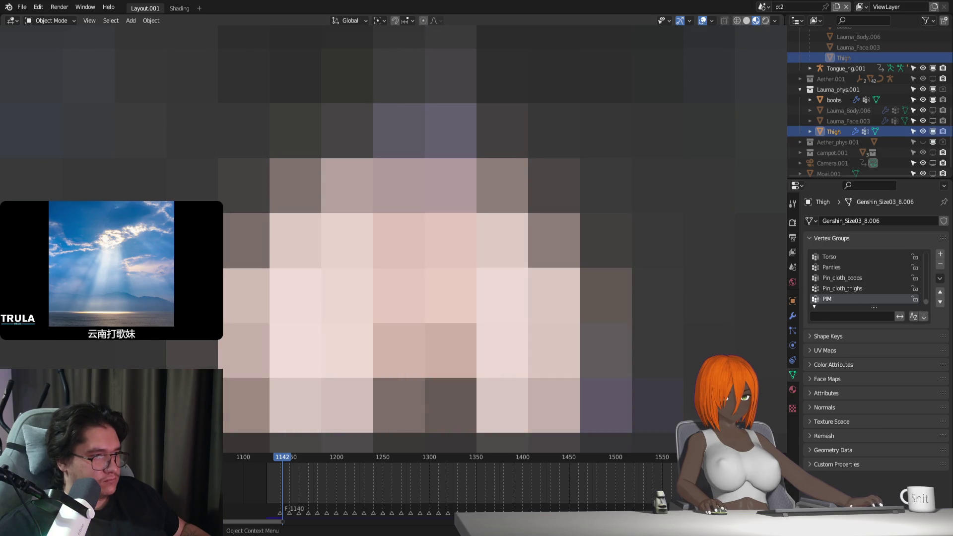
{"action": "left_click", "coordinate": [793, 317]}
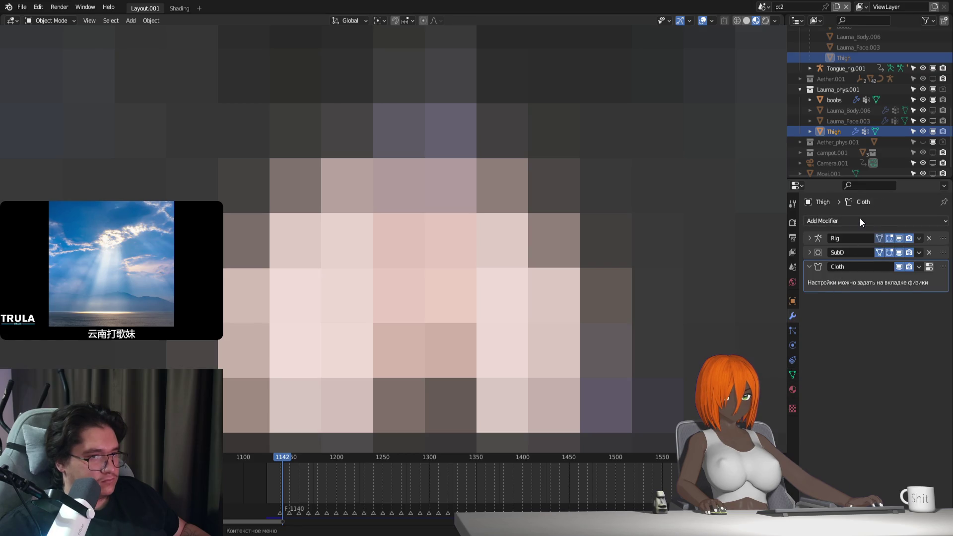
Step: Add a Solidify modifier to the Thigh, step back one frame, and select the body mesh
{"action": "left_click", "coordinate": [859, 220]}
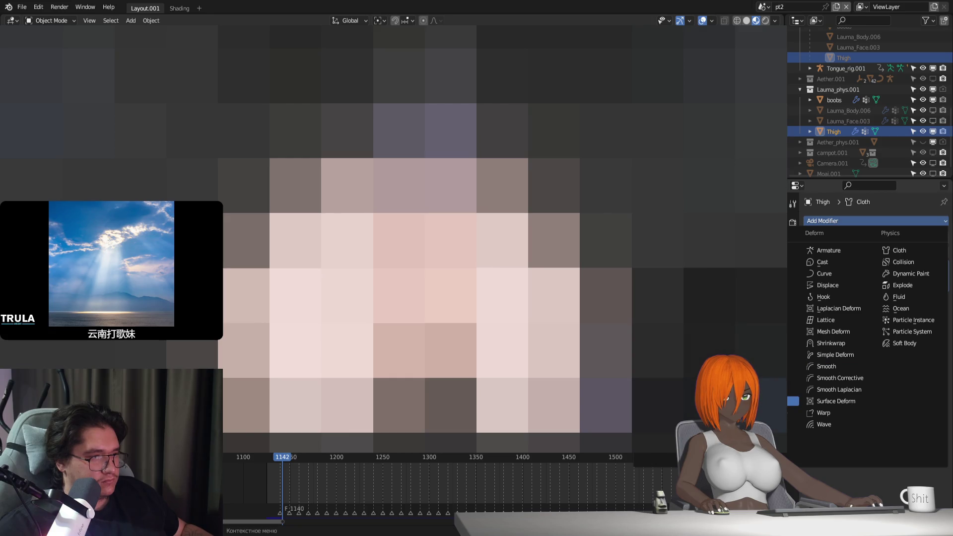
{"action": "left_click", "coordinate": [793, 401]}
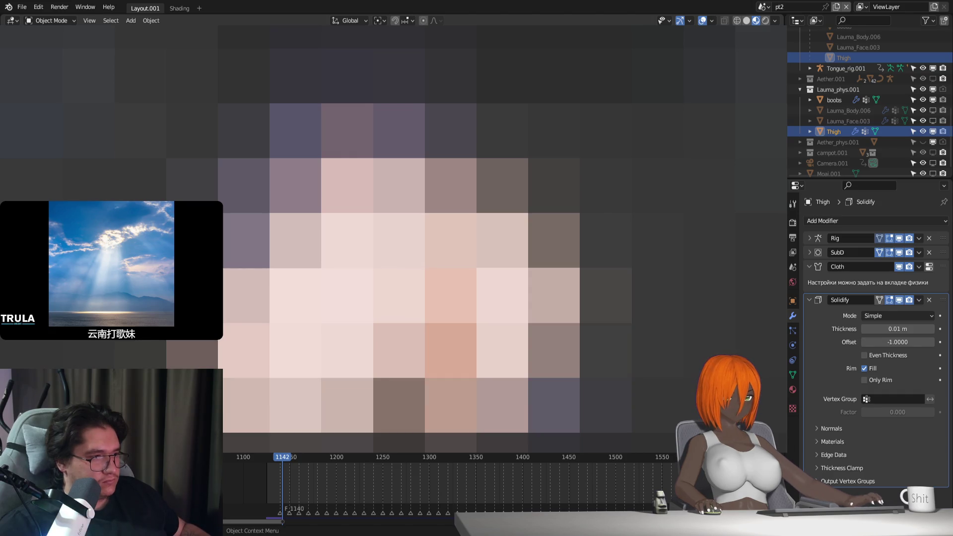
{"action": "key", "text": "Left"}
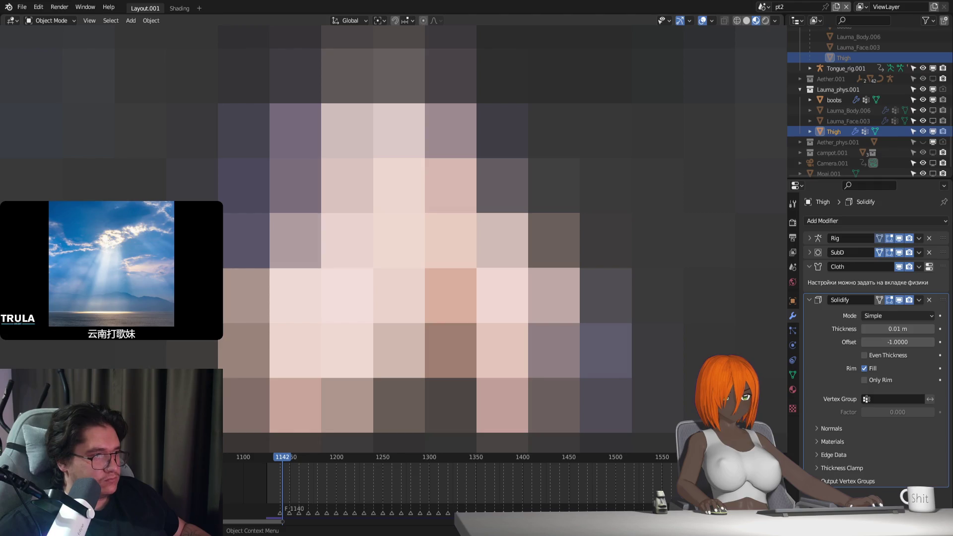
{"action": "left_click", "coordinate": [451, 293]}
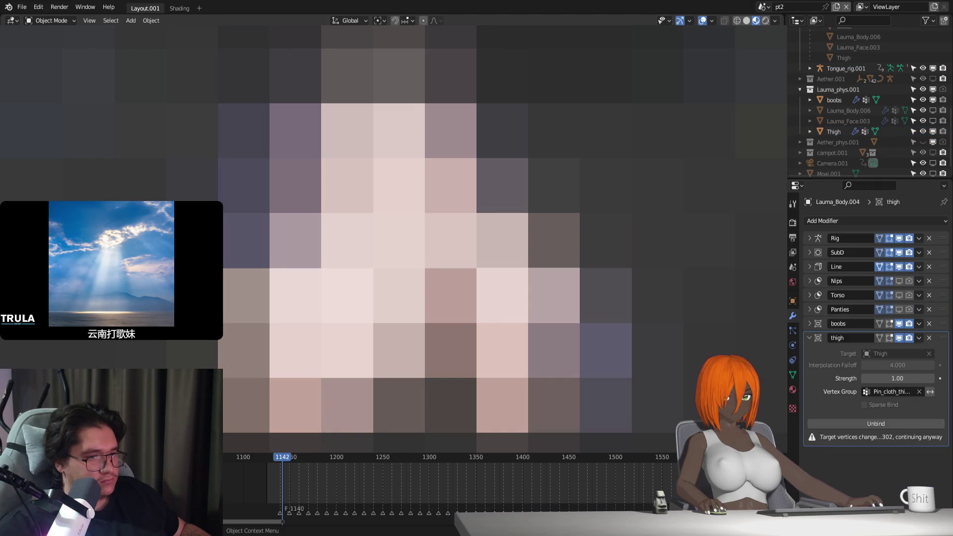
Step: Reduce the Thigh's Solidify thickness to 0.006 m, then show the rig's armature settings
{"action": "left_click", "coordinate": [809, 267]}
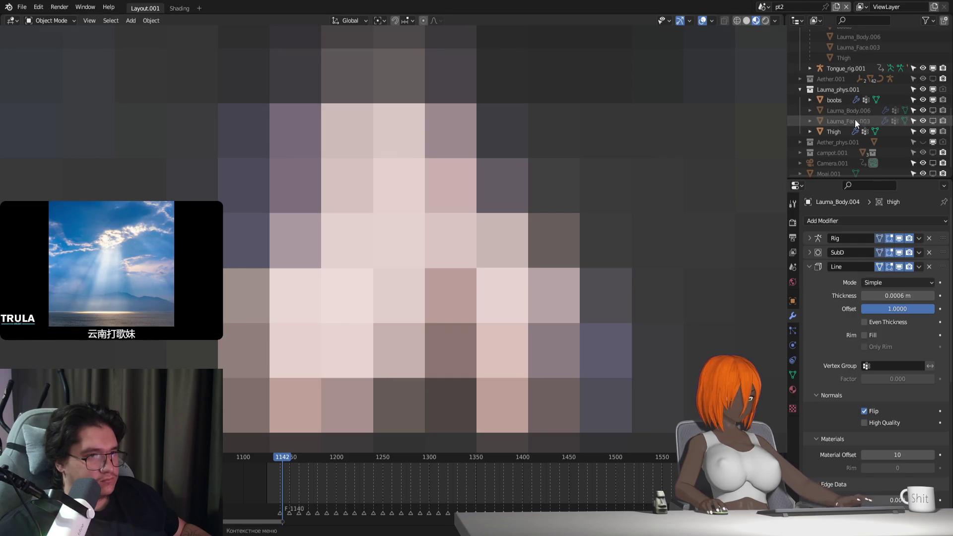
{"action": "left_click", "coordinate": [834, 132]}
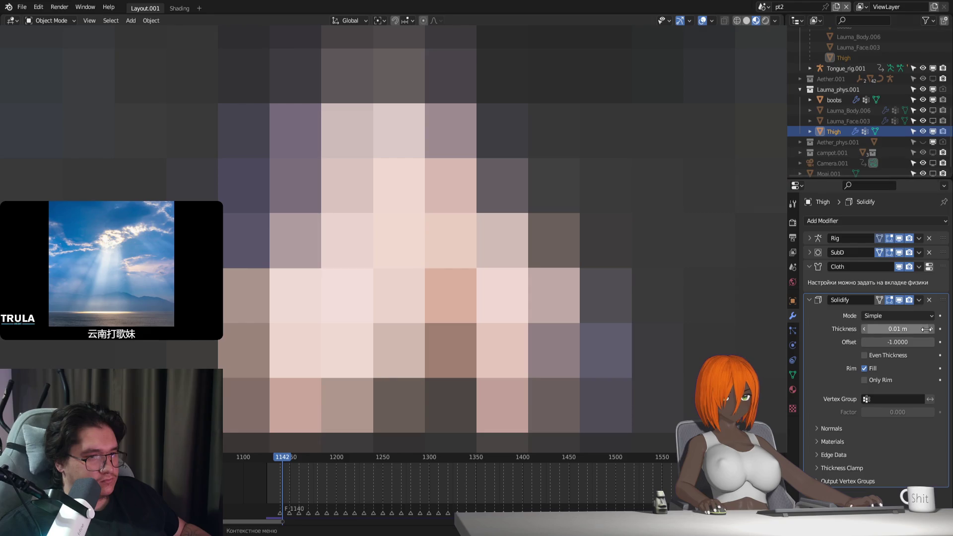
{"action": "left_click", "coordinate": [895, 329]}
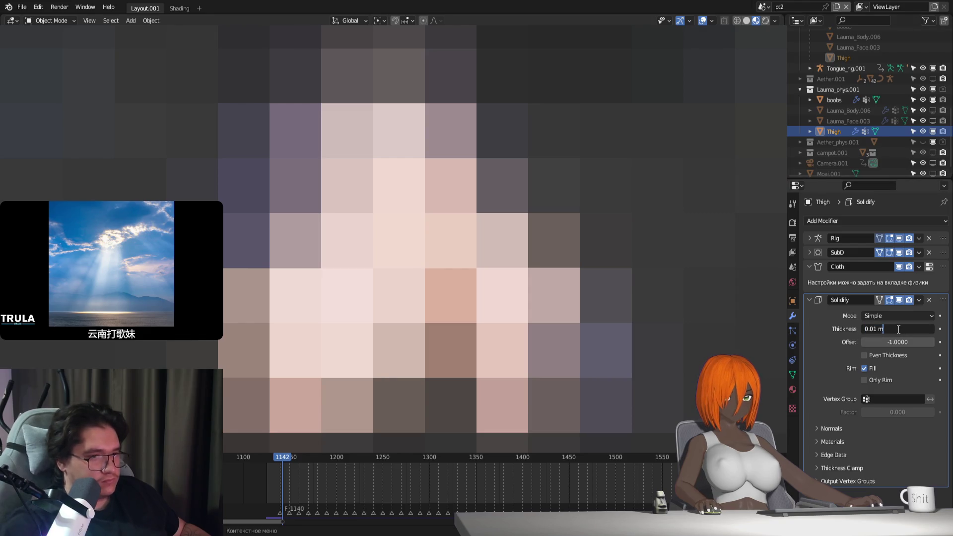
{"action": "type", "text": "05"}
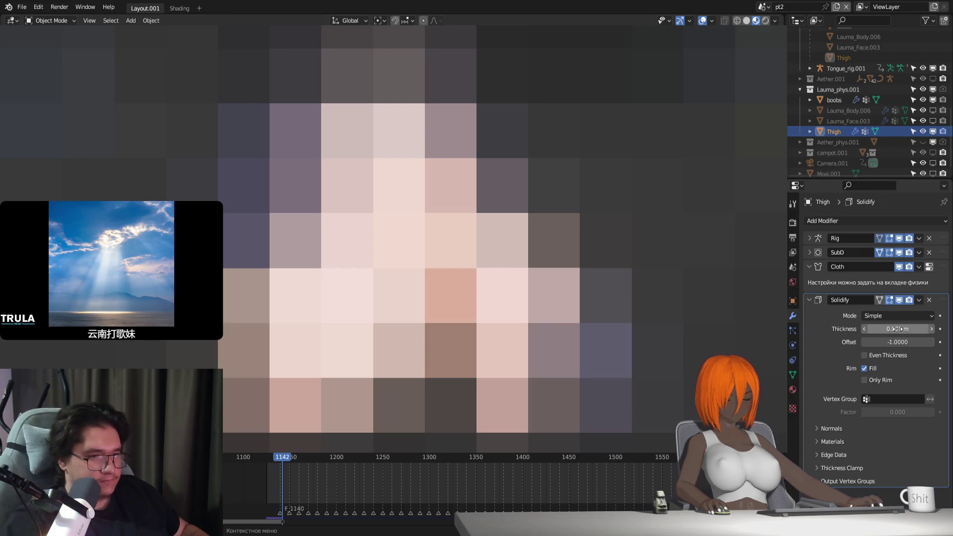
{"action": "key", "text": "Return"}
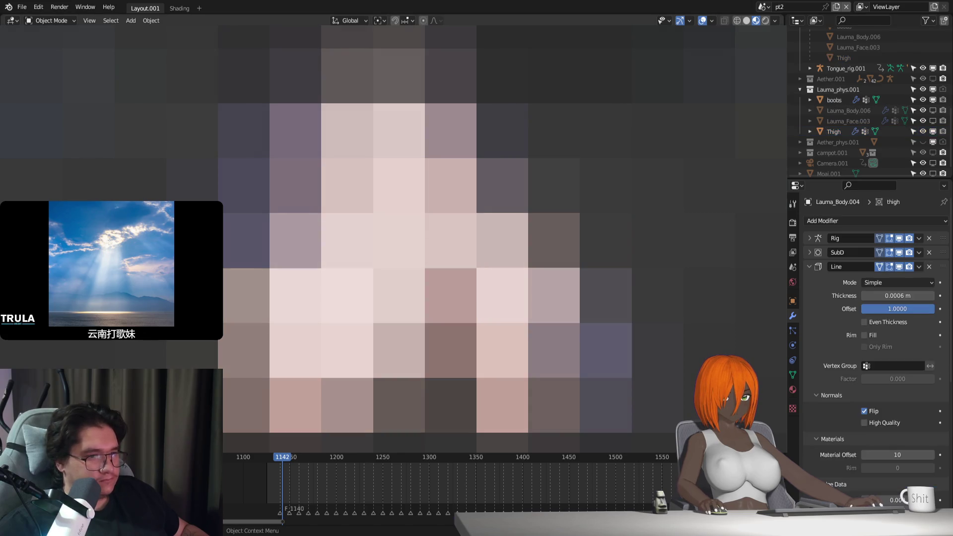
{"action": "scroll", "coordinate": [803, 349], "scroll_direction": "down", "scroll_amount": 3}
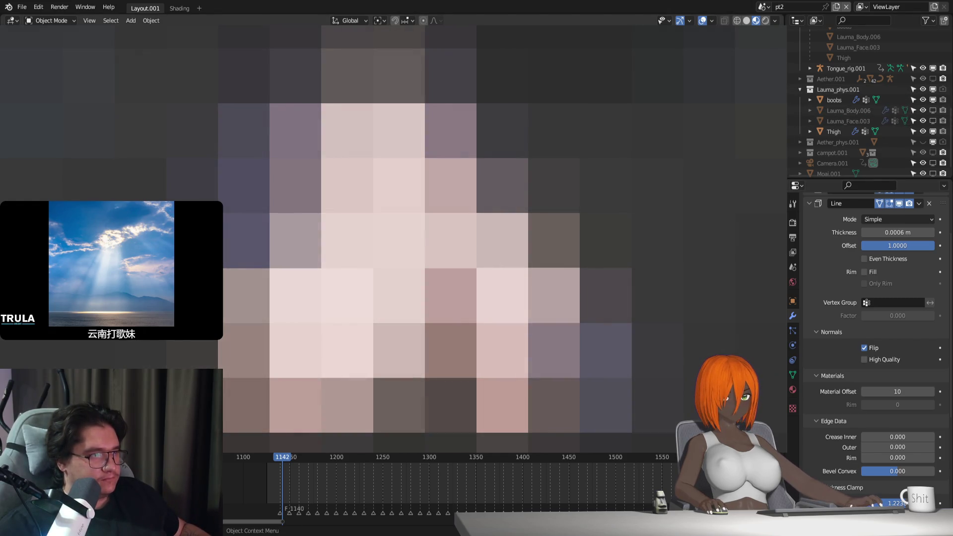
{"action": "left_click", "coordinate": [793, 346]}
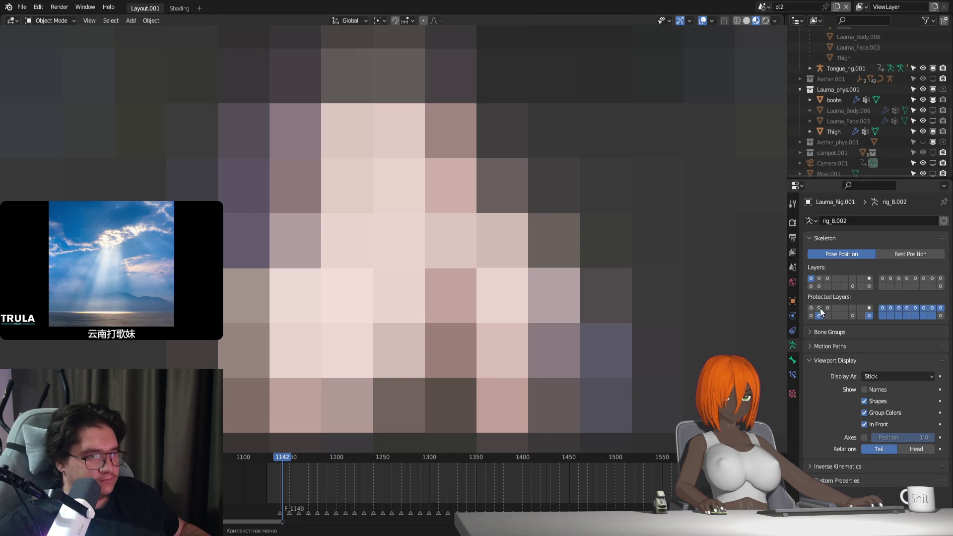
Step: Disable the Thigh's Cloth modifier in the viewport and rewind to the frame range start
{"action": "left_click", "coordinate": [898, 253]}
{"action": "left_click", "coordinate": [849, 110]}
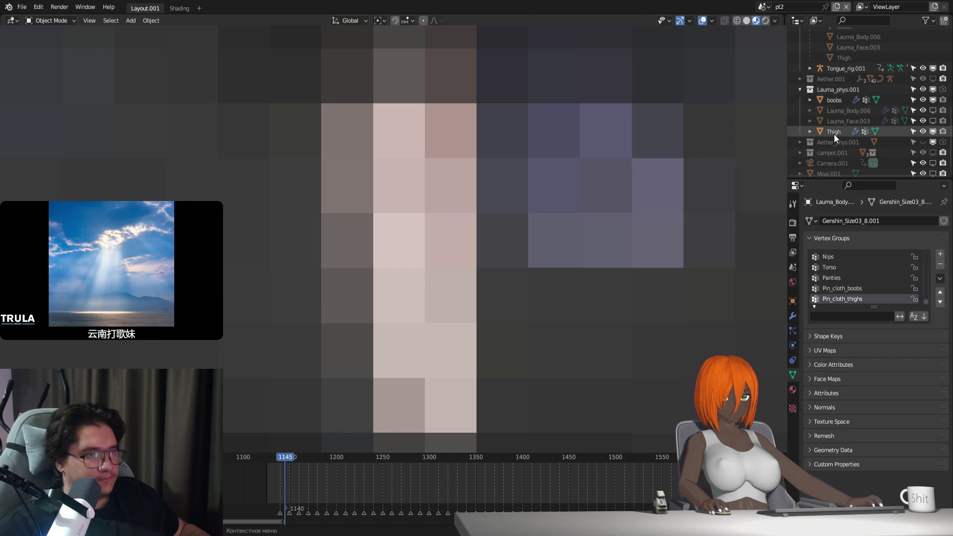
{"action": "left_click", "coordinate": [834, 132]}
{"action": "left_click", "coordinate": [793, 315]}
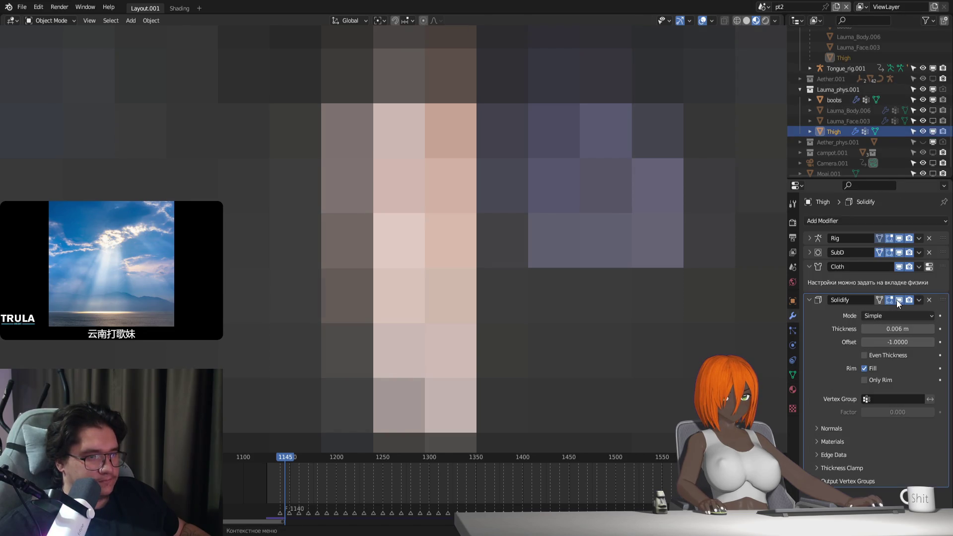
{"action": "left_click", "coordinate": [899, 267]}
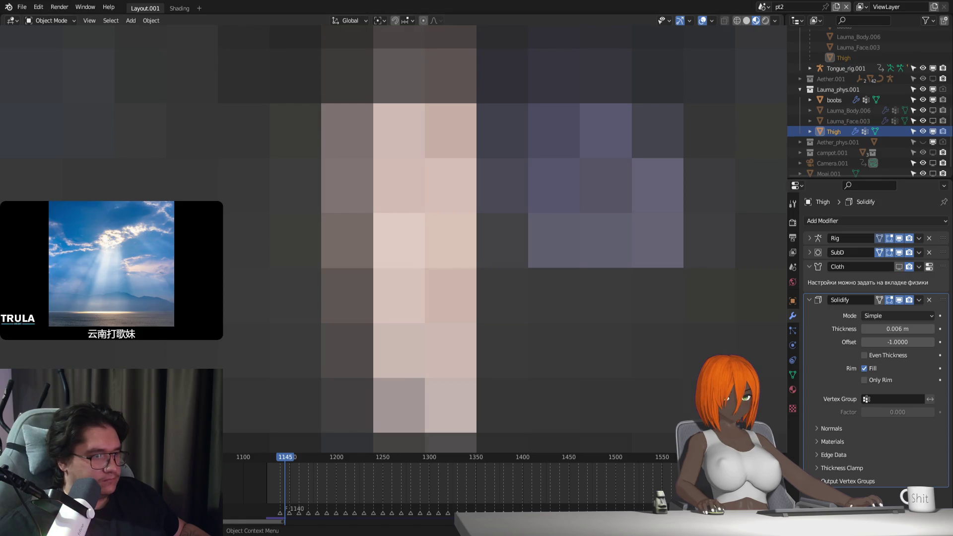
{"action": "key", "text": "shift+Left"}
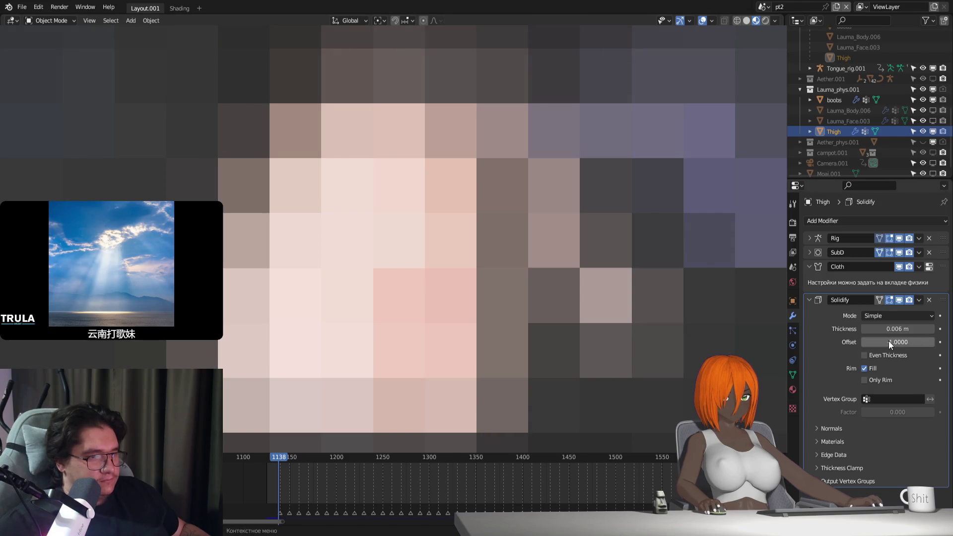
Step: Raise the Thigh's Solidify offset to 1 and unbind the body's thigh Surface Deform
{"action": "left_click_drag", "start_coordinate": [864, 342], "coordinate": [934, 342]}
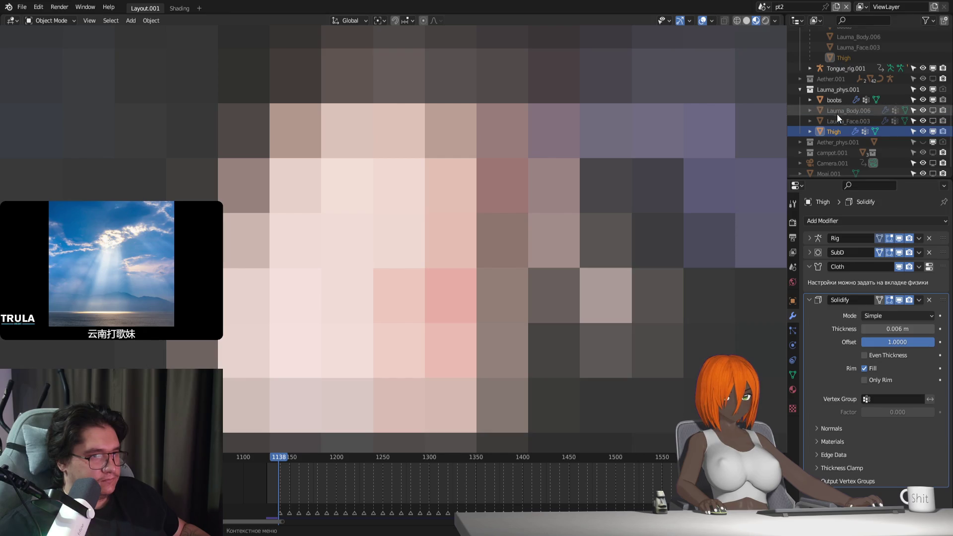
{"action": "left_click", "coordinate": [424, 186]}
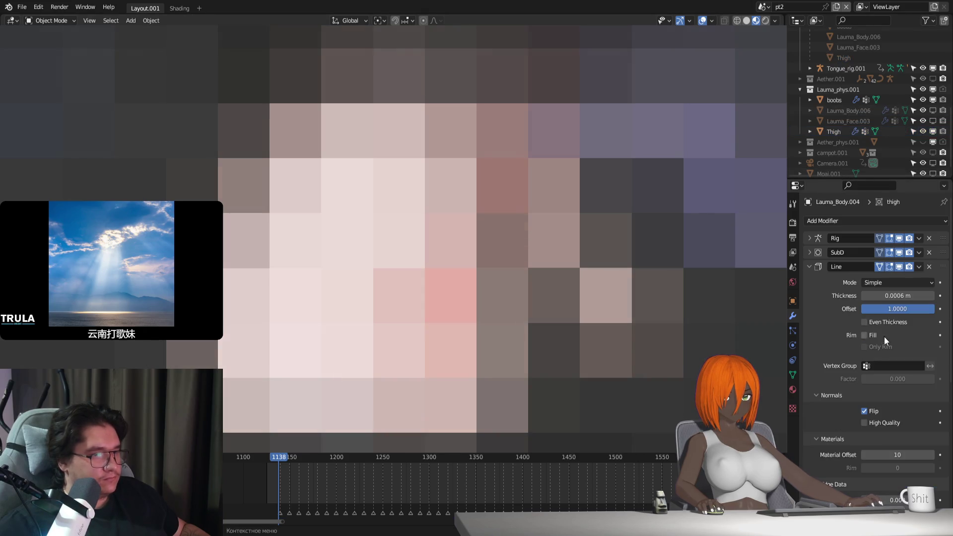
{"action": "left_click", "coordinate": [810, 267]}
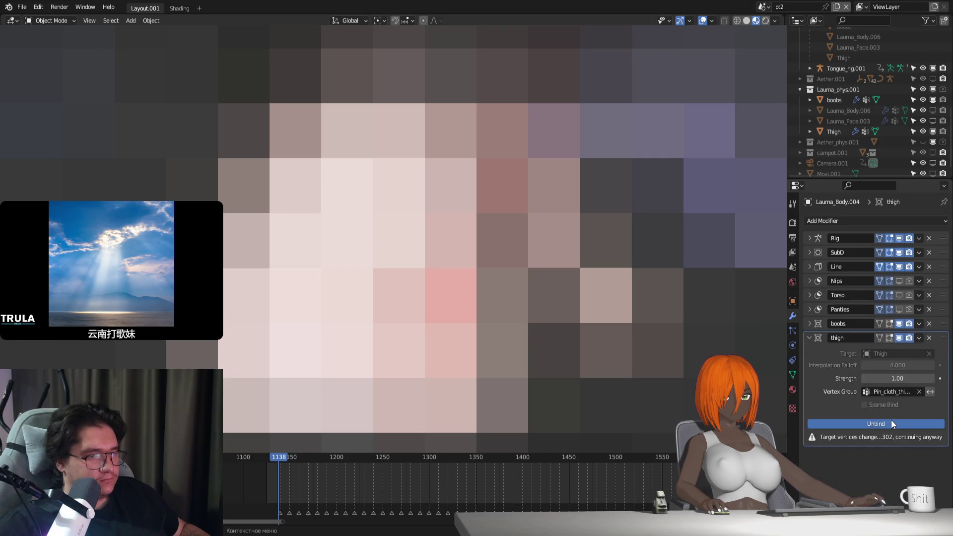
{"action": "left_click", "coordinate": [893, 422]}
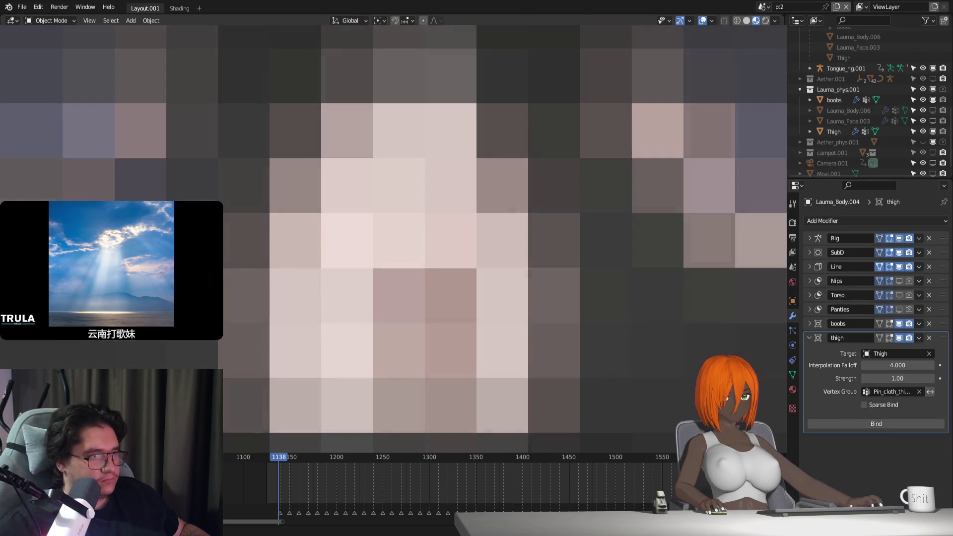
{"action": "left_click", "coordinate": [834, 132]}
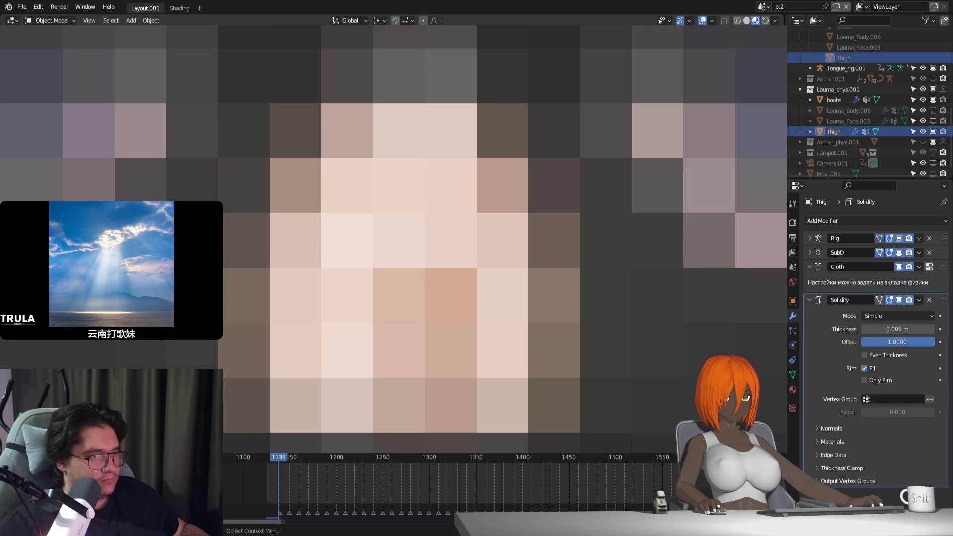
Step: Turn off the Solidify's Rim Fill and compare it with the body's Line modifier
{"action": "left_click", "coordinate": [865, 369]}
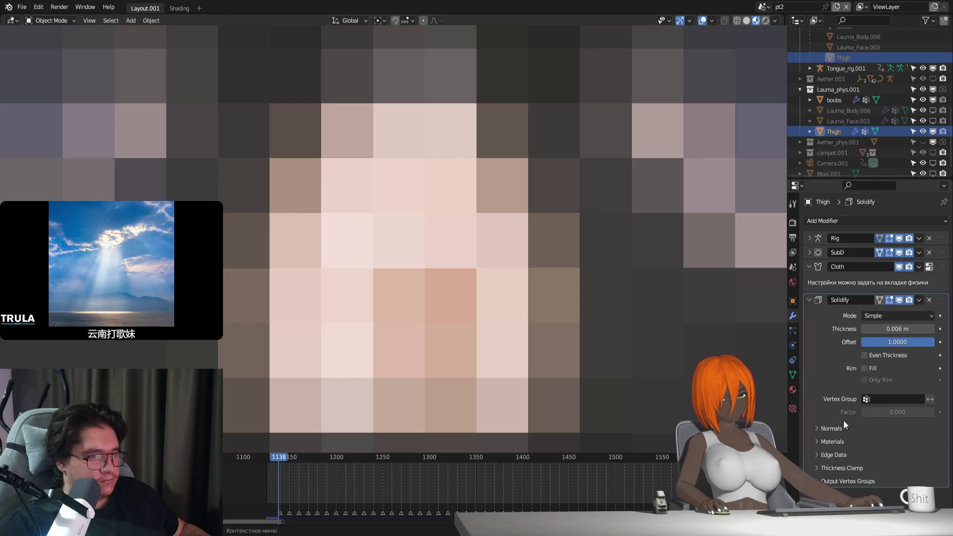
{"action": "left_click", "coordinate": [824, 430]}
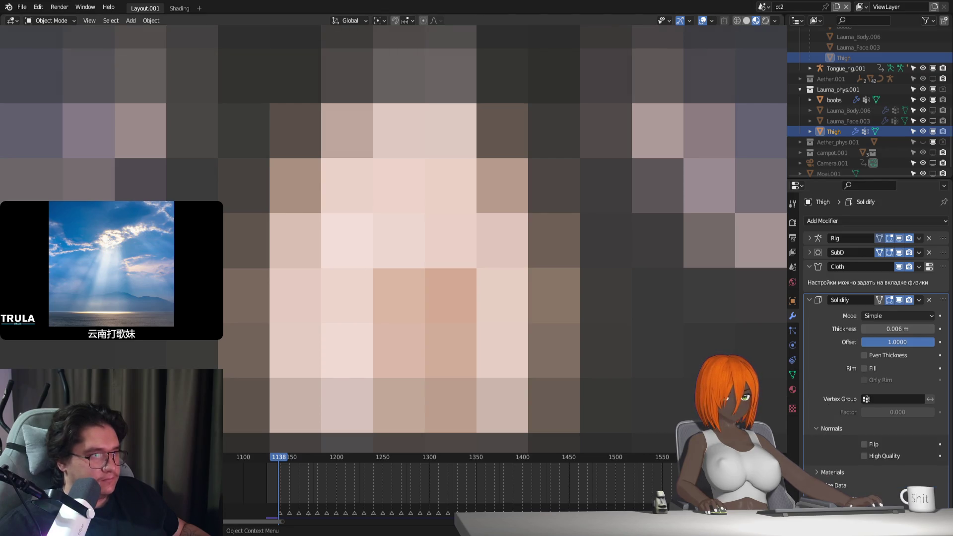
{"action": "left_click", "coordinate": [446, 298]}
{"action": "left_click", "coordinate": [809, 267]}
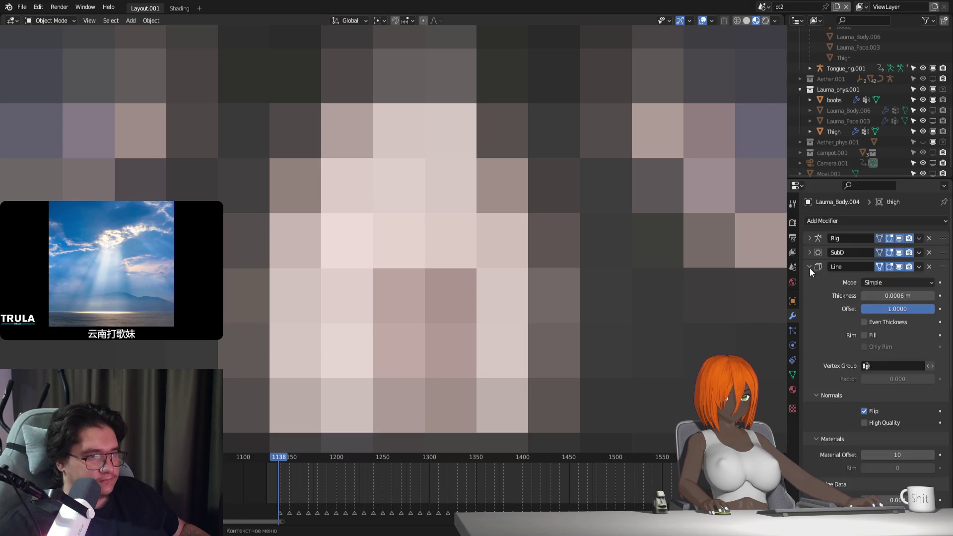
{"action": "scroll", "coordinate": [844, 420], "scroll_direction": "down", "scroll_amount": 2}
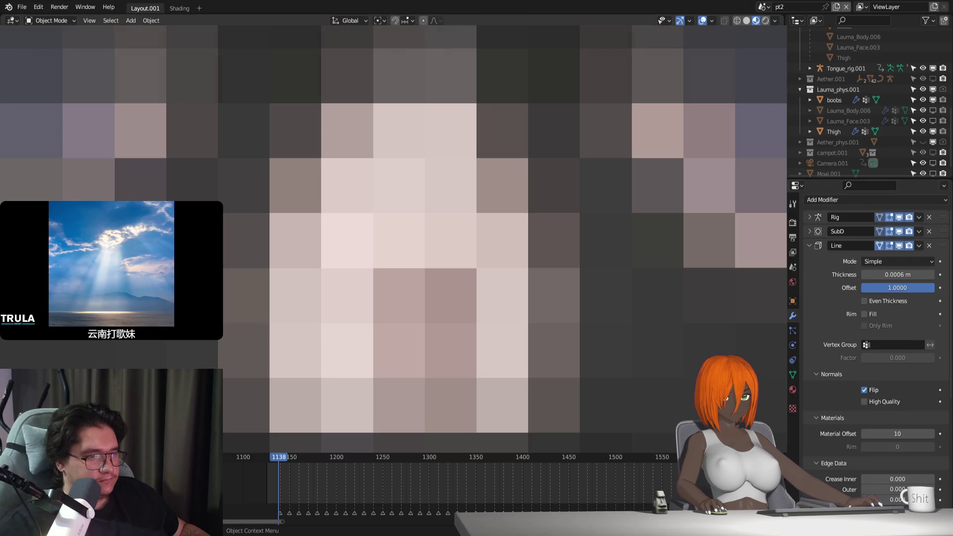
{"action": "left_click", "coordinate": [834, 132]}
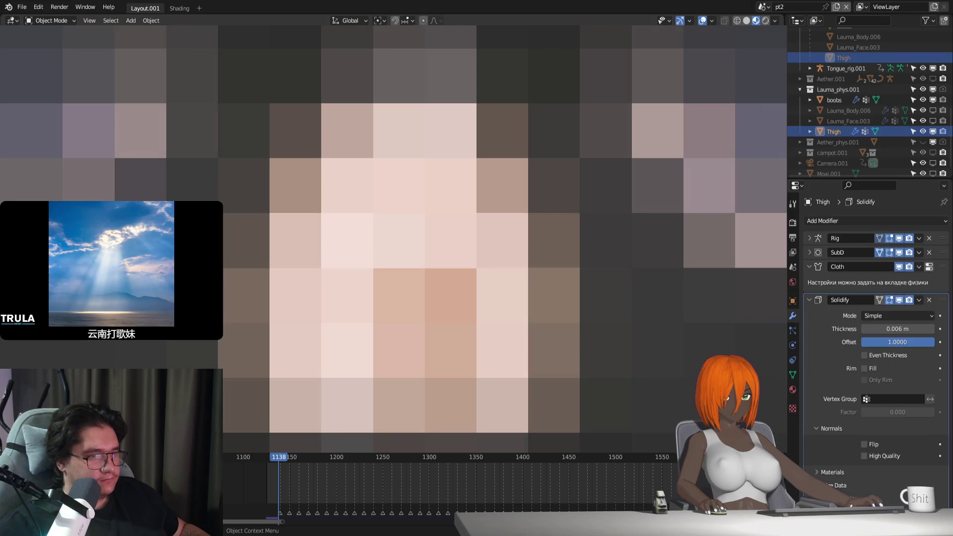
Step: Flip the Thigh Solidify's normals and set its Material Offset to 10
{"action": "left_click", "coordinate": [869, 444]}
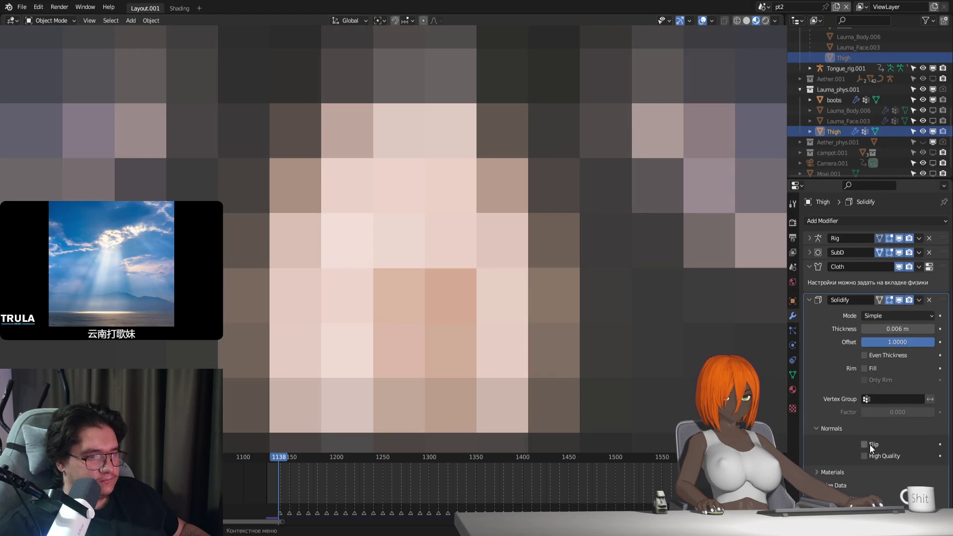
{"action": "left_click", "coordinate": [827, 473]}
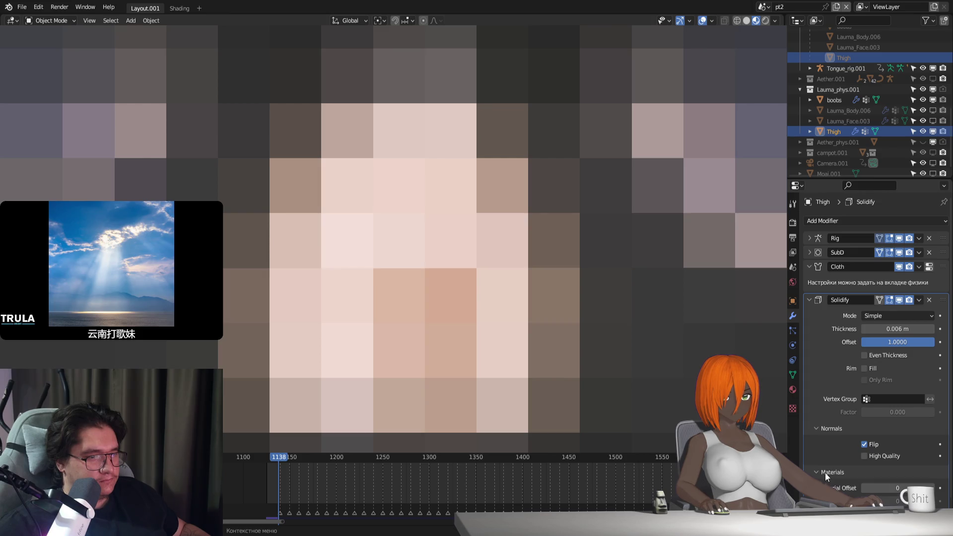
{"action": "left_click", "coordinate": [884, 488]}
{"action": "type", "text": "20"}
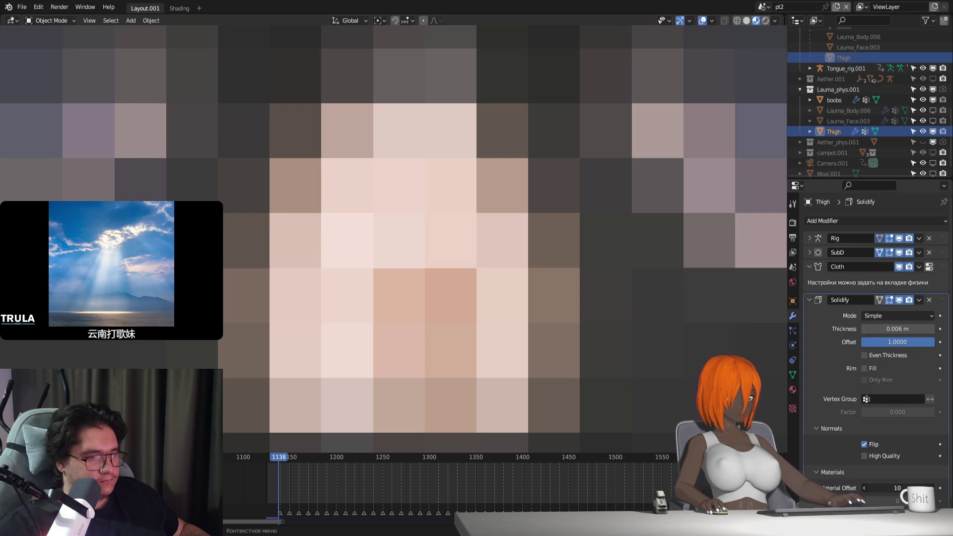
{"action": "key", "text": "Return"}
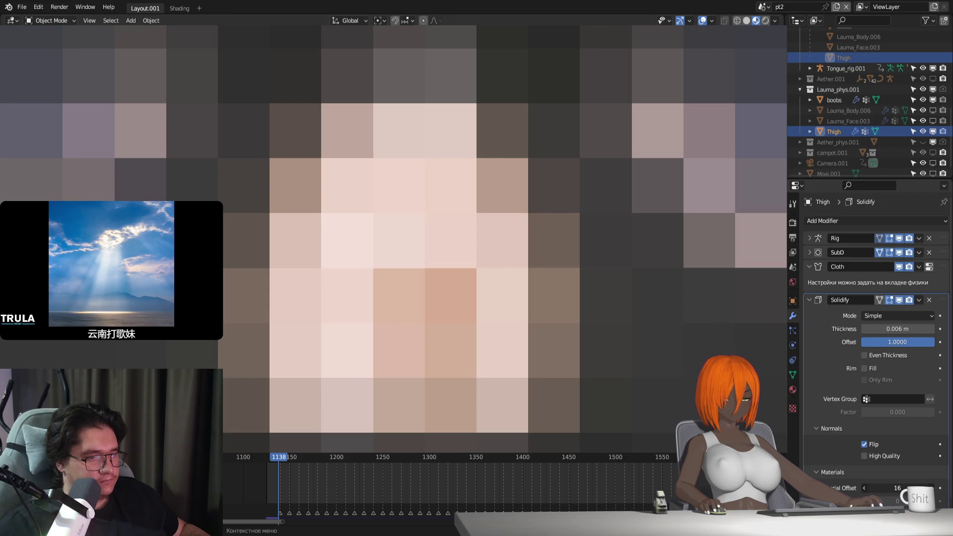
{"action": "left_click_drag", "start_coordinate": [893, 488], "coordinate": [896, 488]}
{"action": "left_click", "coordinate": [896, 488]}
{"action": "type", "text": "20"}
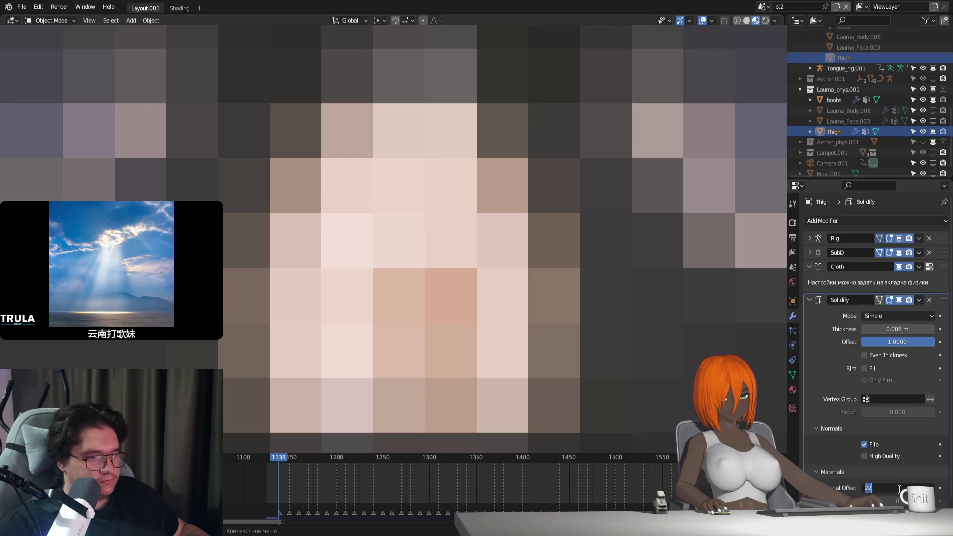
{"action": "key", "text": "Return"}
{"action": "scroll", "coordinate": [899, 489], "scroll_direction": "down", "scroll_amount": 1}
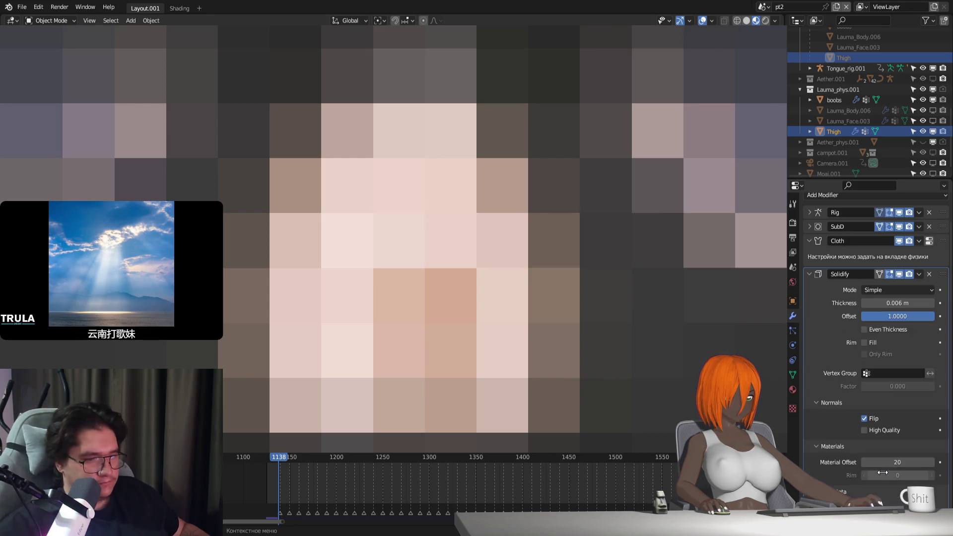
Step: Copy the Clamp value from the body's Line modifier for the Thigh's Solidify
{"action": "key", "text": "ctrl+z"}
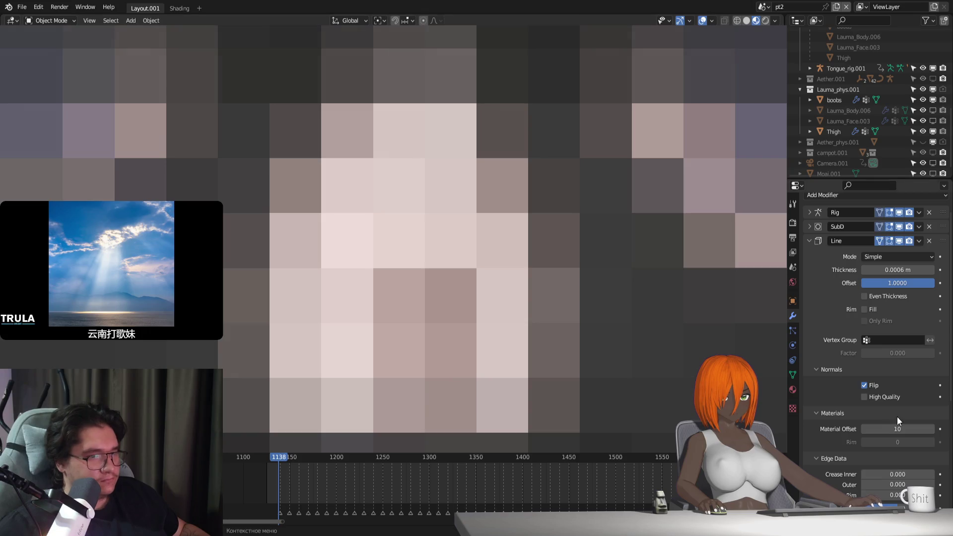
{"action": "scroll", "coordinate": [874, 432], "scroll_direction": "down", "scroll_amount": 7}
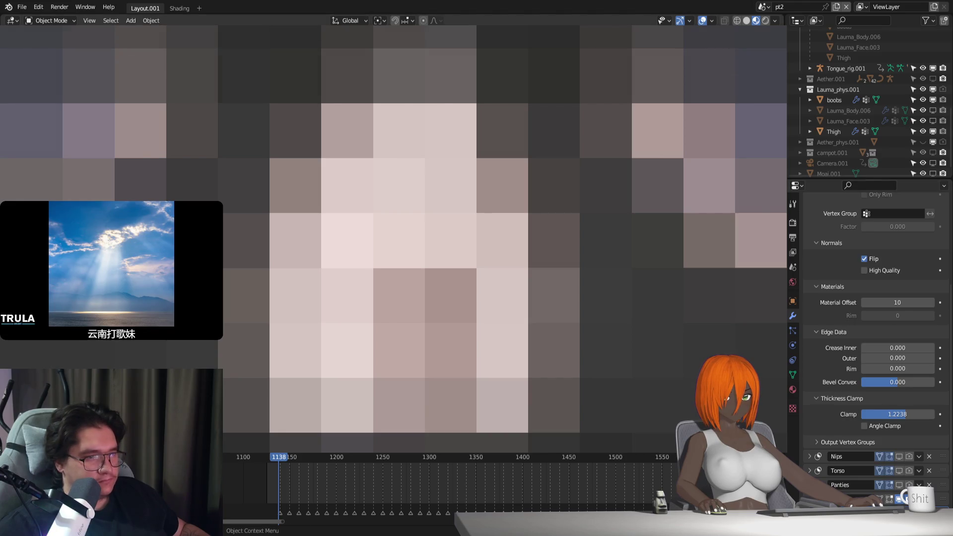
{"action": "left_click", "coordinate": [446, 295]}
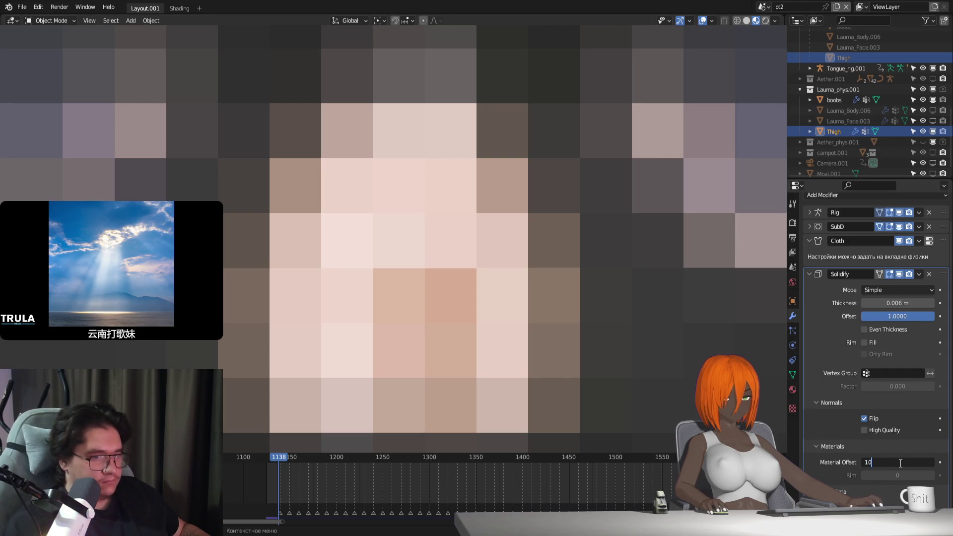
{"action": "scroll", "coordinate": [899, 492], "scroll_direction": "down", "scroll_amount": 3}
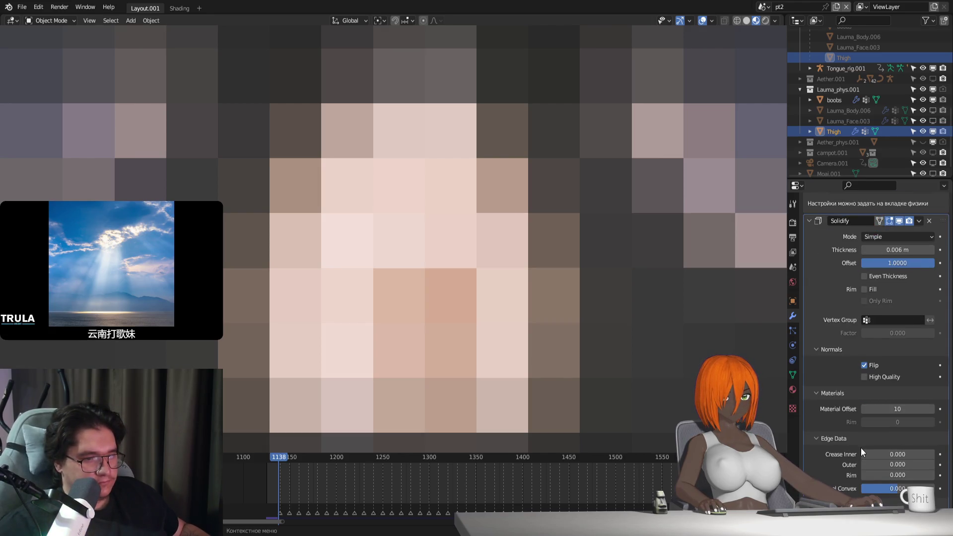
{"action": "key", "text": "ctrl+z"}
{"action": "scroll", "coordinate": [891, 471], "scroll_direction": "down", "scroll_amount": 2}
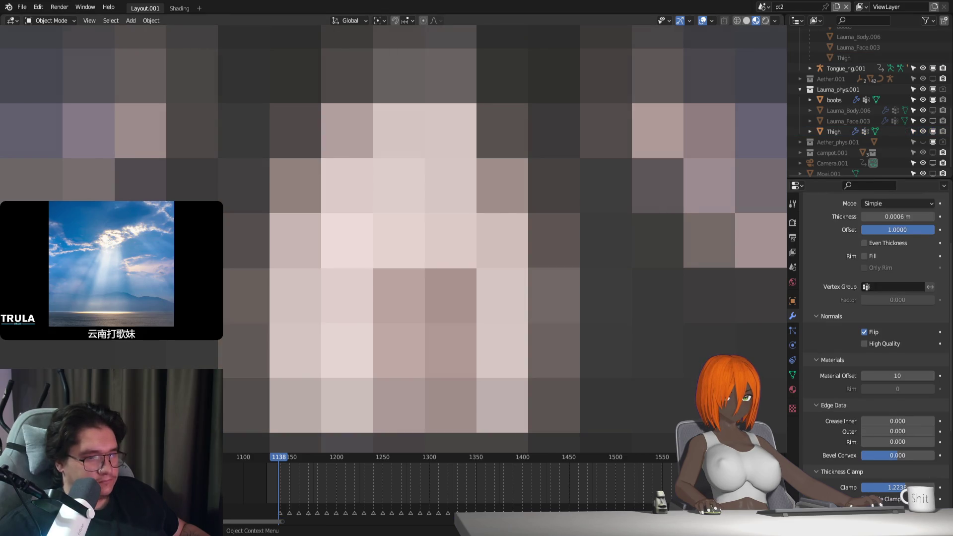
{"action": "left_click", "coordinate": [894, 488]}
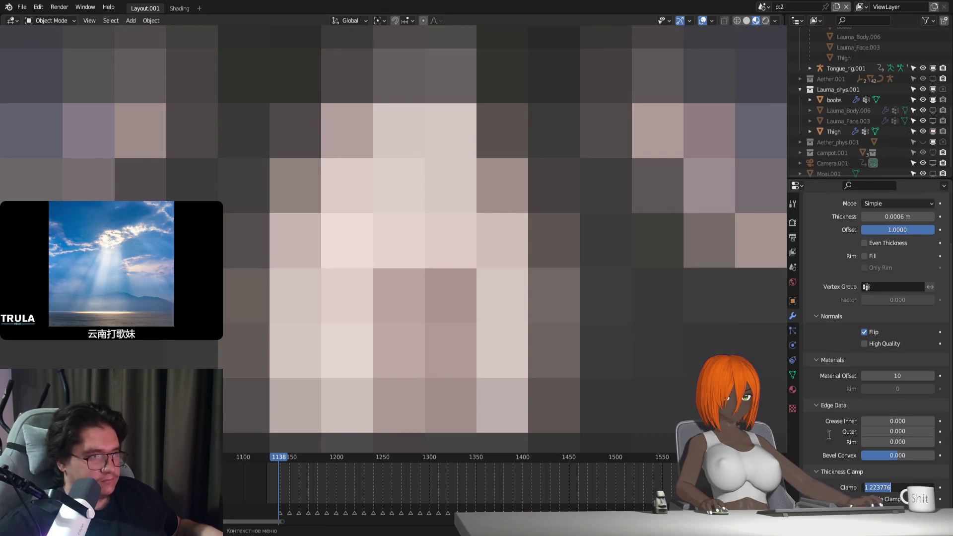
{"action": "key", "text": "ctrl+shift+z"}
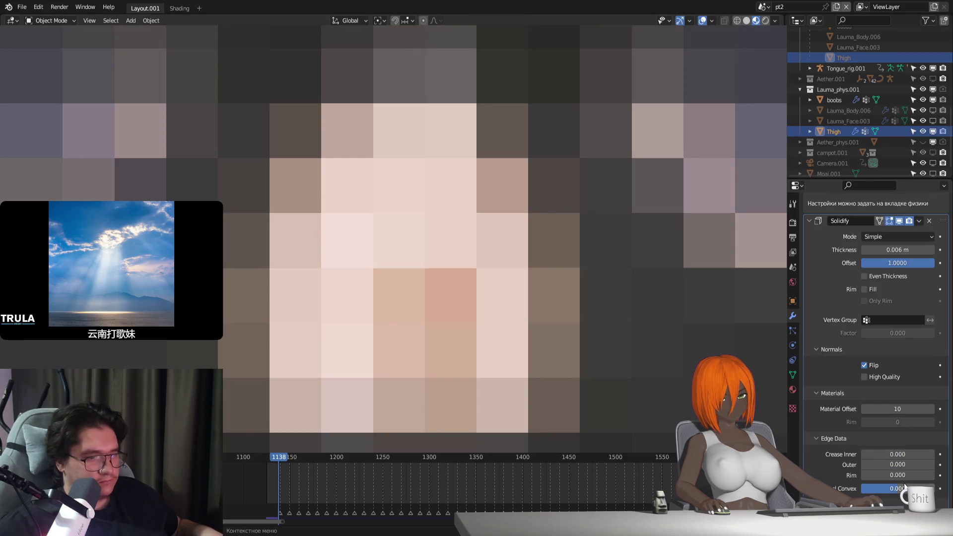
Step: Set Bevel Convex to 1.000 and step through frames, returning to frame 1132
{"action": "key", "text": "Return"}
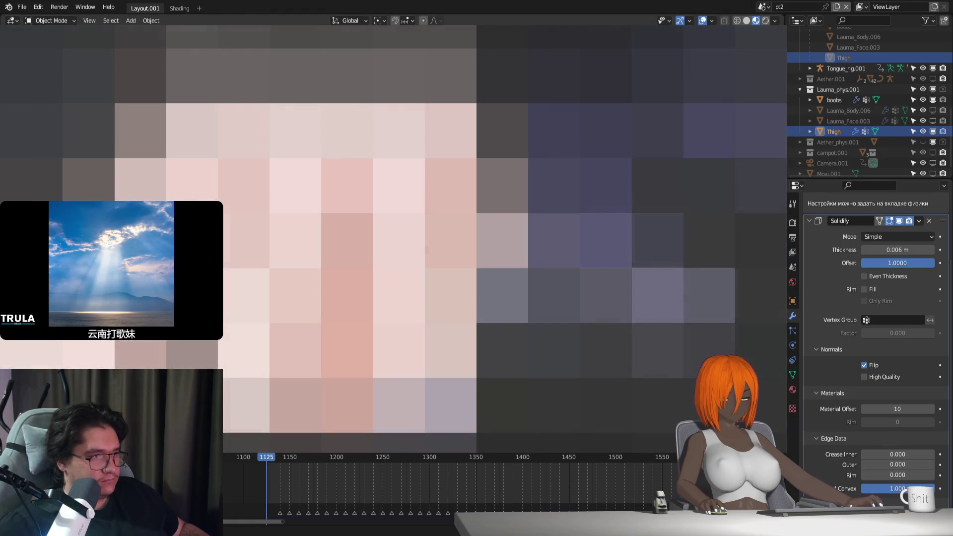
{"action": "key", "text": "Right"}
{"action": "key", "text": "Right"}
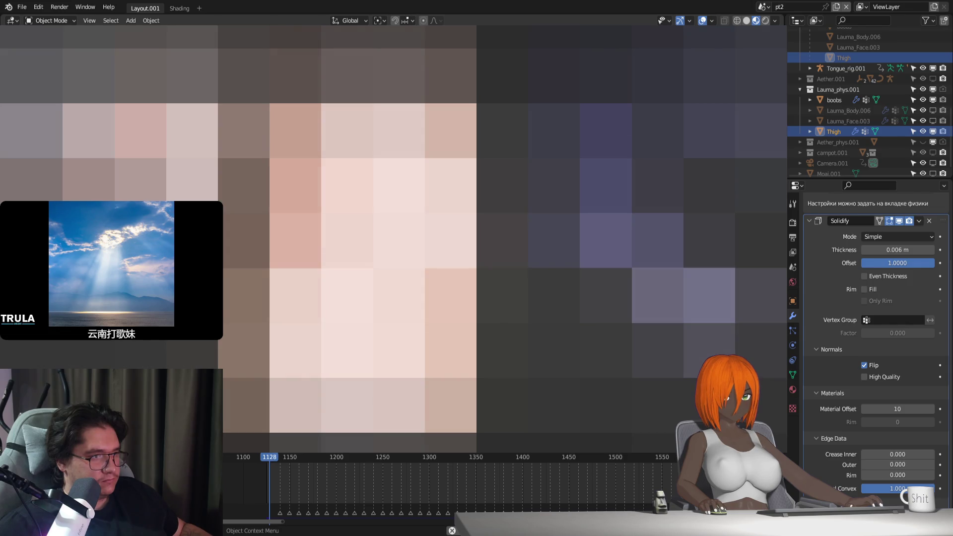
{"action": "key", "text": "Right"}
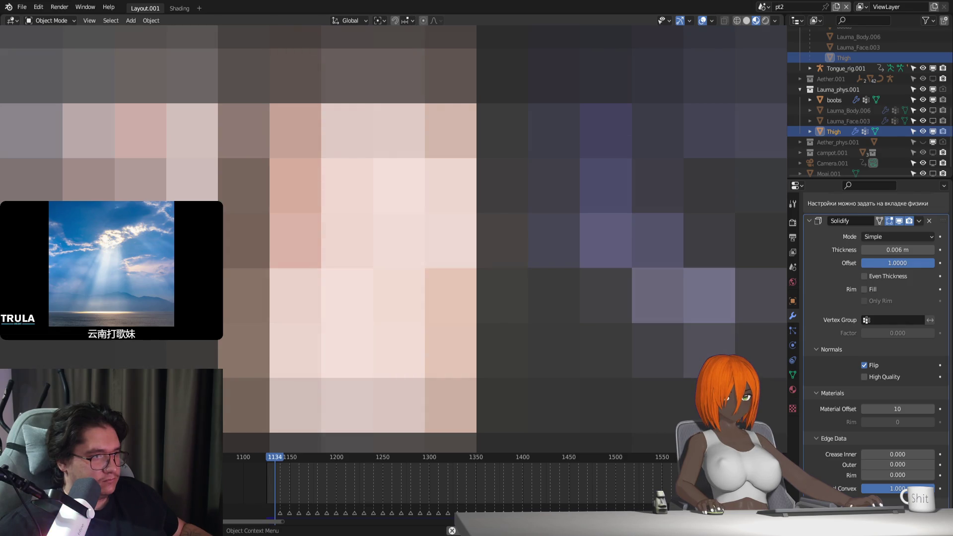
{"action": "key", "text": "Right"}
{"action": "key", "text": "Right"}
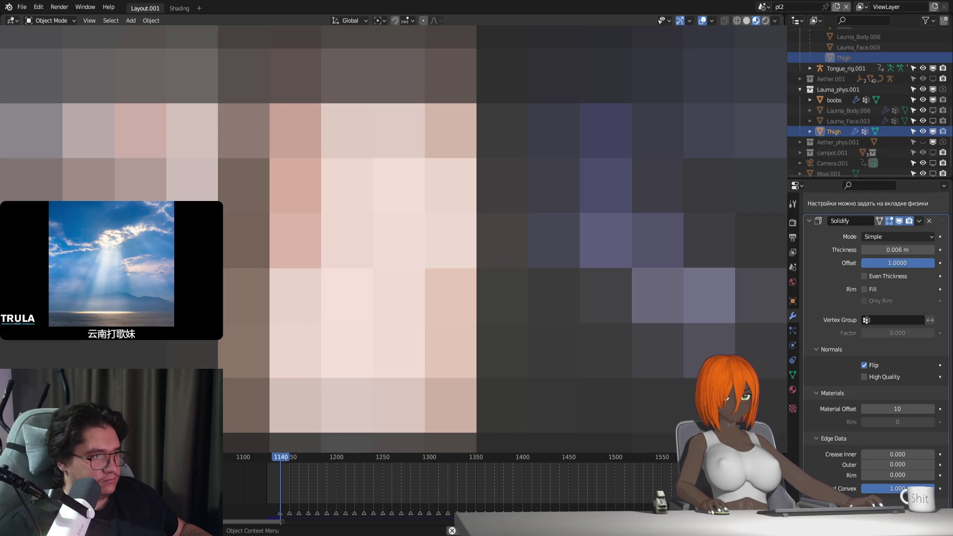
{"action": "key", "text": "ctrl+z"}
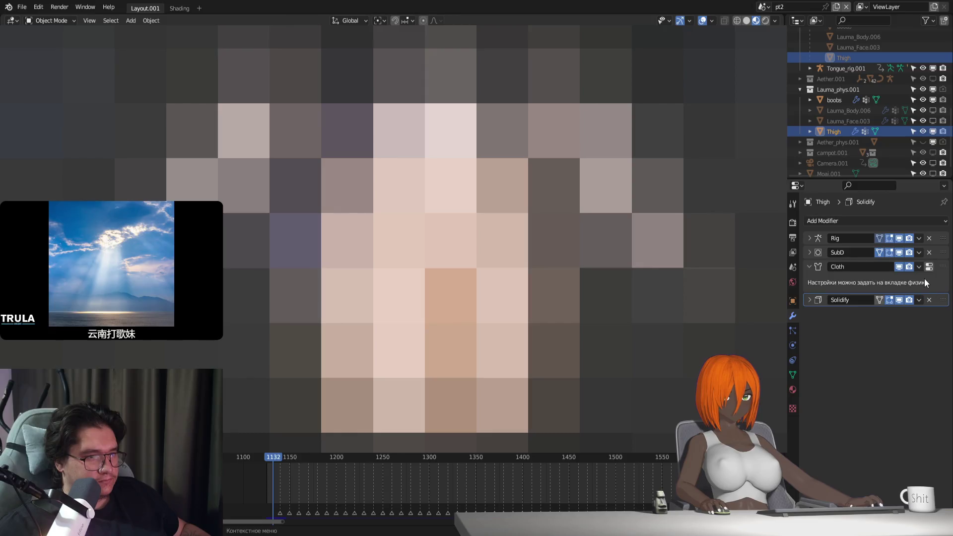
Step: Move the Thigh's Cloth modifier below Solidify and rebind the body's thigh Surface Deform
{"action": "mouse_move", "coordinate": [942, 268]}
{"action": "left_mouse_down"}
{"action": "mouse_move", "coordinate": [939, 318]}
{"action": "mouse_move", "coordinate": [921, 310]}
{"action": "left_mouse_up"}
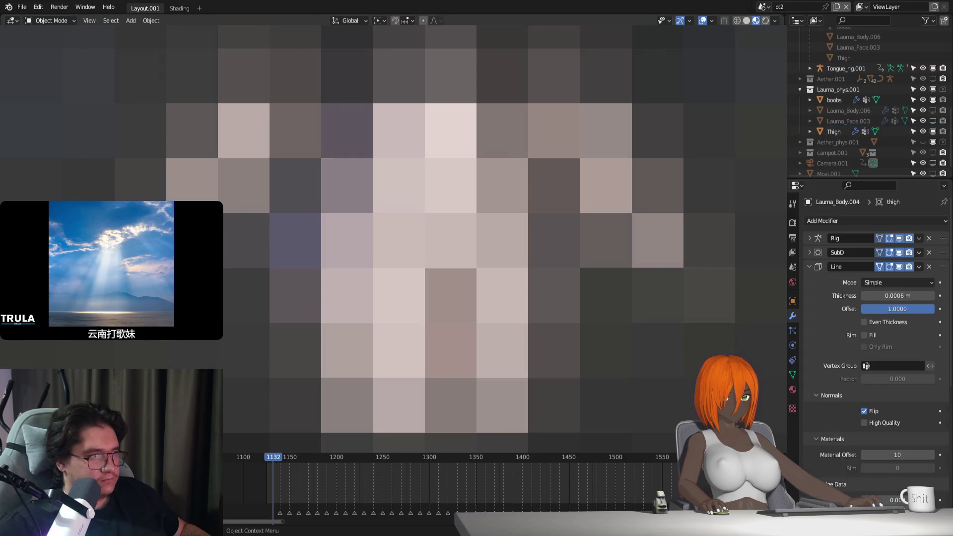
{"action": "key", "text": "ctrl+z"}
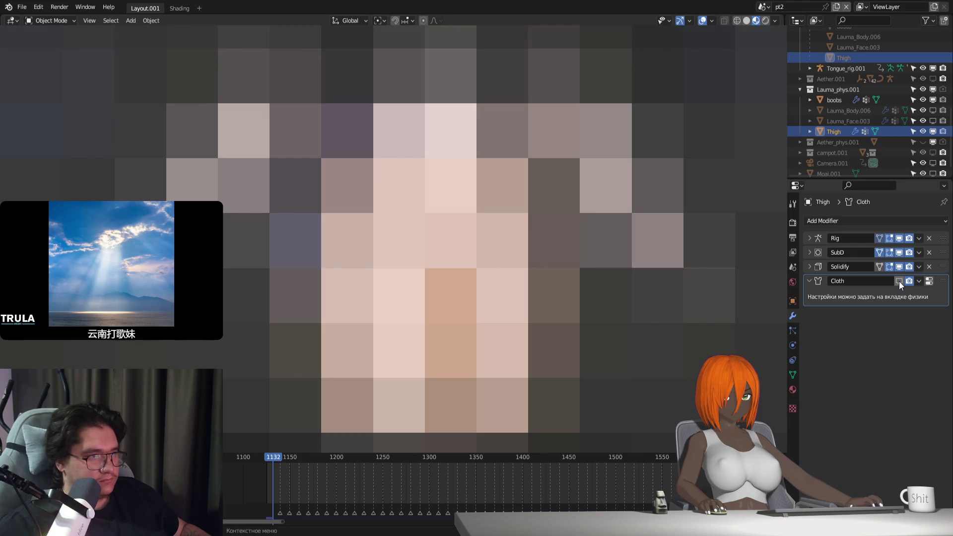
{"action": "key", "text": "ctrl+shift+z"}
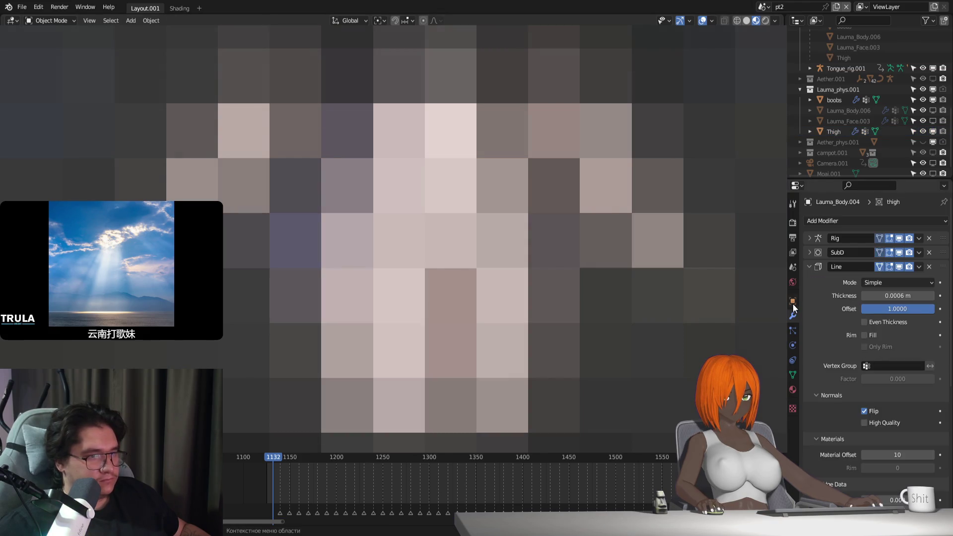
{"action": "left_click", "coordinate": [814, 266]}
{"action": "left_click", "coordinate": [874, 424]}
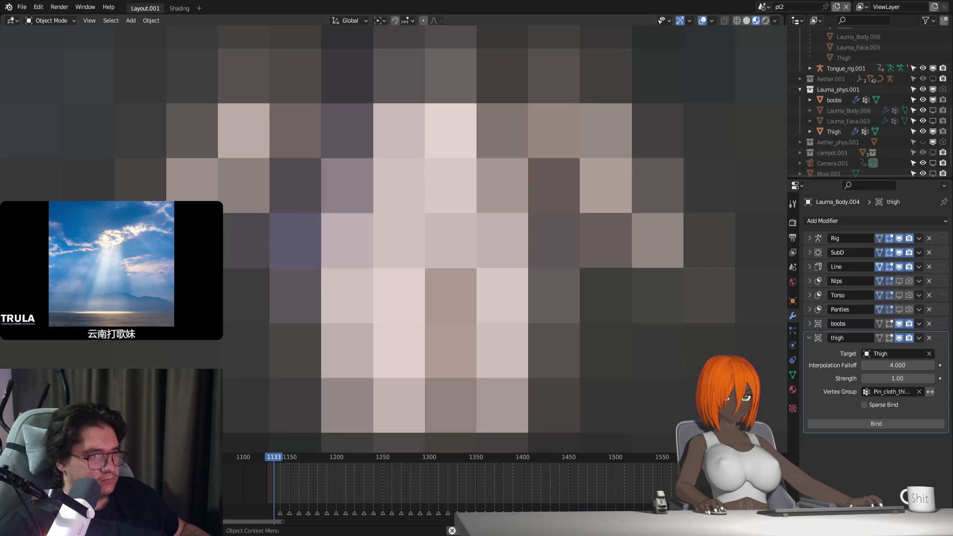
Step: Delete the Thigh's Solidify, hide its SubD in the viewport, and rebind the body's Surface Deform
{"action": "key", "text": "ctrl+z"}
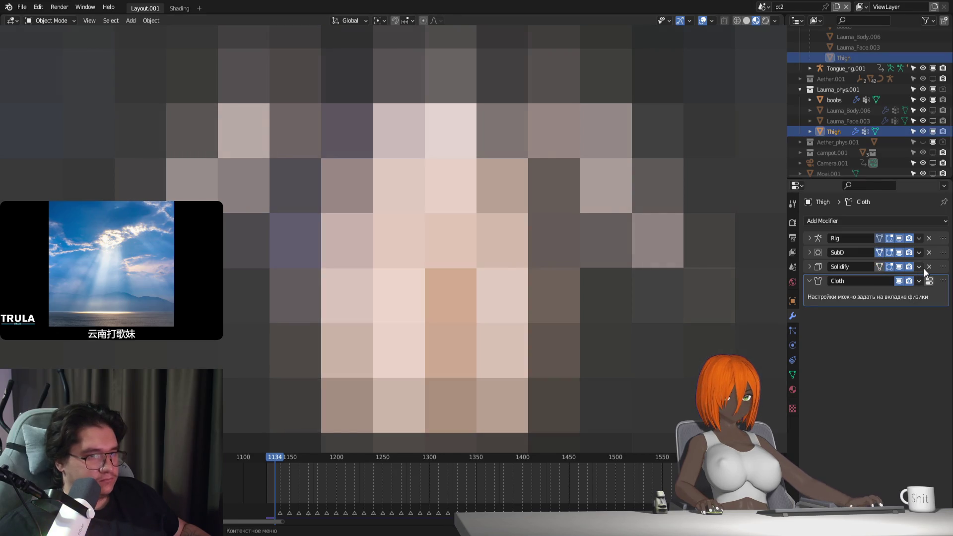
{"action": "left_click", "coordinate": [929, 267]}
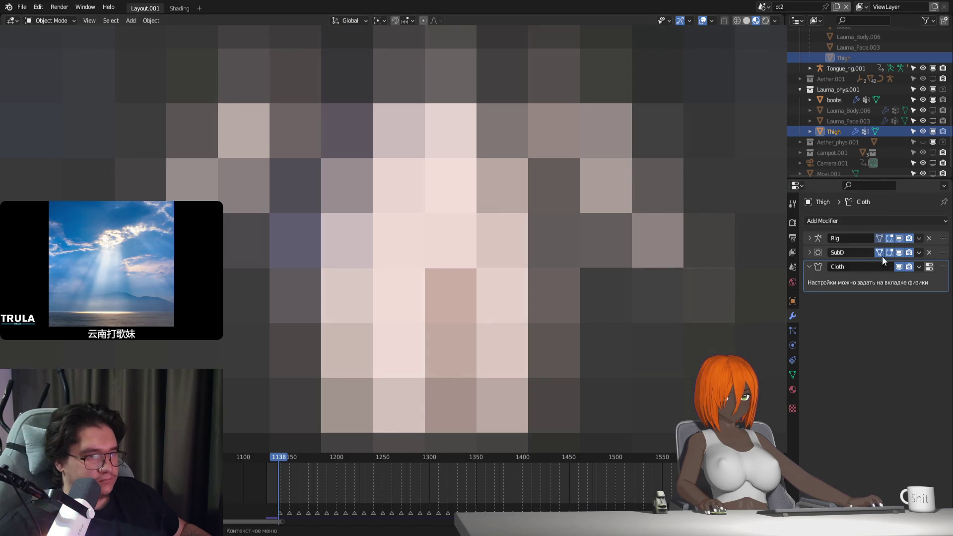
{"action": "left_click", "coordinate": [899, 252]}
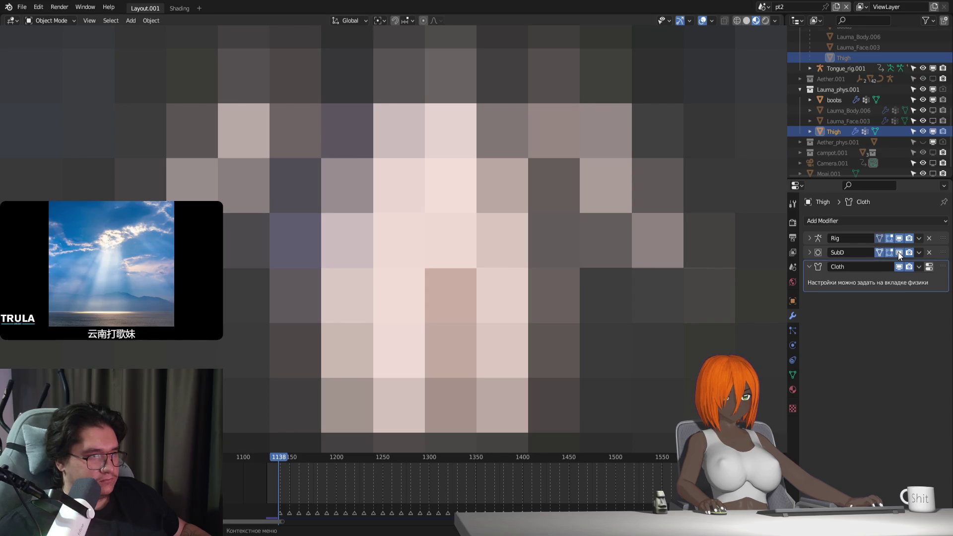
{"action": "key", "text": "ctrl+z"}
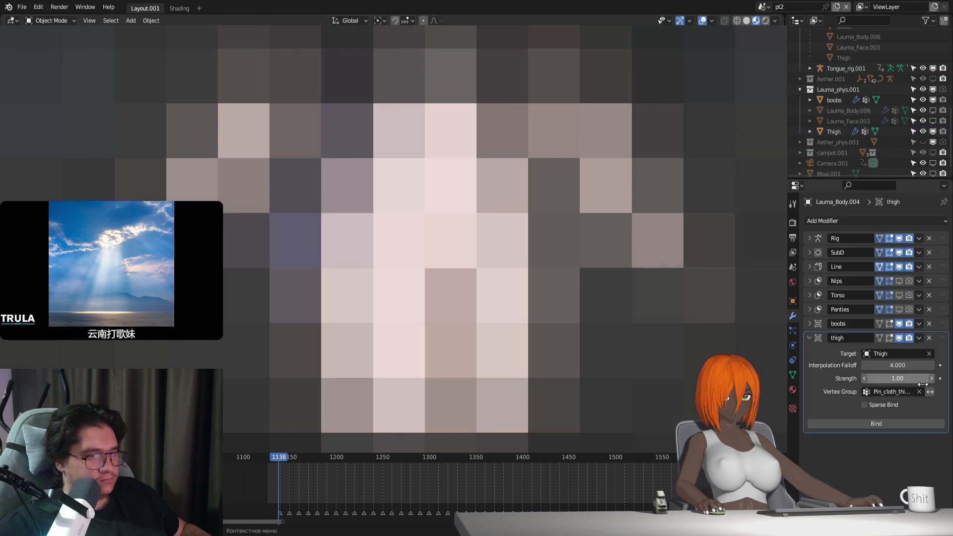
{"action": "left_click", "coordinate": [895, 425]}
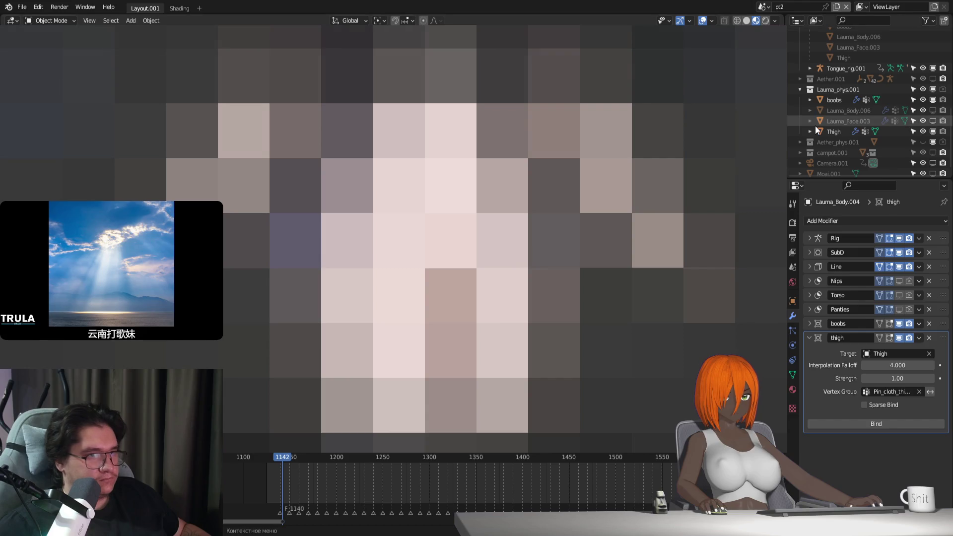
{"action": "left_click", "coordinate": [834, 132]}
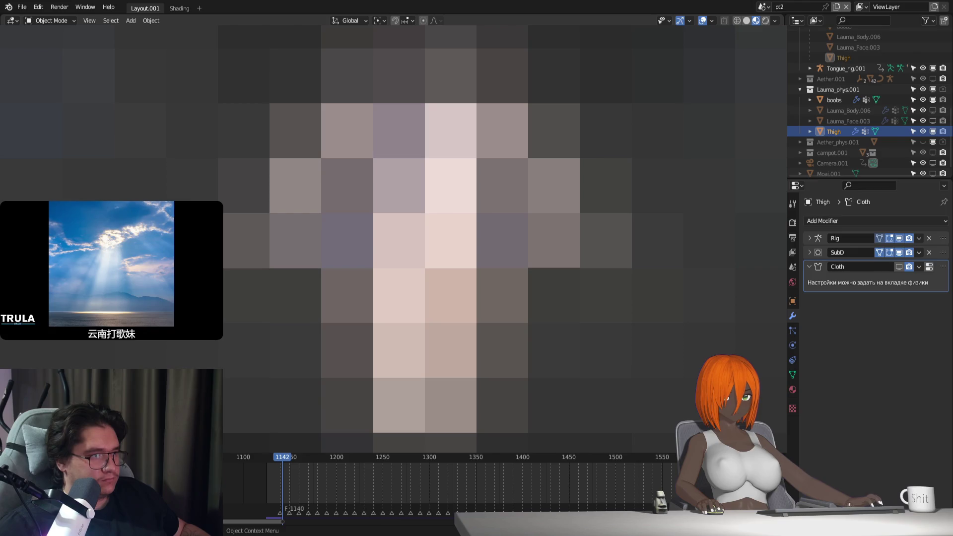
Step: Enter Edit Mode on the Thigh mesh and try a slight scale of its vertices
{"action": "key", "text": "s"}
{"action": "key", "text": "Escape"}
{"action": "key", "text": "Tab"}
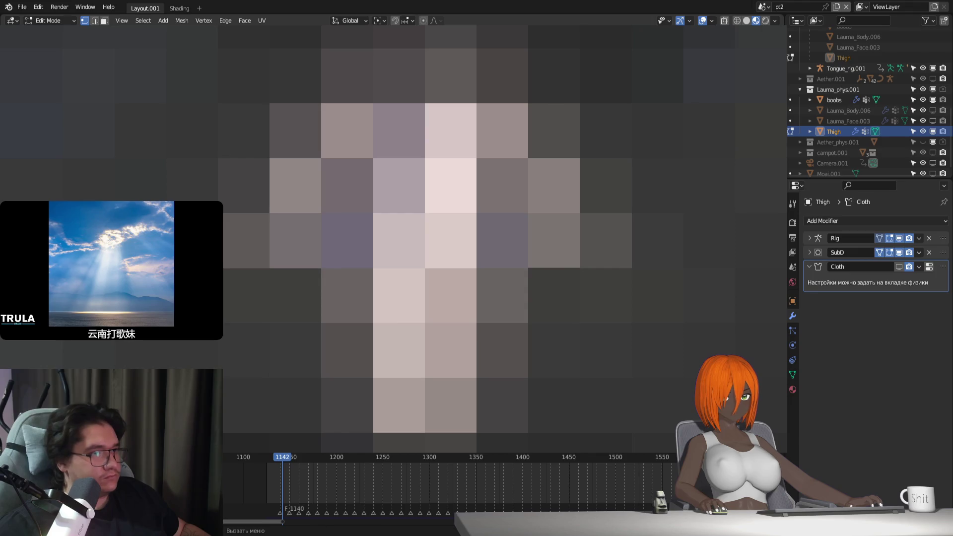
{"action": "key", "text": "Tab"}
{"action": "key", "text": "Tab"}
{"action": "key", "text": "Tab"}
{"action": "key", "text": "Tab"}
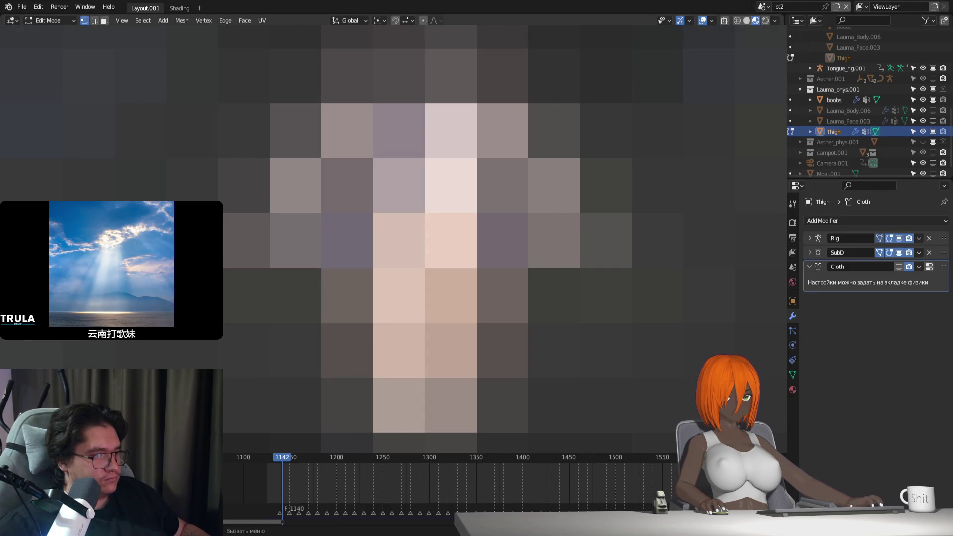
{"action": "key", "text": "s"}
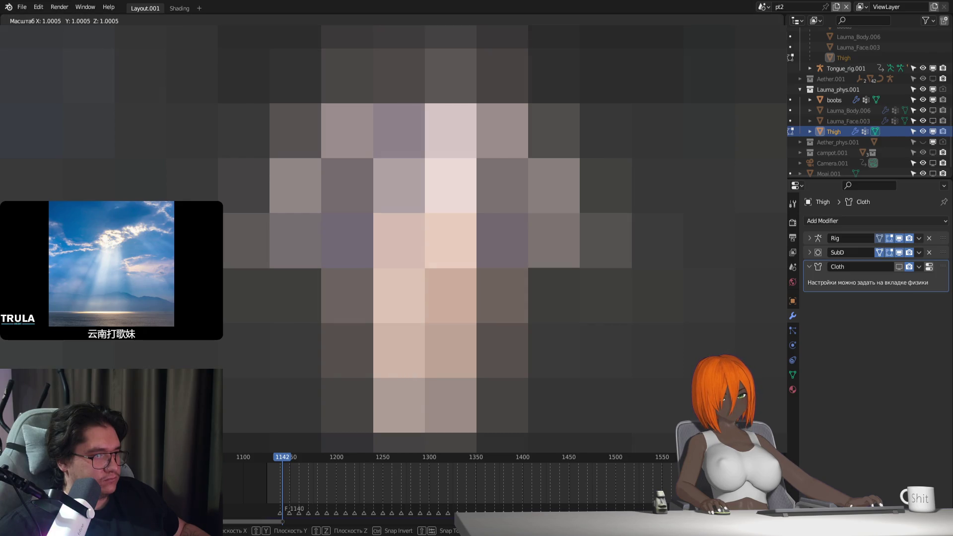
{"action": "key", "text": "Escape"}
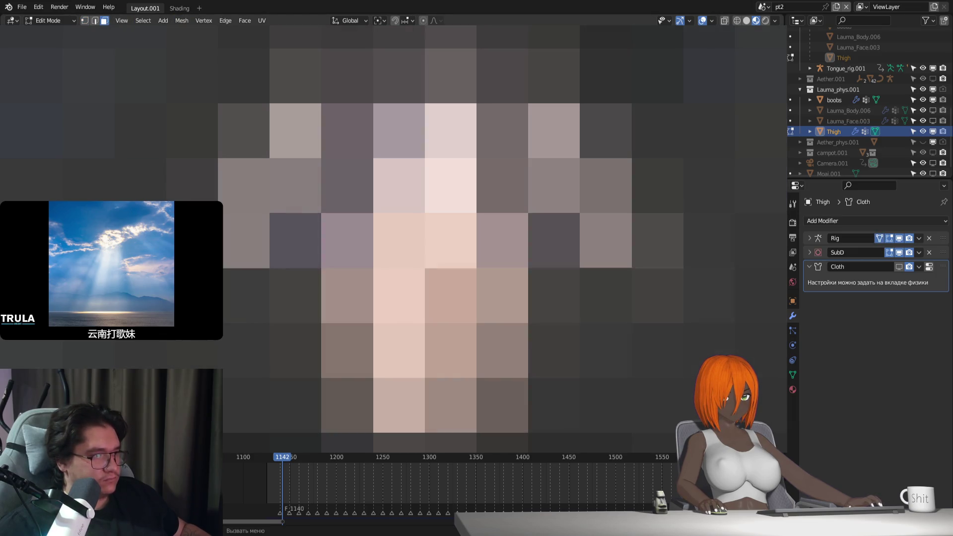
Step: Scale the Thigh vertices along Y, then select the body to show its thigh Surface Deform
{"action": "key", "text": "s"}
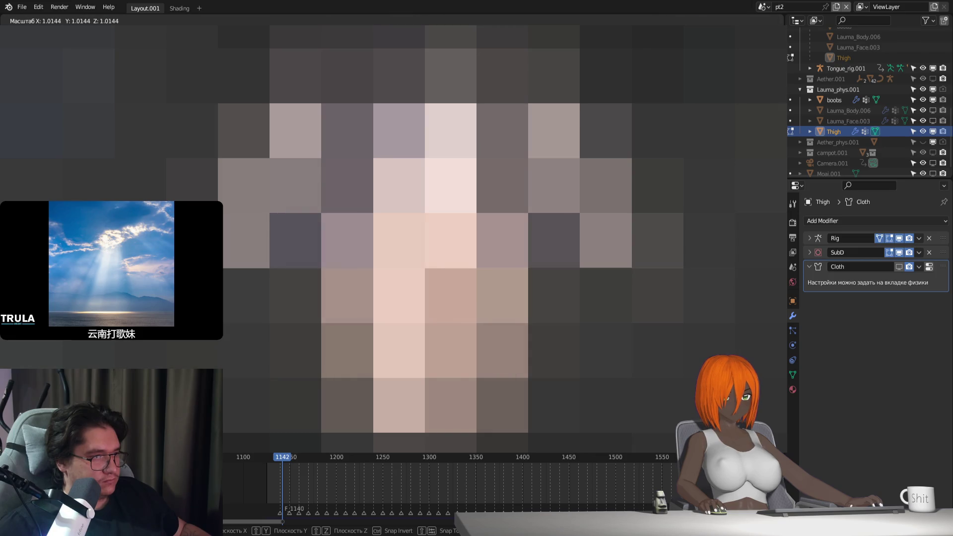
{"action": "key", "text": "y"}
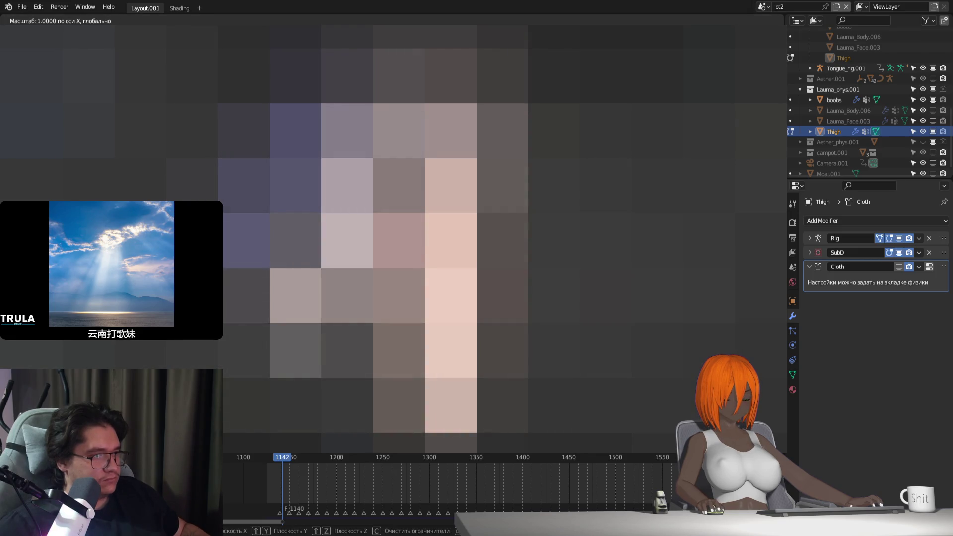
{"action": "key", "text": "Return"}
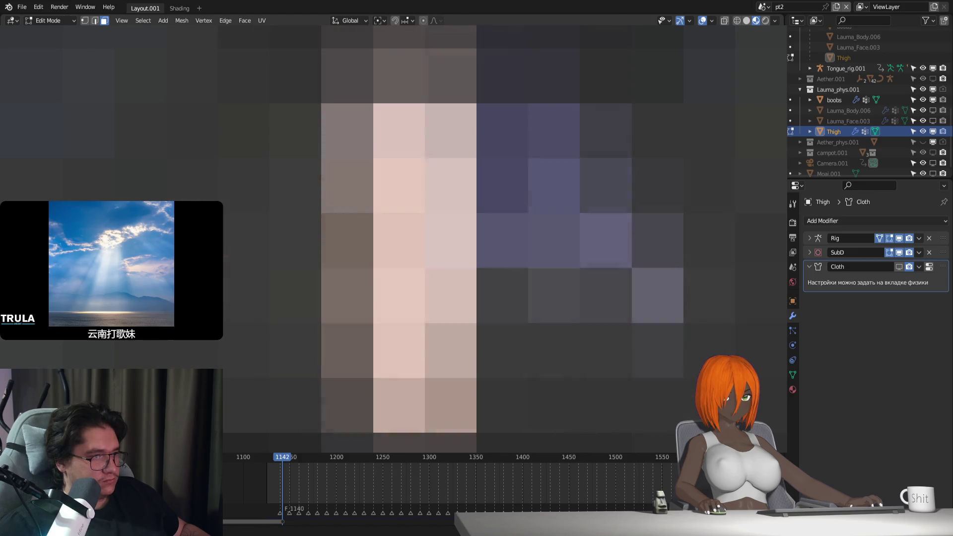
{"action": "key", "text": "Tab"}
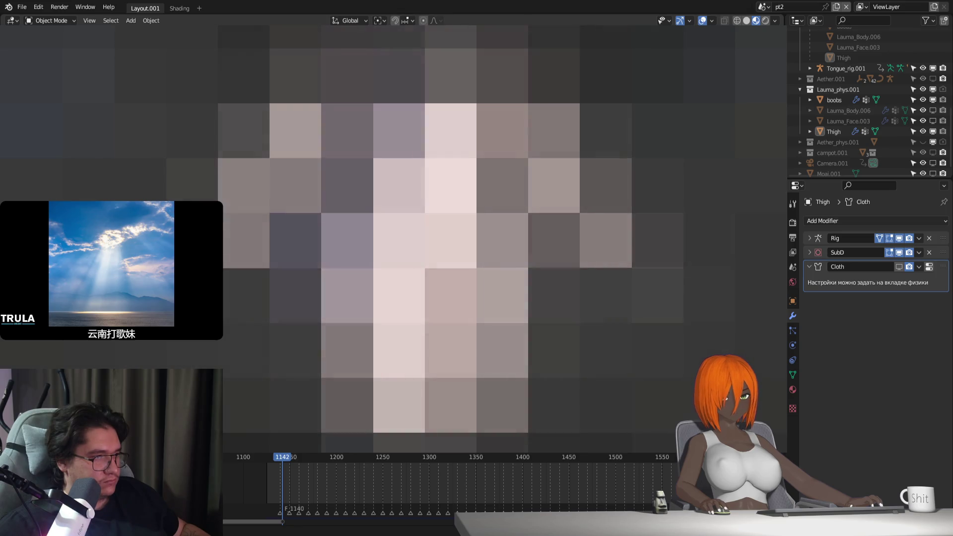
{"action": "left_click", "coordinate": [447, 248]}
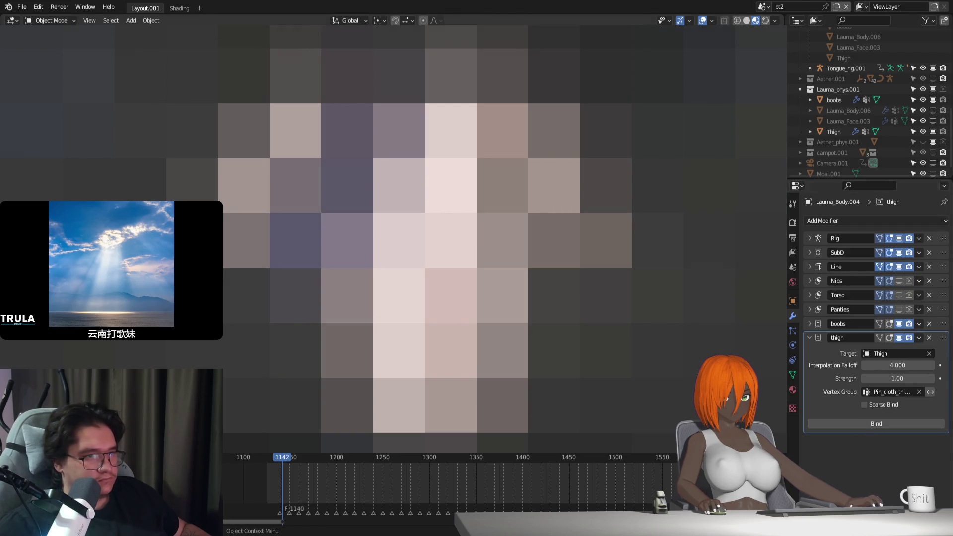
Step: Select Thigh and enable its Cloth modifier's viewport display
{"action": "left_click", "coordinate": [851, 131]}
{"action": "left_click", "coordinate": [899, 267]}
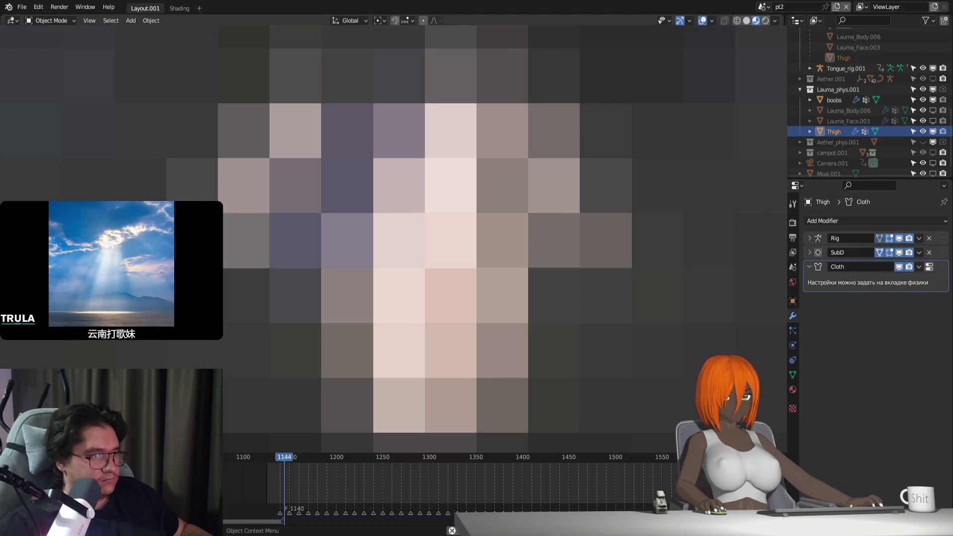
{"action": "key", "text": "ctrl+z"}
{"action": "key", "text": "ctrl+z"}
Step: Bind the body's thigh Surface Deform modifier to the Thigh mesh
{"action": "left_click", "coordinate": [877, 424]}
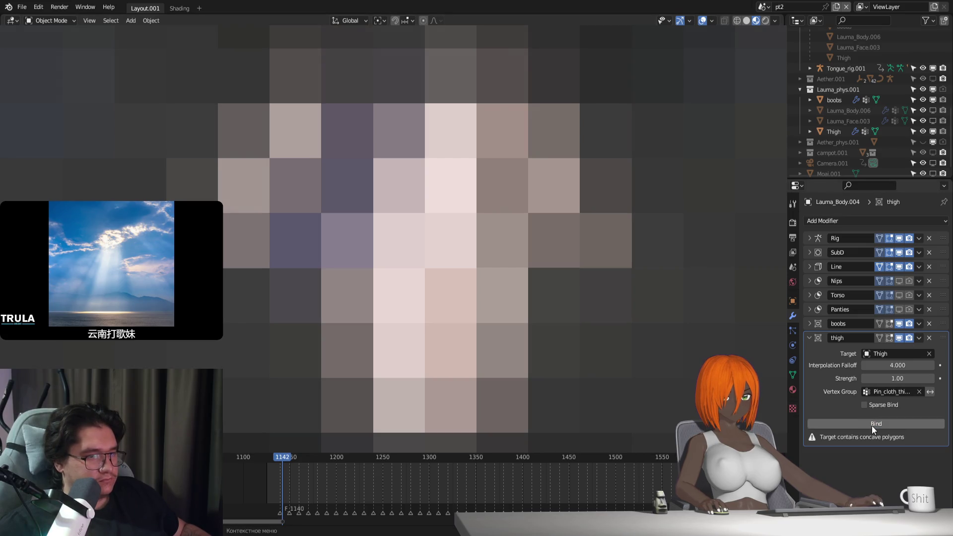
{"action": "left_click", "coordinate": [872, 424]}
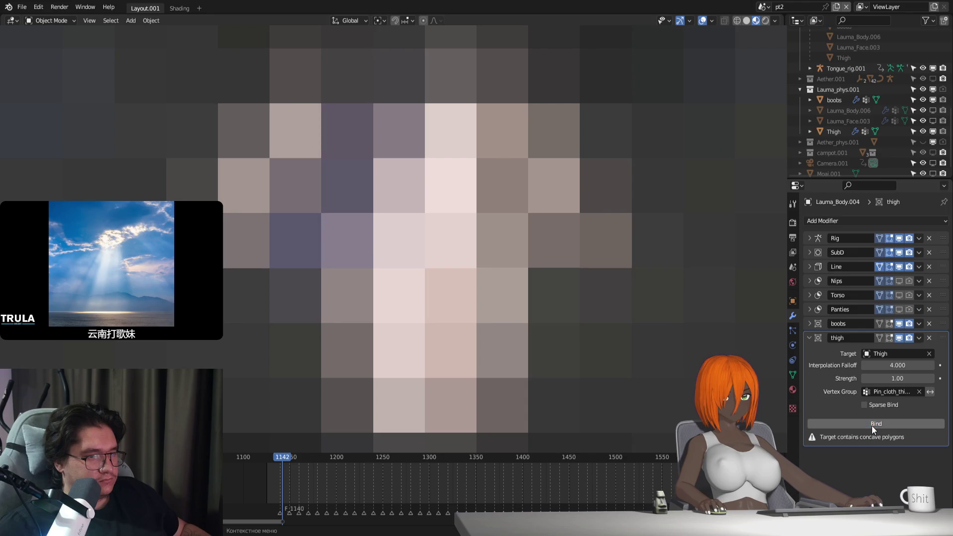
{"action": "key", "text": "ctrl+shift+z"}
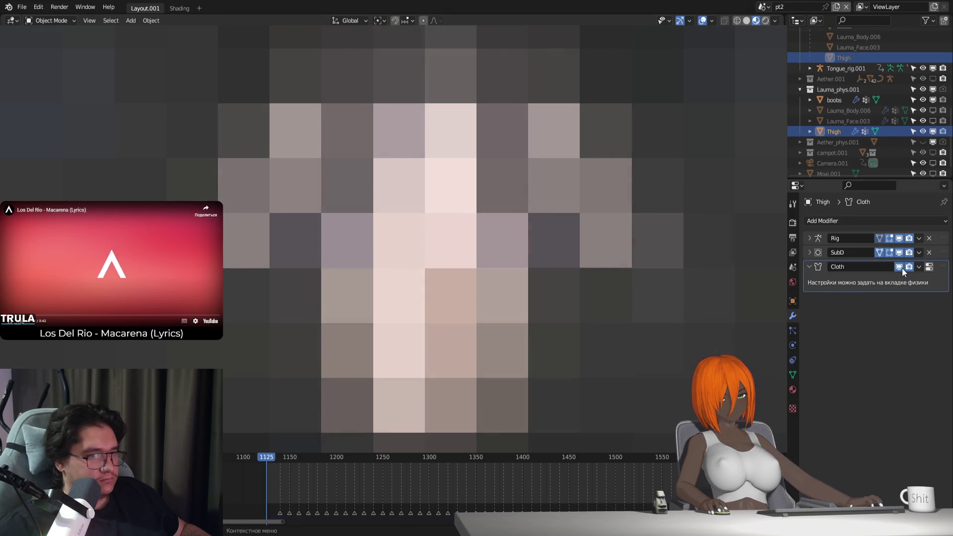
{"action": "key", "text": "ctrl+z"}
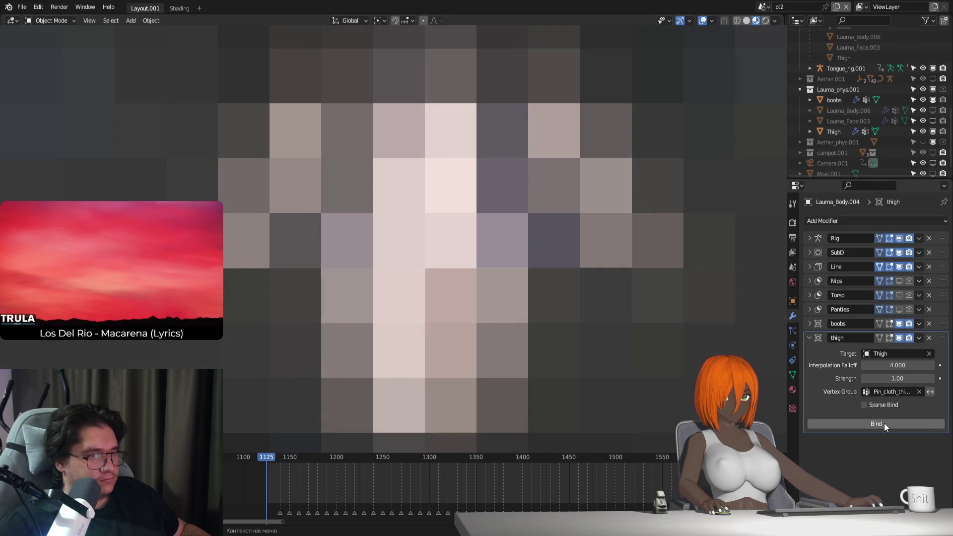
{"action": "left_click", "coordinate": [883, 423]}
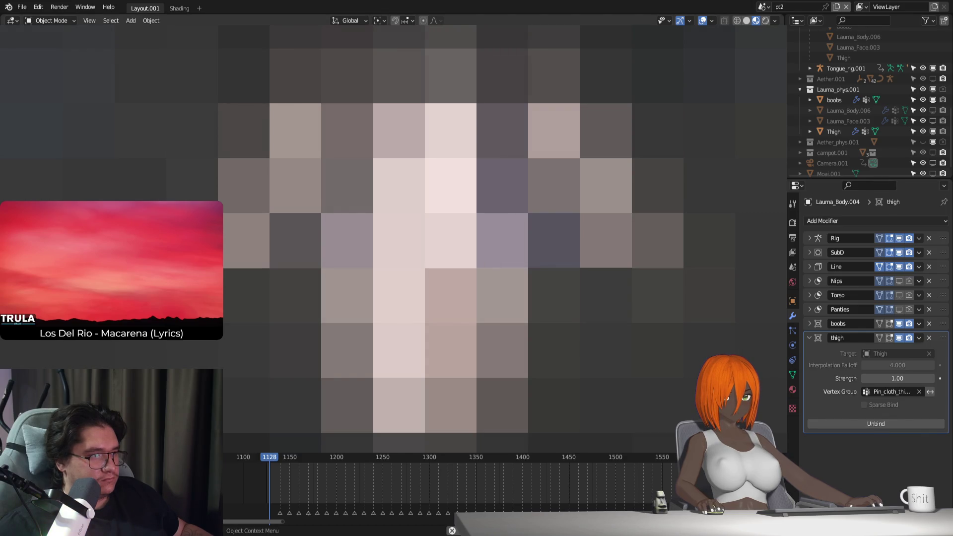
Step: Step frames back and forth around frame 1125 to test the cloth deformation
{"action": "key", "text": "Left"}
{"action": "key", "text": "Left"}
{"action": "key", "text": "Left"}
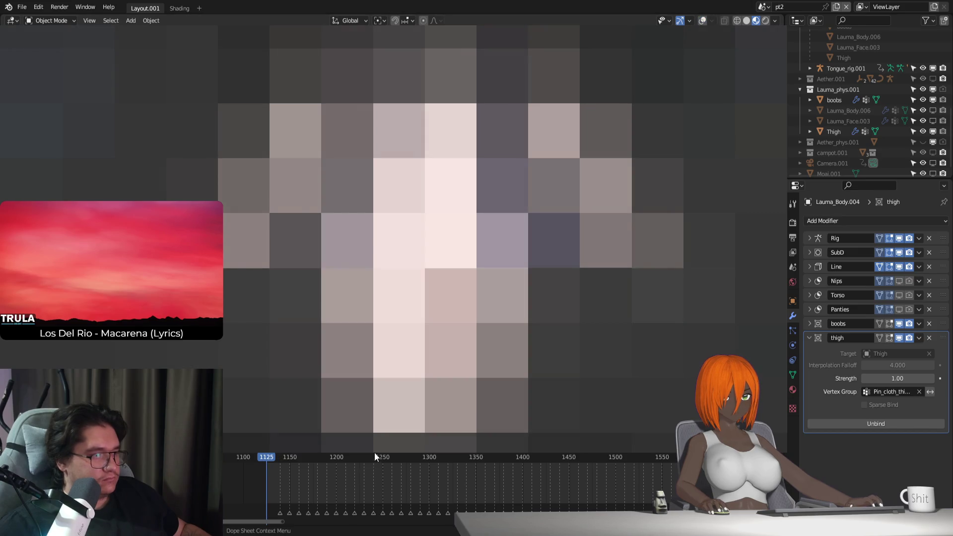
{"action": "key", "text": "Right"}
{"action": "key", "text": "Right"}
{"action": "key", "text": "Right"}
{"action": "key", "text": "Left"}
{"action": "key", "text": "Left"}
{"action": "key", "text": "Left"}
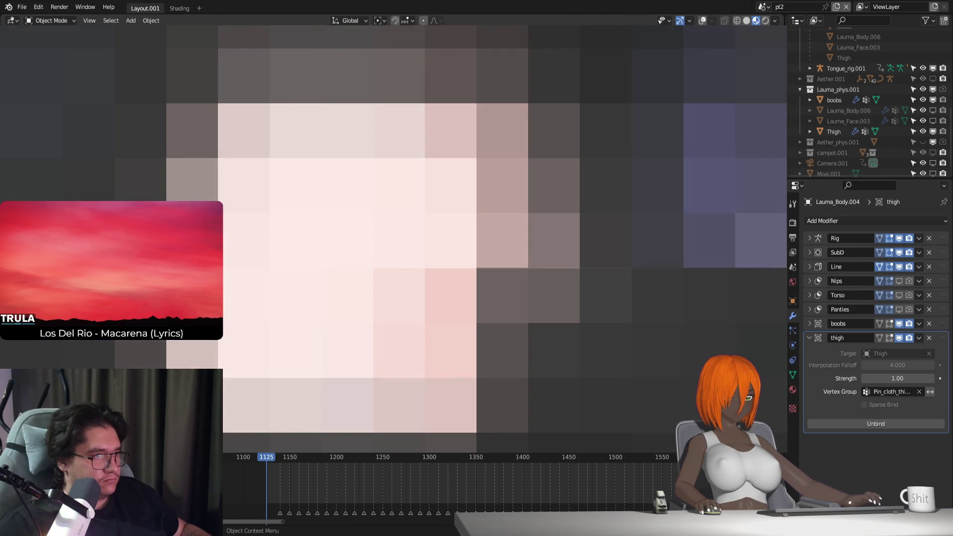
{"action": "key", "text": "Right"}
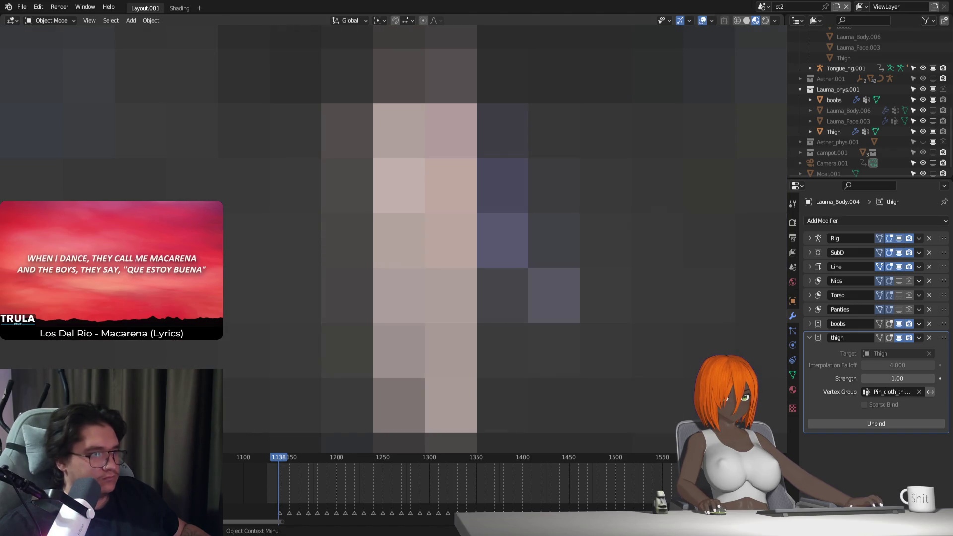
Step: Set the armature to Pose Position, use Solid shading, and list the body's vertex groups like Pin_cloth_thighs
{"action": "left_click", "coordinate": [792, 345]}
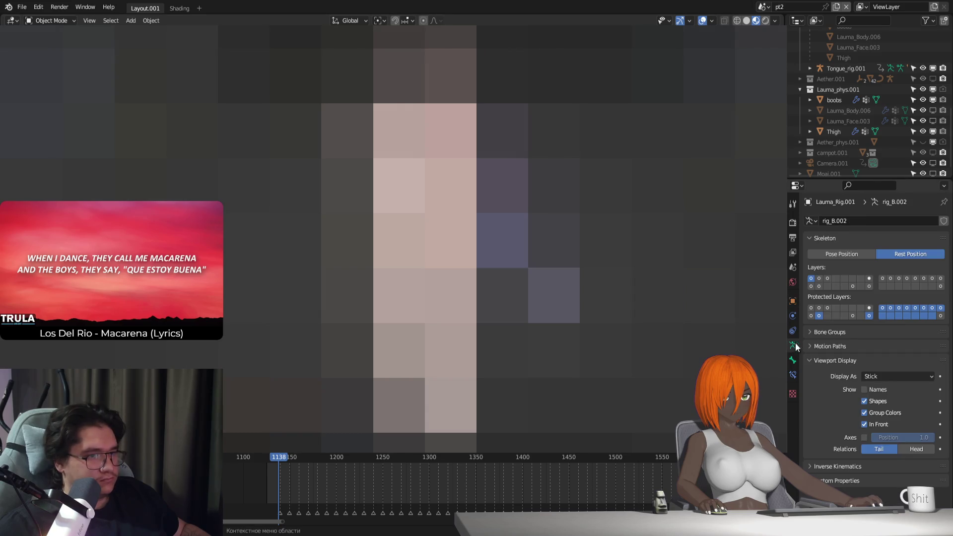
{"action": "left_click", "coordinate": [848, 252]}
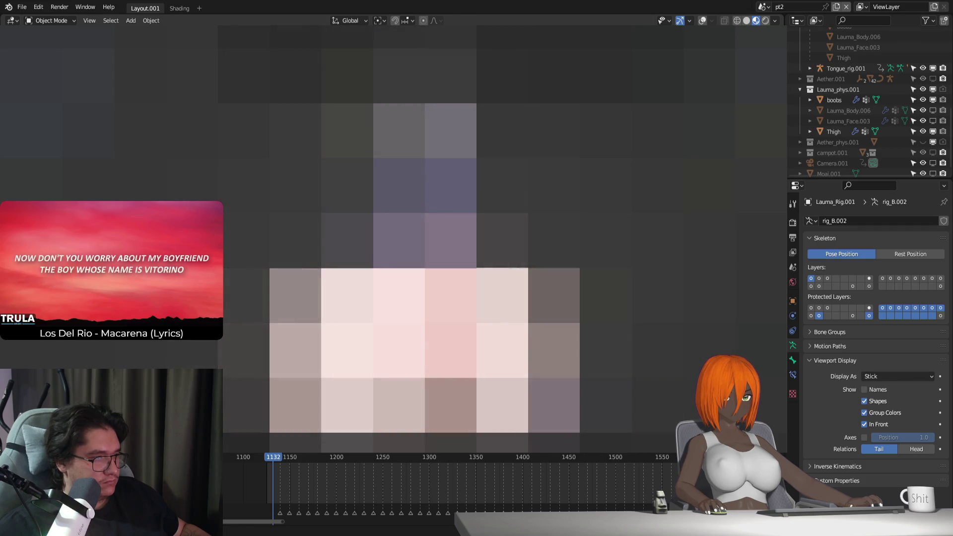
{"action": "key", "text": "z"}
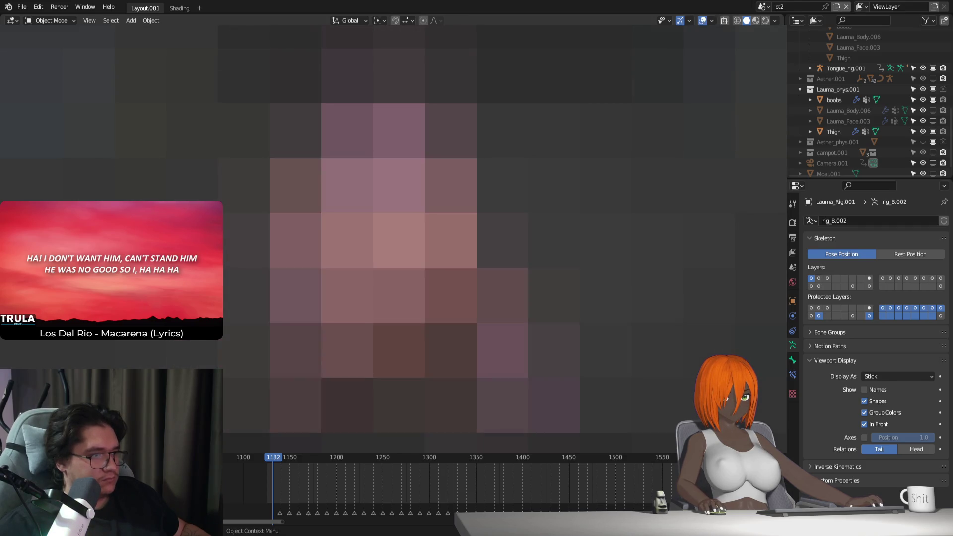
{"action": "left_click", "coordinate": [527, 224]}
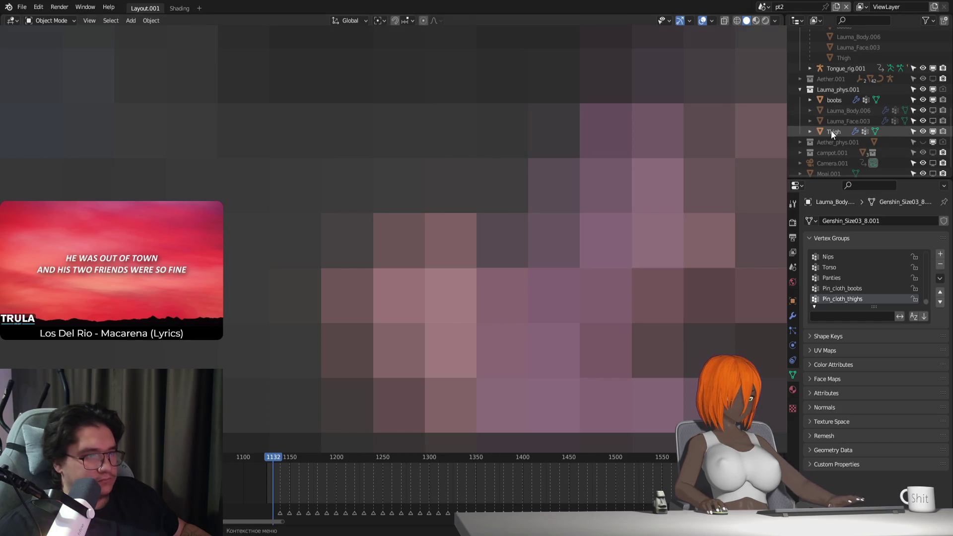
Step: Inspect the body's vertex weights in Weight Paint mode, then return to Object Mode
{"action": "left_click", "coordinate": [832, 131]}
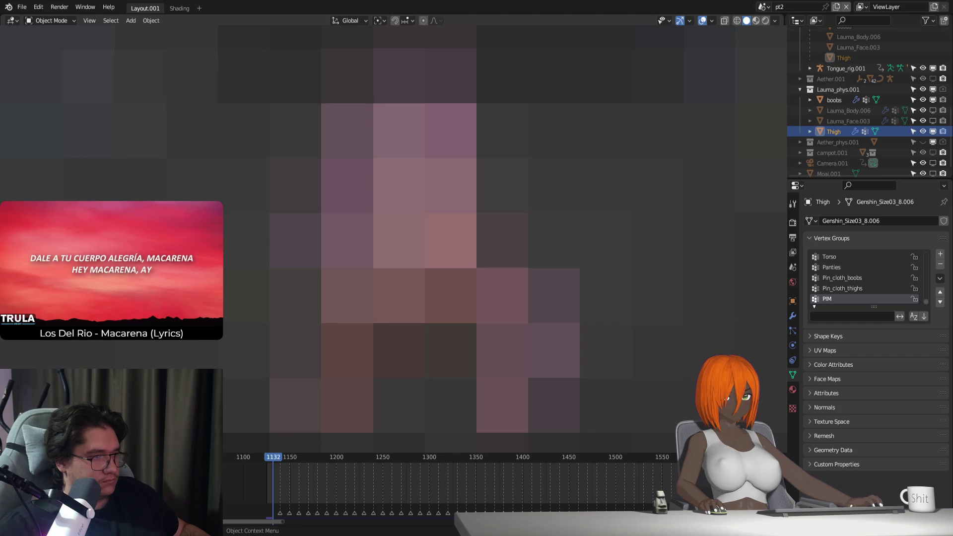
{"action": "left_click", "coordinate": [451, 296]}
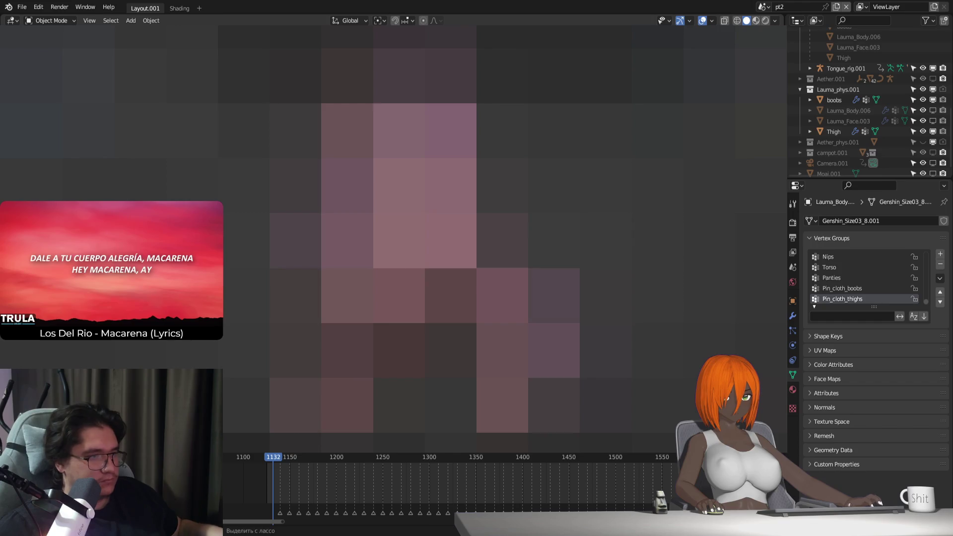
{"action": "key", "text": "ctrl+Tab"}
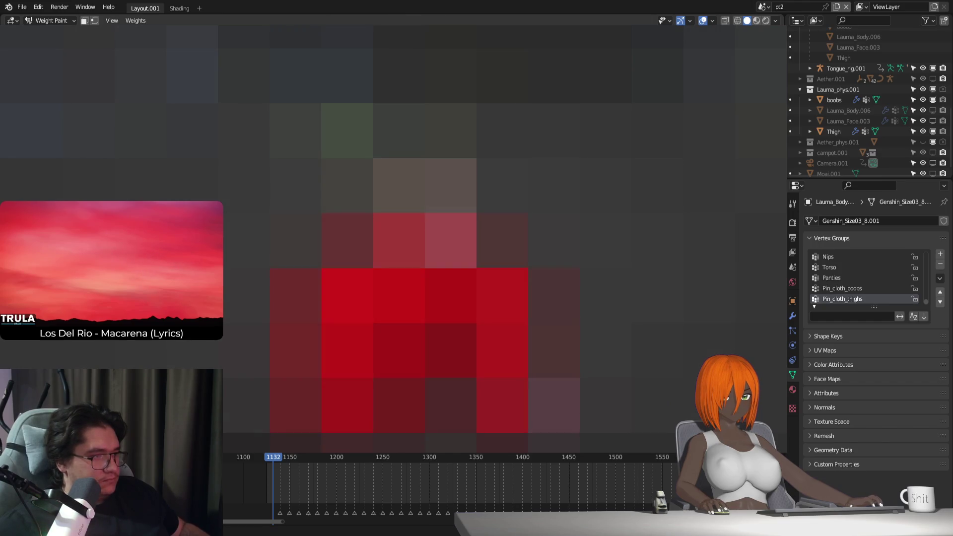
{"action": "middle_click_drag", "start_coordinate": [446, 249], "coordinate": [402, 248]}
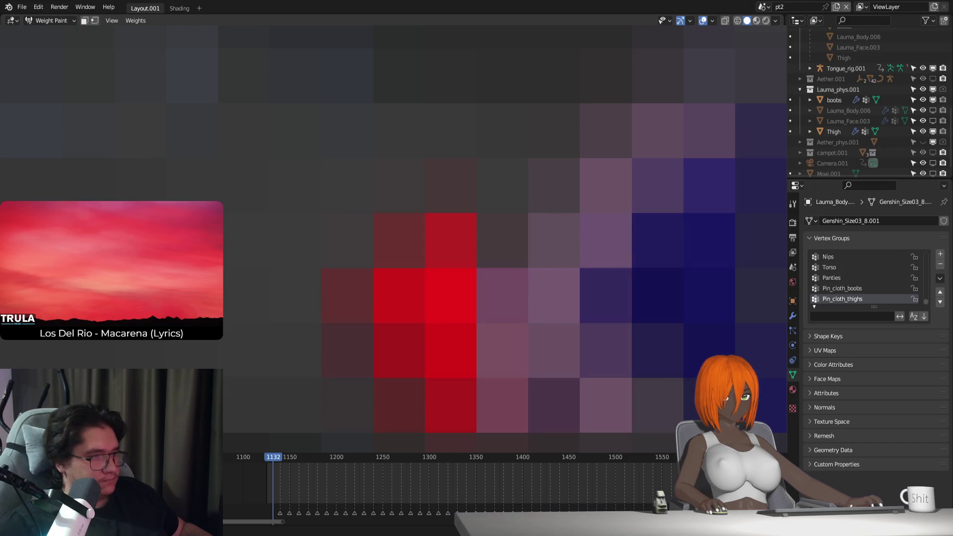
{"action": "key", "text": "ctrl+Tab"}
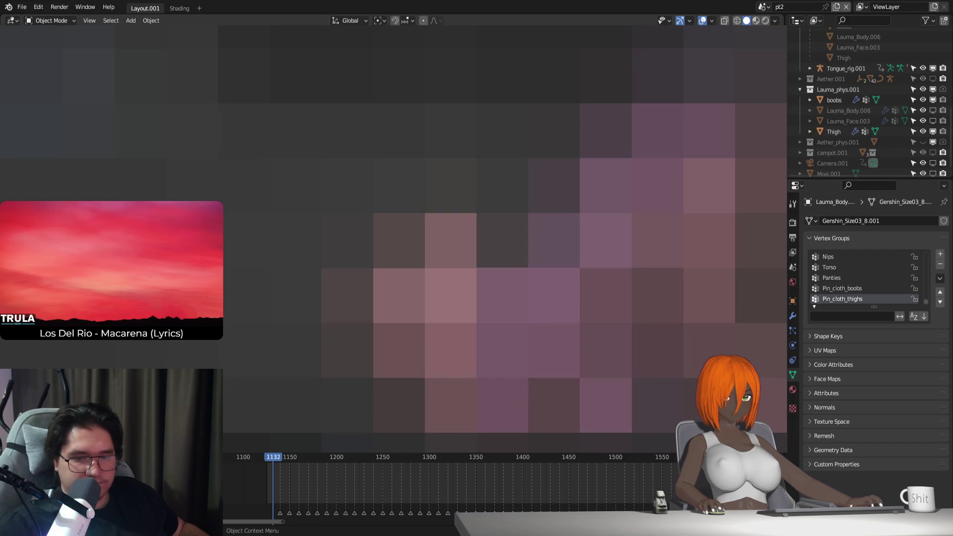
Step: Hide Aether.001, show Aether_phys.001, rewind the timeline, and open Thigh's cloth physics
{"action": "left_click", "coordinate": [834, 132]}
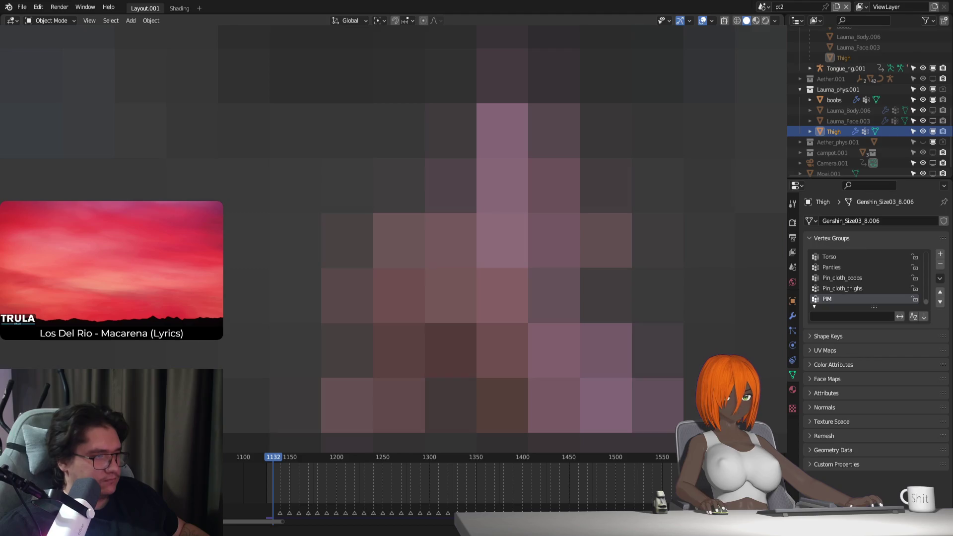
{"action": "left_click", "coordinate": [267, 459]}
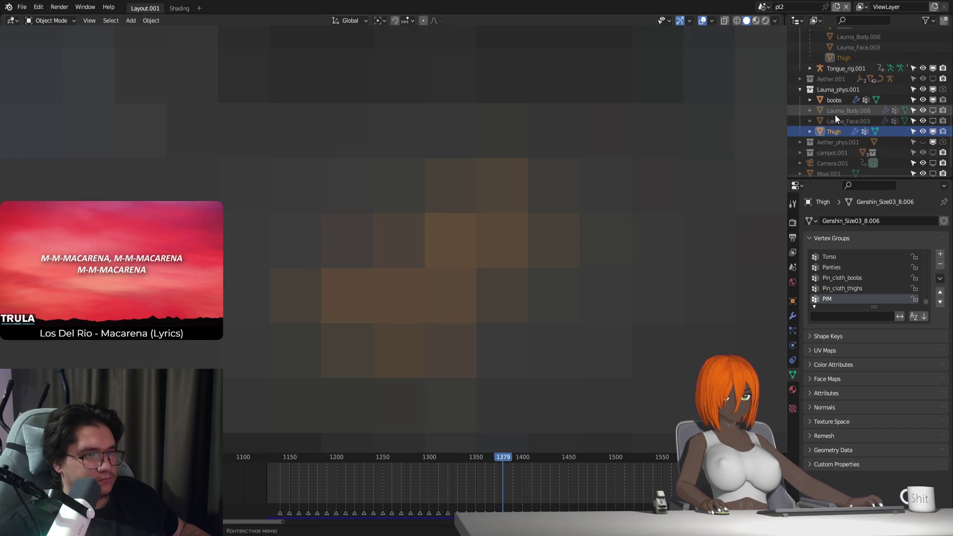
{"action": "left_click", "coordinate": [933, 79]}
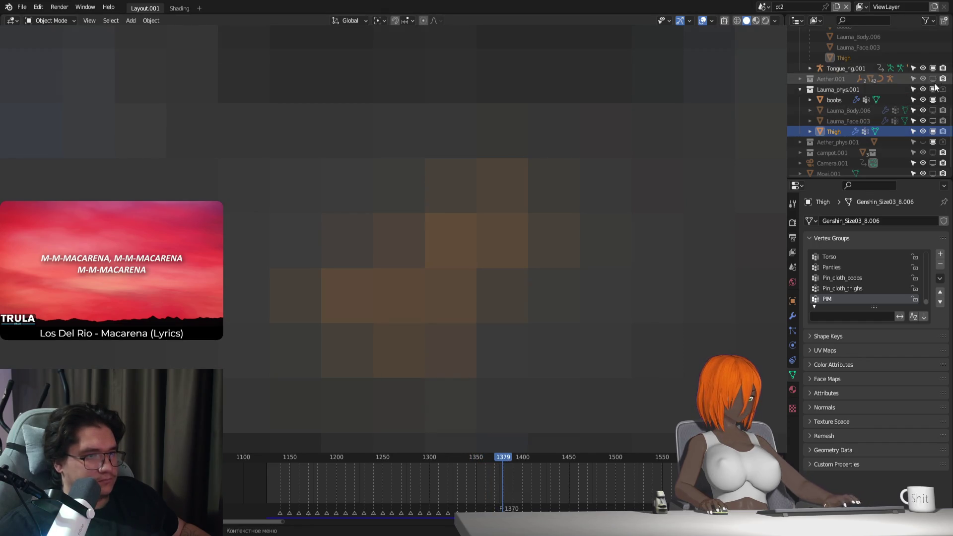
{"action": "left_click", "coordinate": [922, 141]}
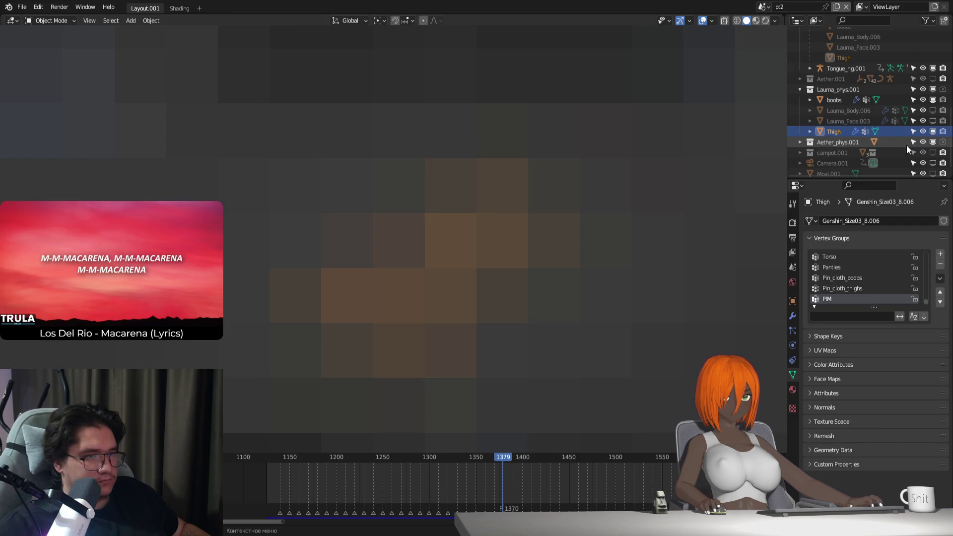
{"action": "left_click", "coordinate": [800, 142]}
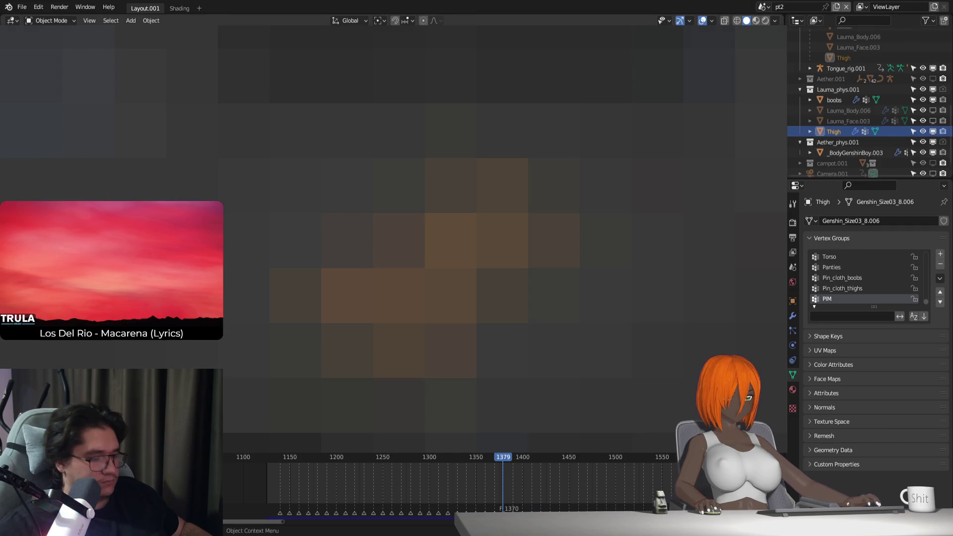
{"action": "middle_click_drag", "start_coordinate": [397, 224], "coordinate": [447, 273], "text": "shift"}
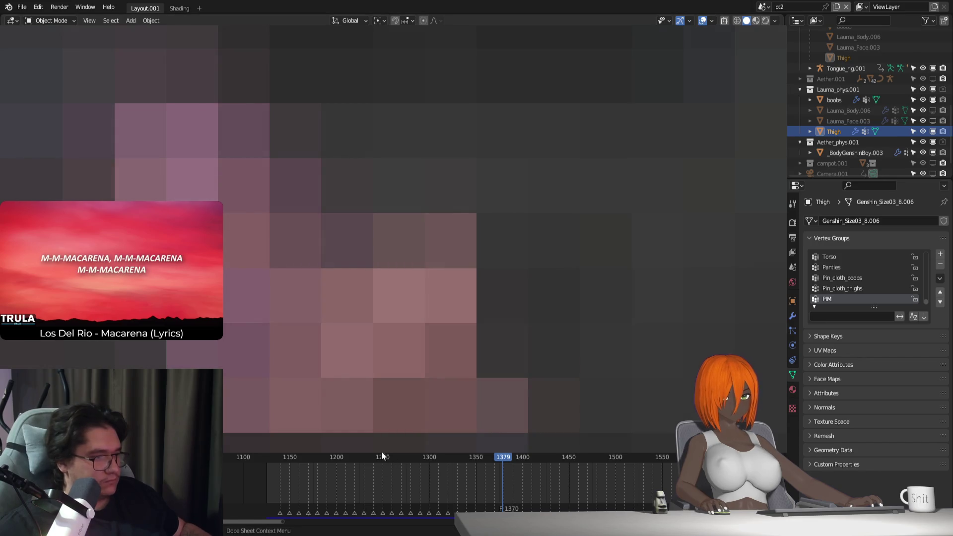
{"action": "key", "text": "shift+Left"}
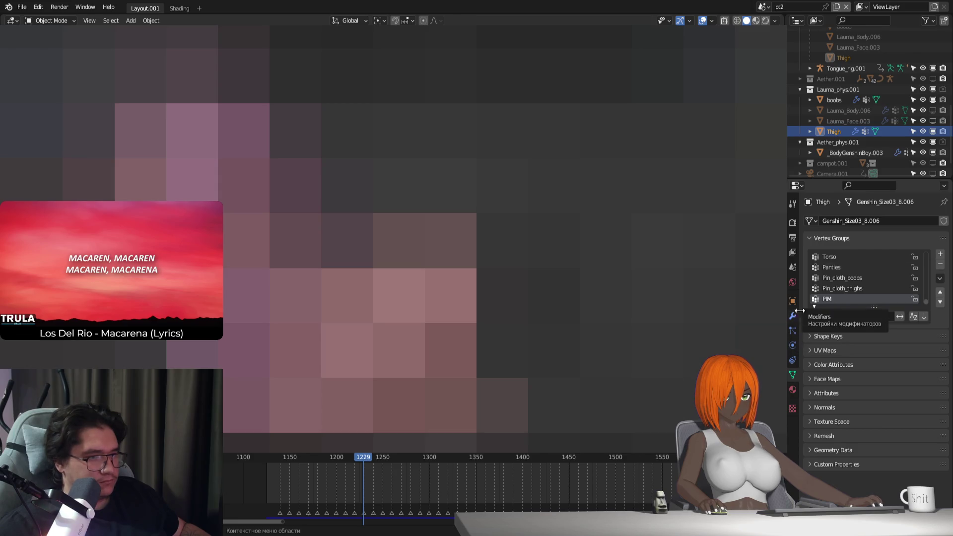
{"action": "left_click", "coordinate": [792, 346]}
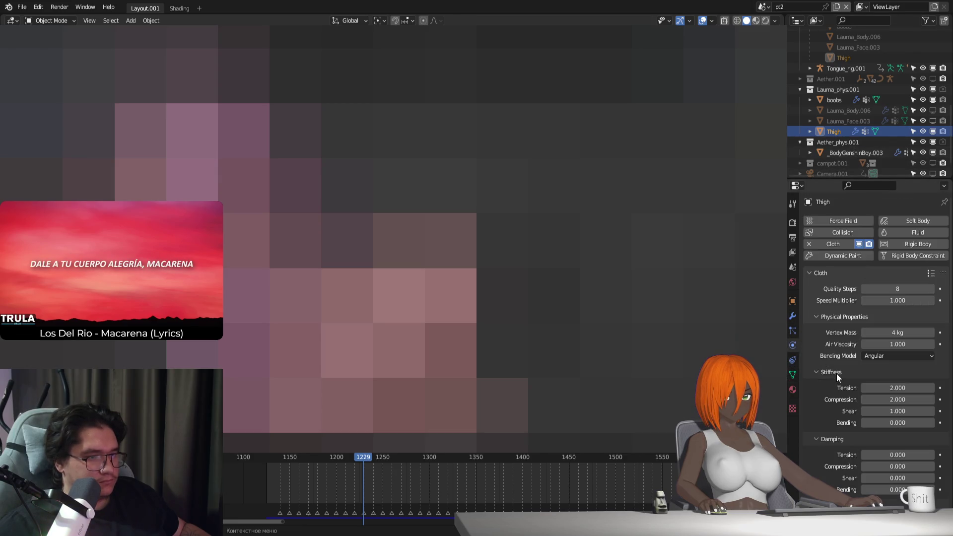
Step: Set the cloth Pressure Scale to 0 and replay the simulation
{"action": "scroll", "coordinate": [836, 389], "scroll_direction": "down", "scroll_amount": 3}
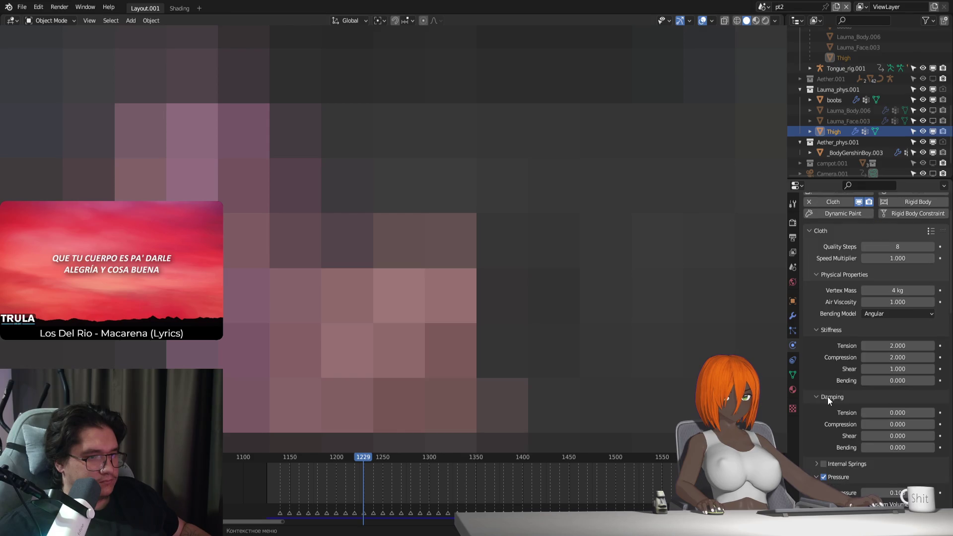
{"action": "scroll", "coordinate": [829, 364], "scroll_direction": "down", "scroll_amount": 5}
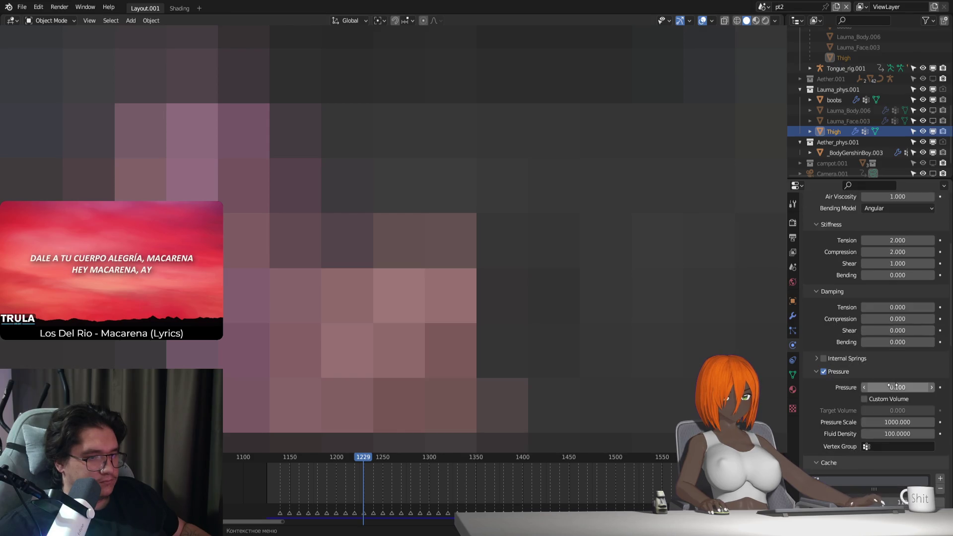
{"action": "scroll", "coordinate": [854, 398], "scroll_direction": "down", "scroll_amount": 2}
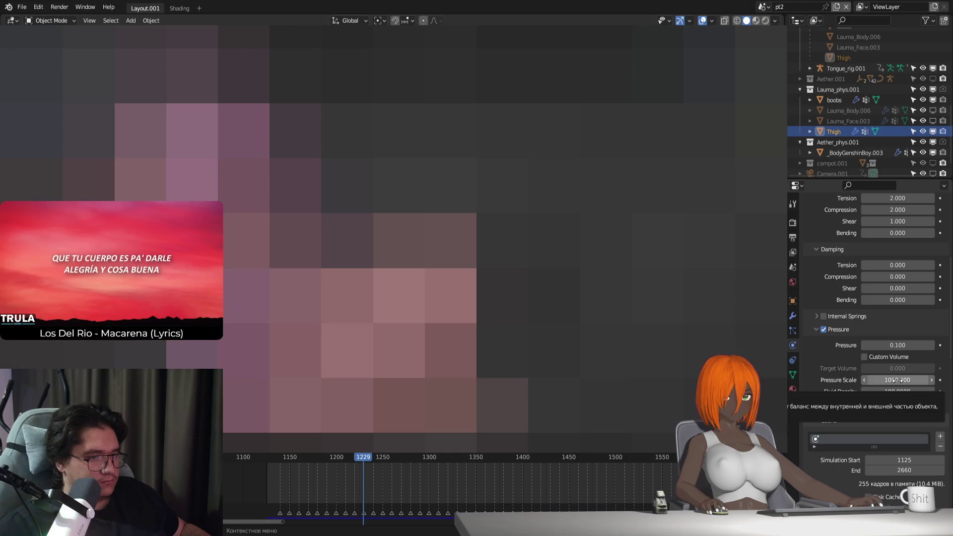
{"action": "left_click", "coordinate": [896, 380]}
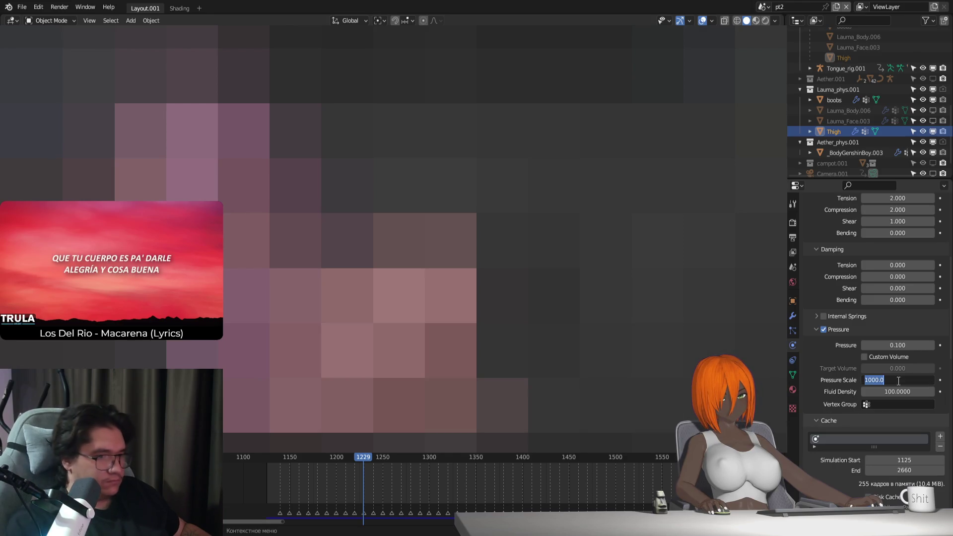
{"action": "type", "text": "0"}
{"action": "key", "text": "Return"}
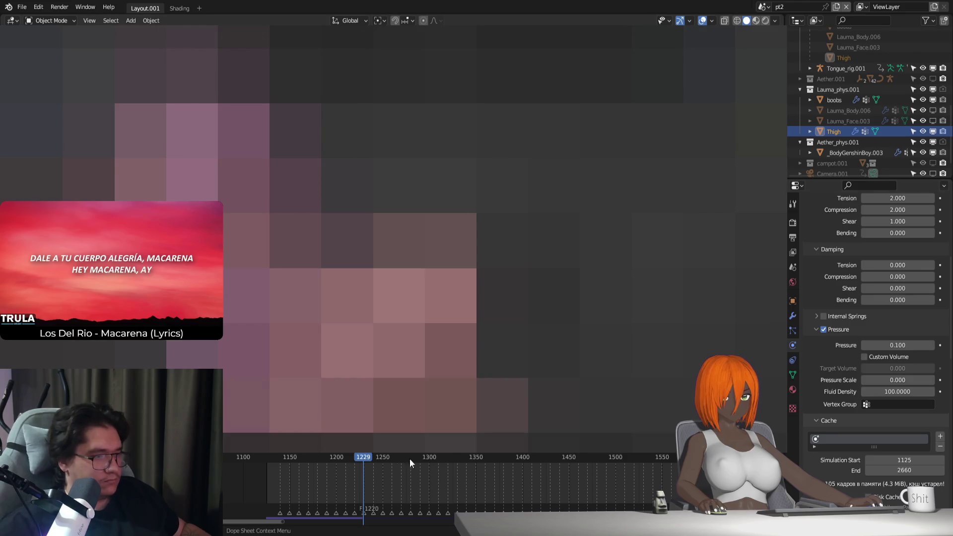
{"action": "key", "text": "shift+Left"}
{"action": "key", "text": "space"}
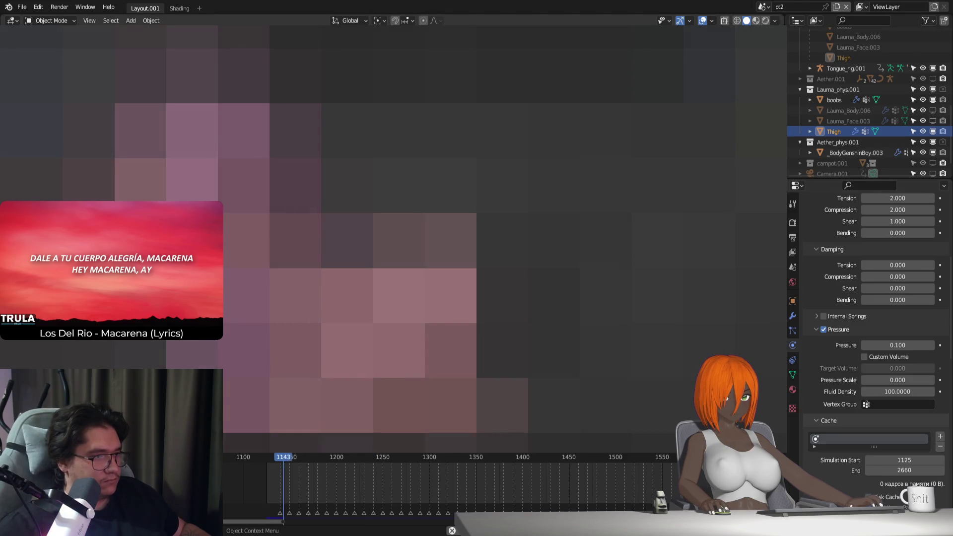
Step: Try Pressure Scale 5000 and 3000 with replays, then settle on 2000
{"action": "left_click", "coordinate": [909, 379]}
{"action": "type", "text": "50"}
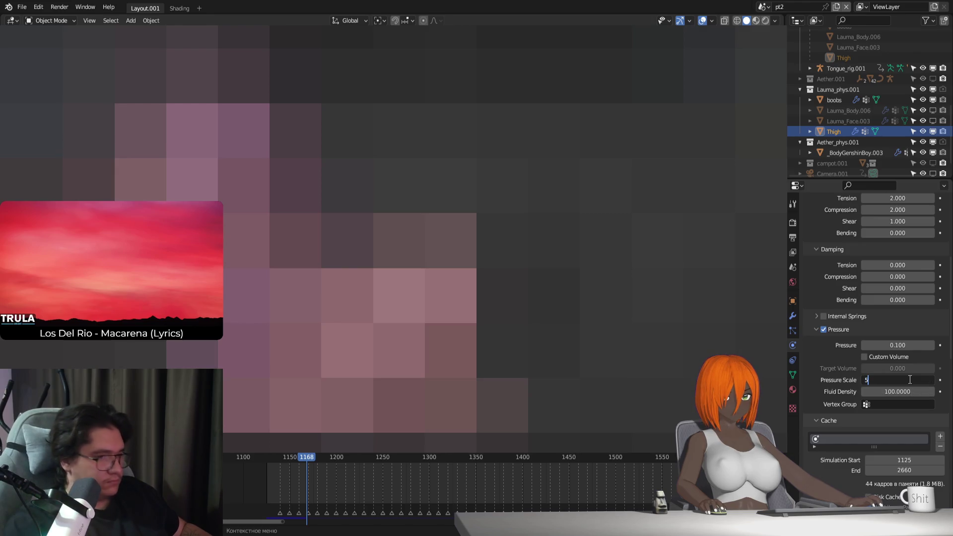
{"action": "key", "text": "Return"}
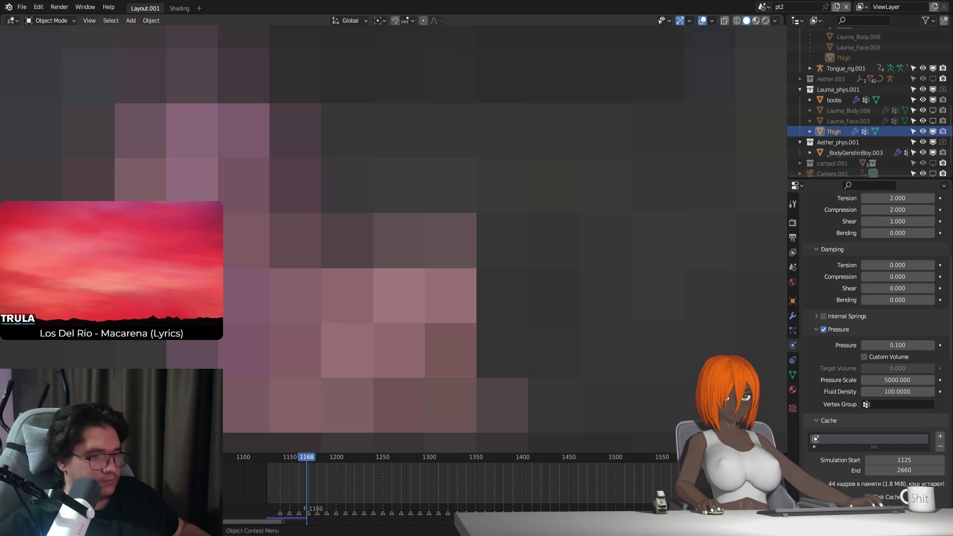
{"action": "key", "text": "shift+Left"}
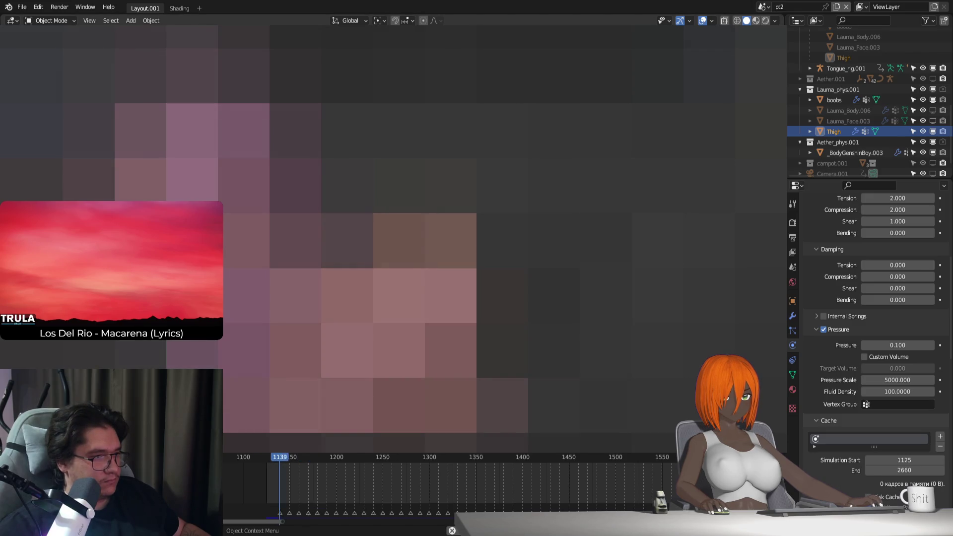
{"action": "left_click", "coordinate": [908, 380]}
{"action": "type", "text": "3000"}
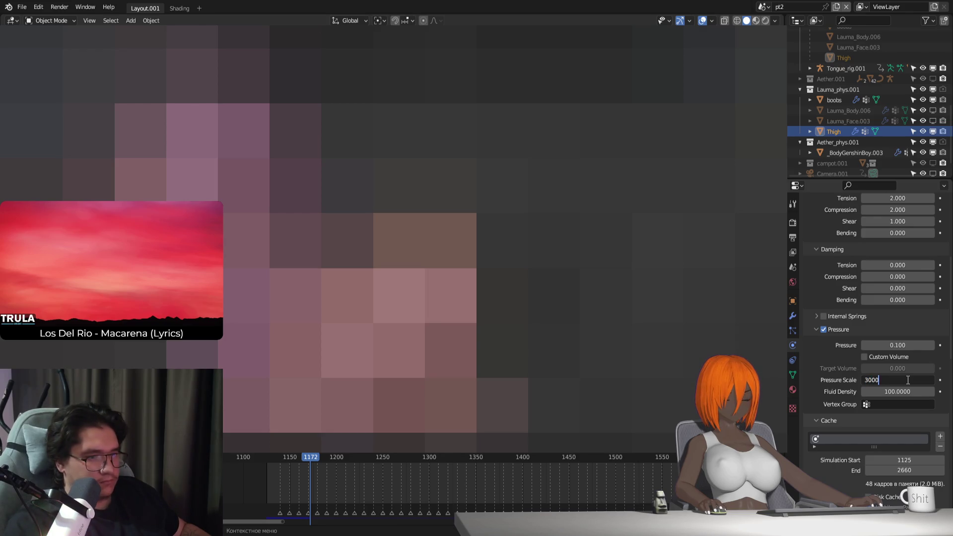
{"action": "key", "text": "Return"}
{"action": "key", "text": "shift+Left"}
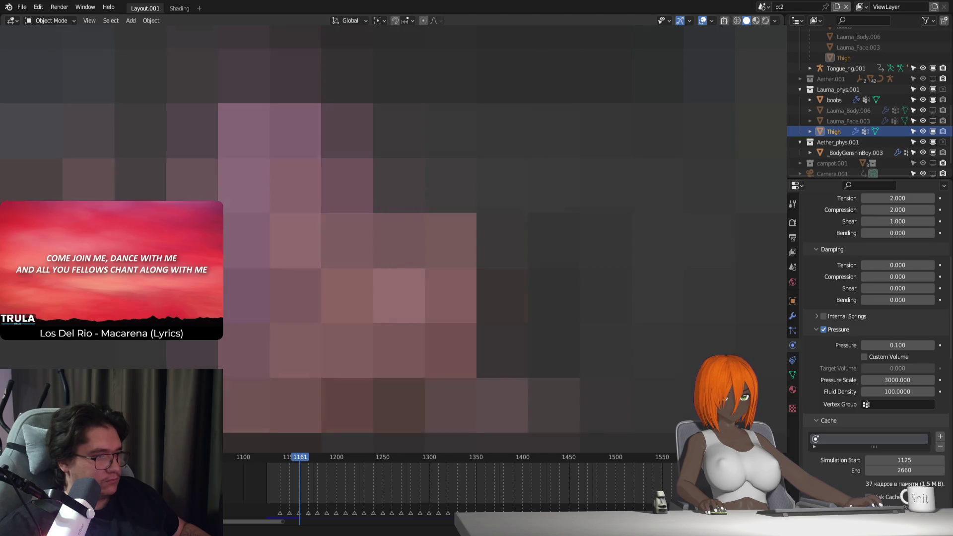
{"action": "left_click", "coordinate": [910, 380]}
{"action": "type", "text": "200"}
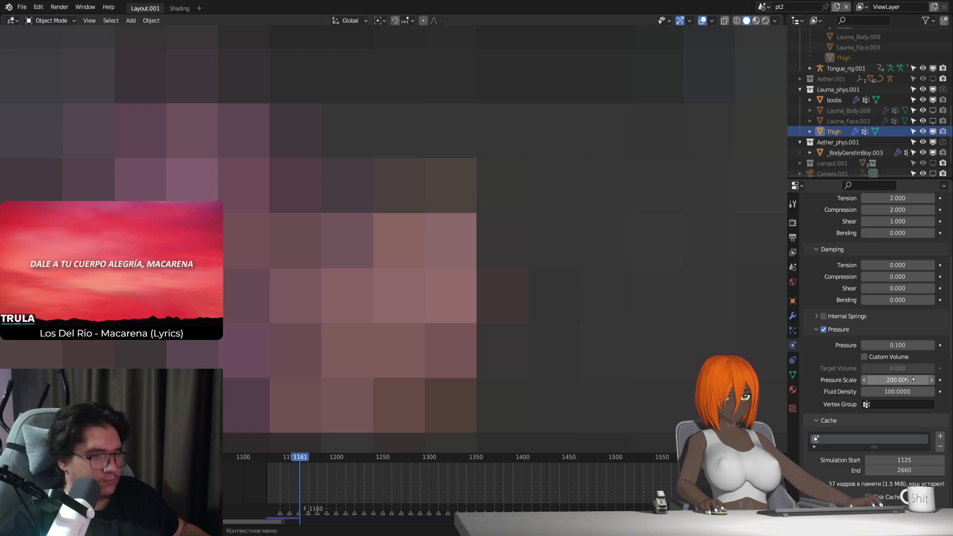
{"action": "type", "text": "0"}
{"action": "key", "text": "Return"}
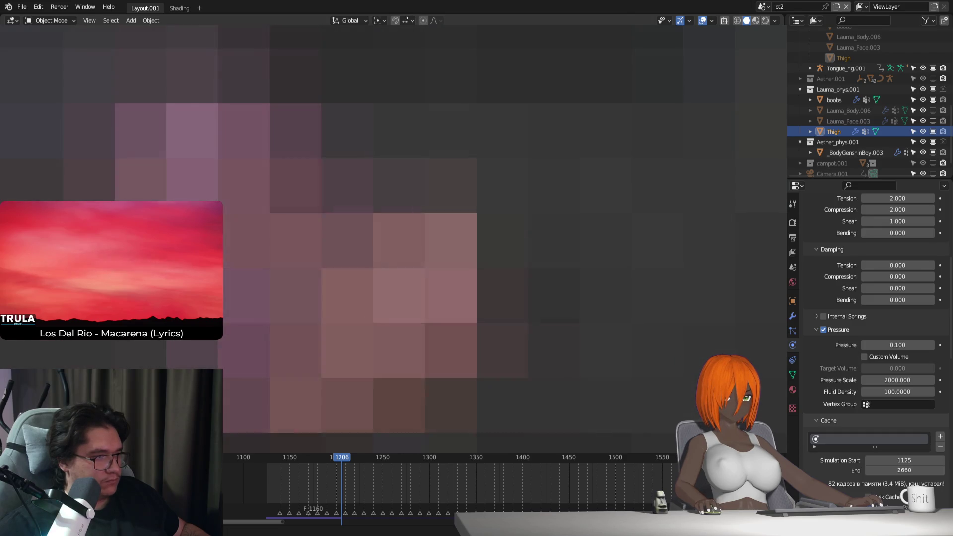
Step: Set the cloth collision distance to 0.01 m and replay the simulation
{"action": "scroll", "coordinate": [852, 386], "scroll_direction": "down", "scroll_amount": 4}
{"action": "scroll", "coordinate": [852, 385], "scroll_direction": "down", "scroll_amount": 3}
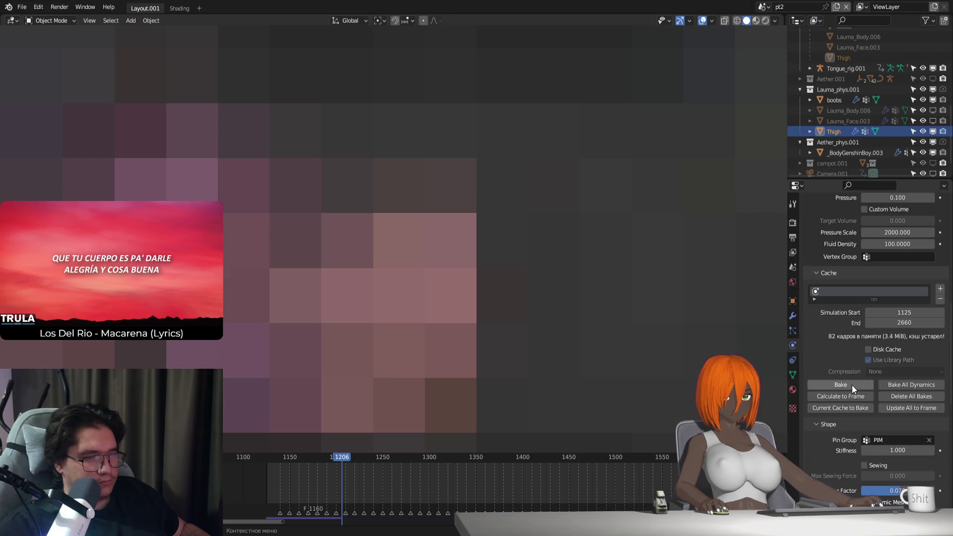
{"action": "scroll", "coordinate": [857, 385], "scroll_direction": "down", "scroll_amount": 6}
{"action": "left_click", "coordinate": [895, 441]}
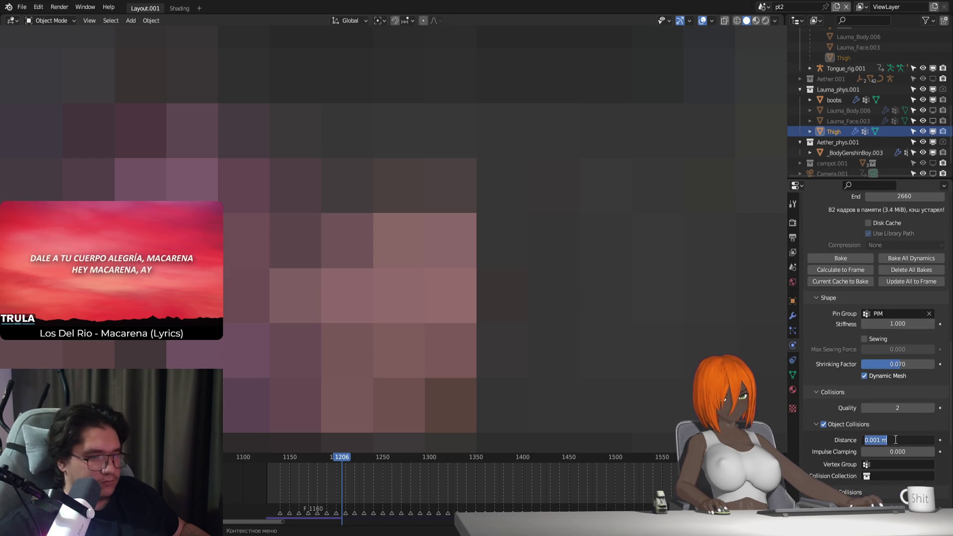
{"action": "type", "text": "0"}
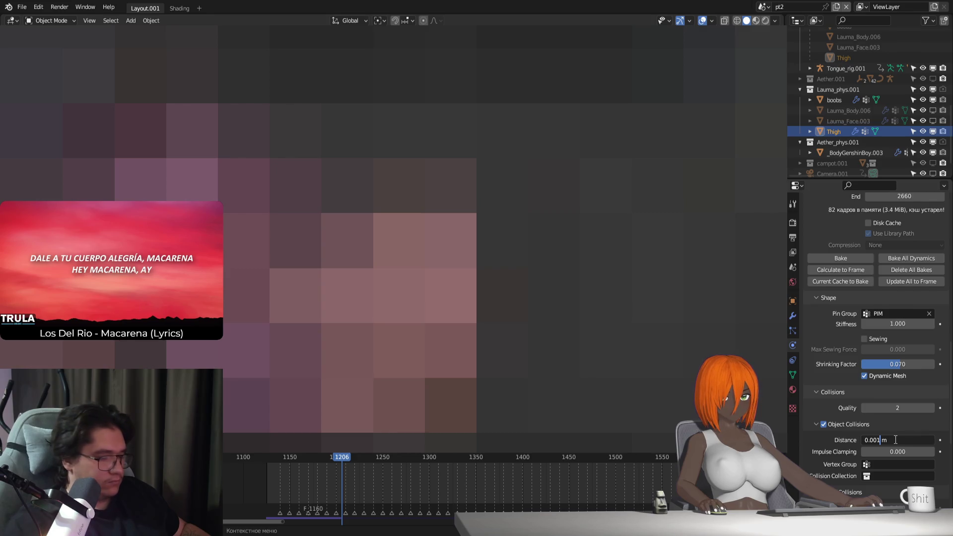
{"action": "left_click", "coordinate": [894, 439]}
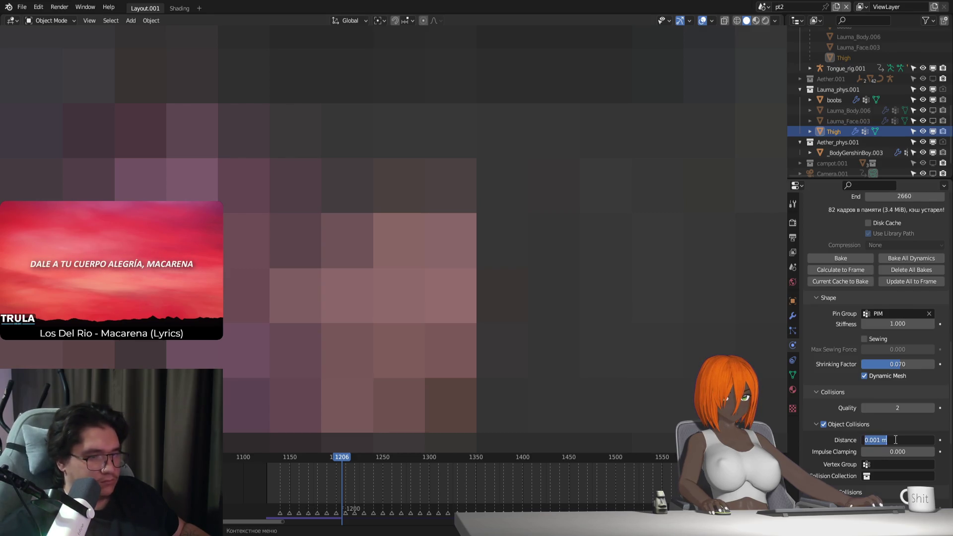
{"action": "type", "text": "1"}
{"action": "key", "text": "Return"}
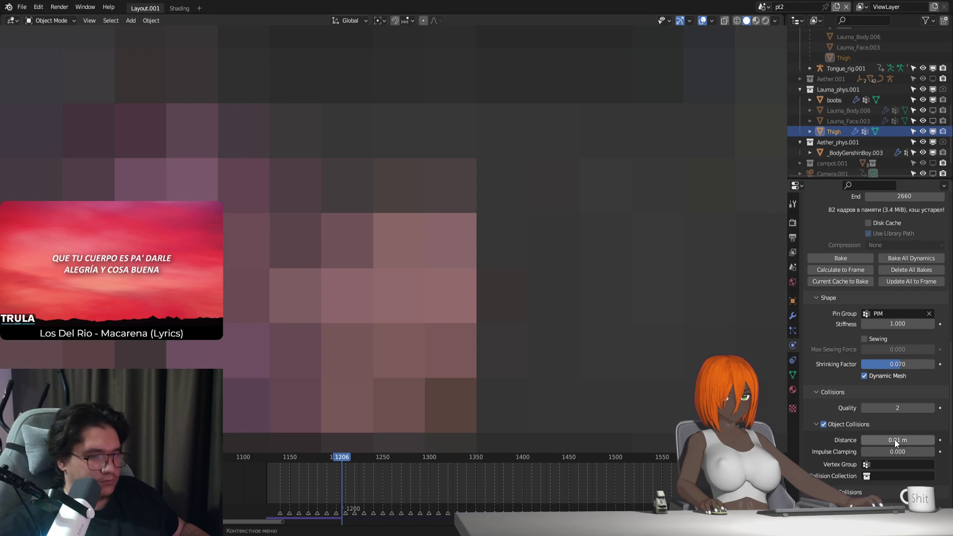
{"action": "key", "text": "shift+Left"}
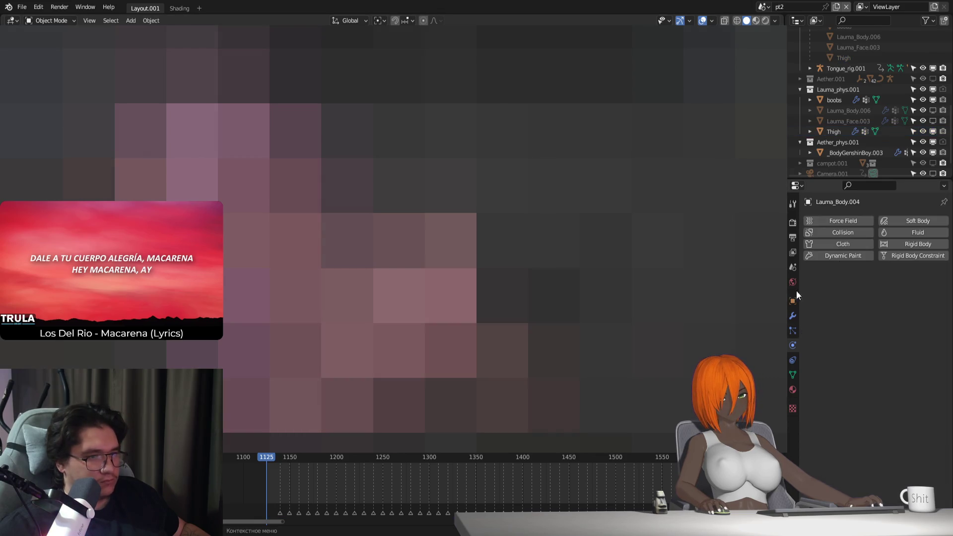
Step: Unbind the body's thigh Surface Deform and set the rig to Rest Position
{"action": "left_click", "coordinate": [793, 316]}
{"action": "left_click", "coordinate": [886, 441]}
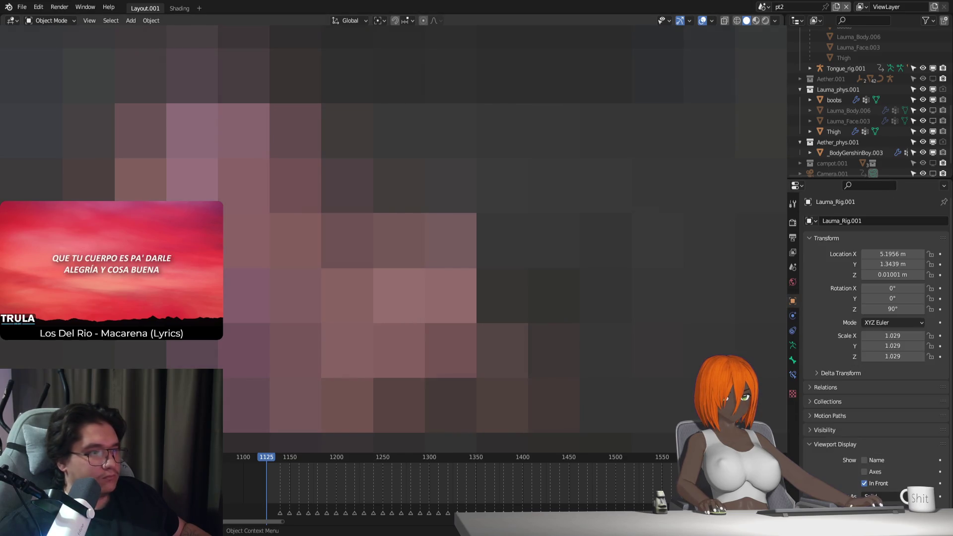
{"action": "left_click", "coordinate": [793, 344]}
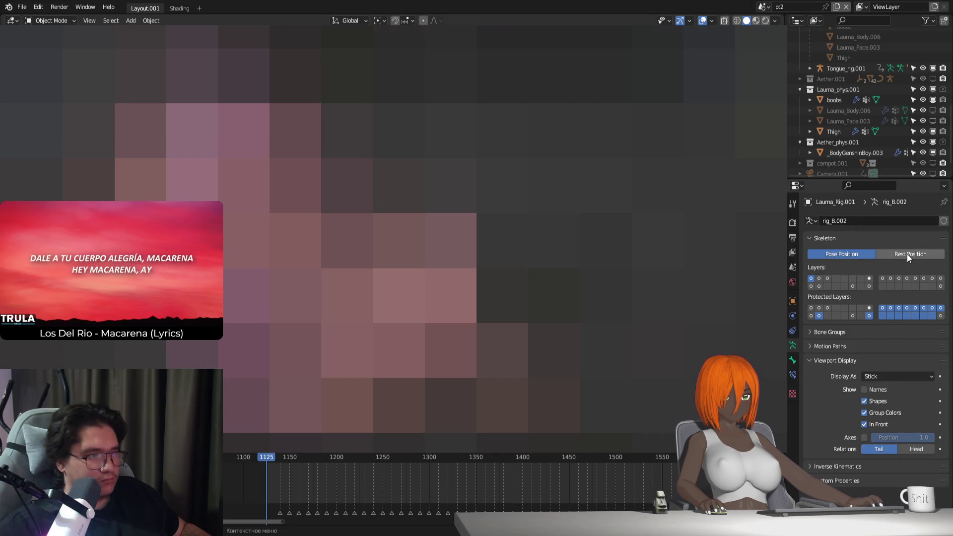
{"action": "left_click", "coordinate": [907, 254]}
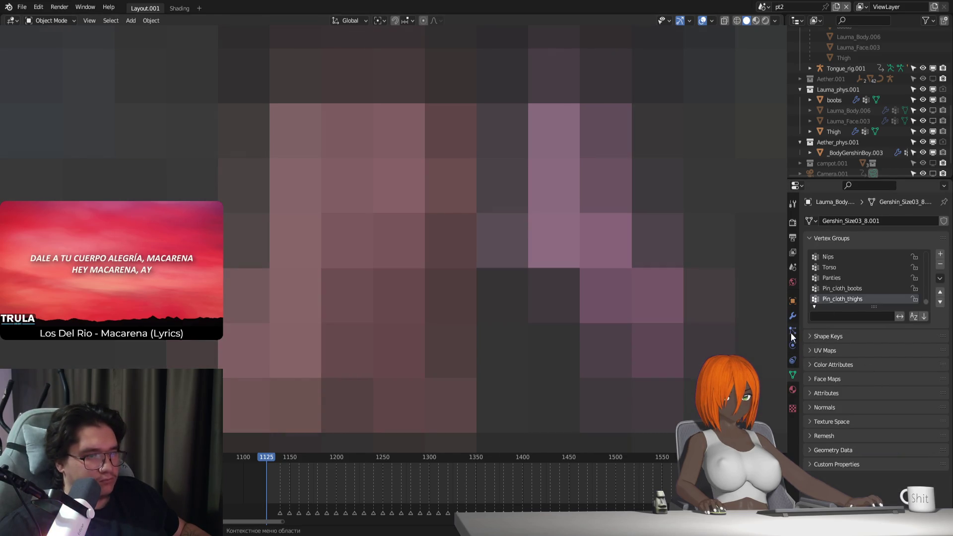
Step: Retry binding the thigh Surface Deform to Thigh several times, hitting the concave-polygons warning
{"action": "left_click", "coordinate": [793, 315]}
{"action": "left_click", "coordinate": [875, 440]}
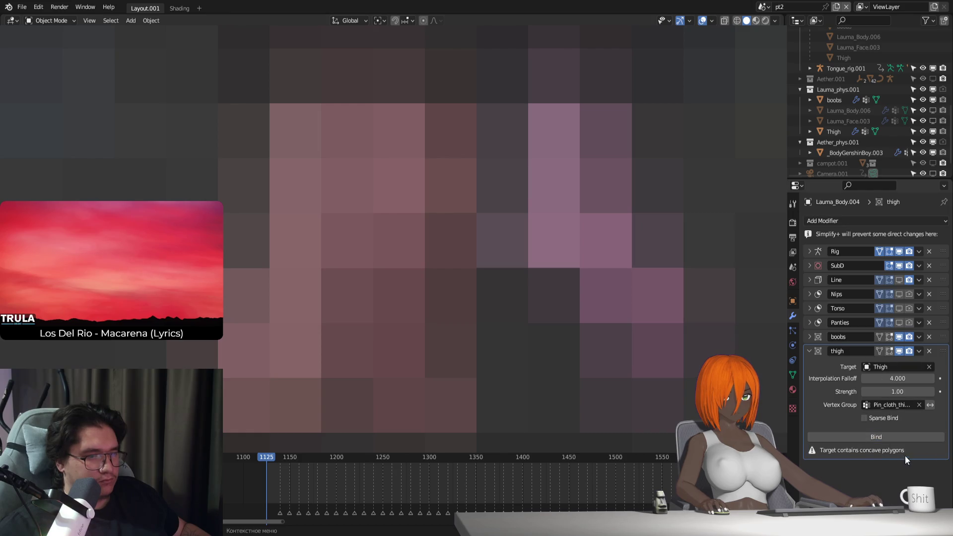
{"action": "left_click", "coordinate": [893, 439]}
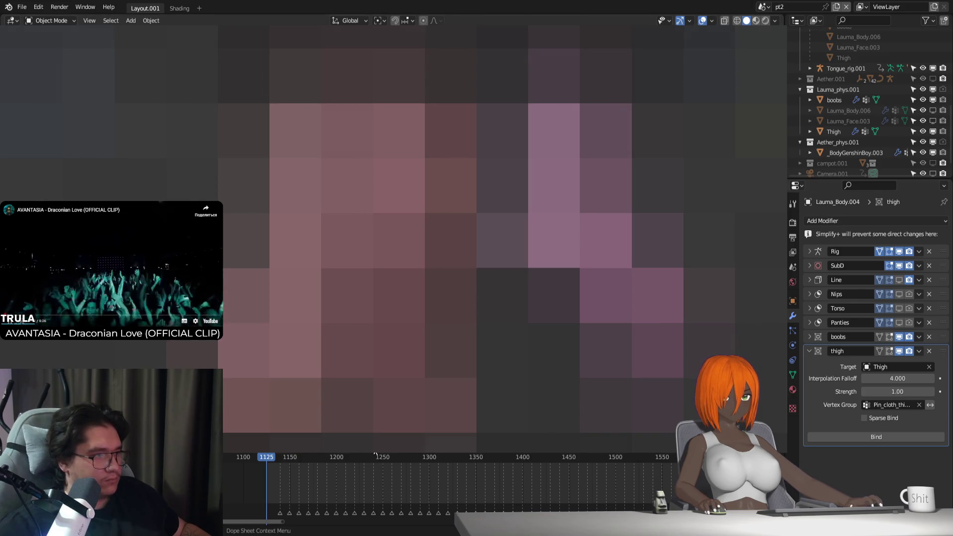
{"action": "left_click", "coordinate": [847, 439]}
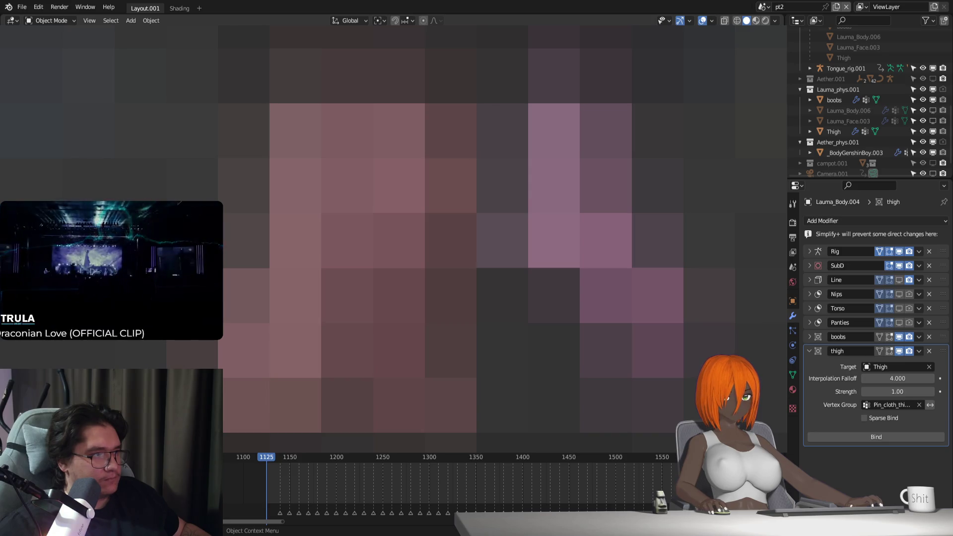
{"action": "left_click", "coordinate": [834, 131]}
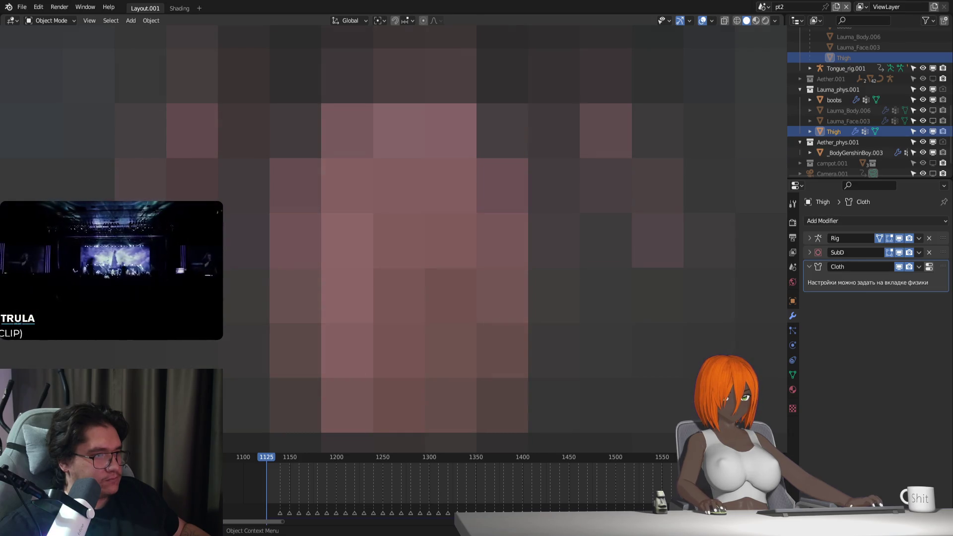
{"action": "key", "text": "s"}
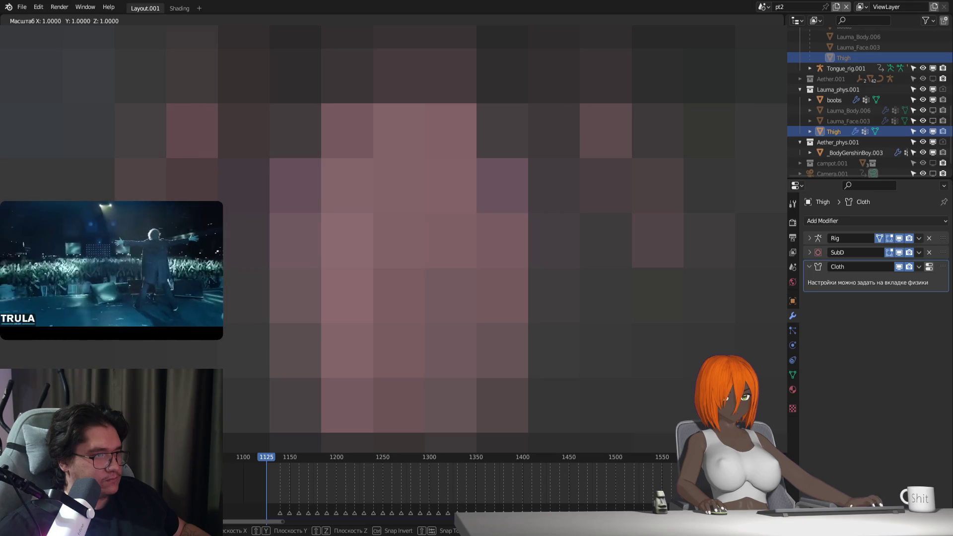
{"action": "key", "text": "Escape"}
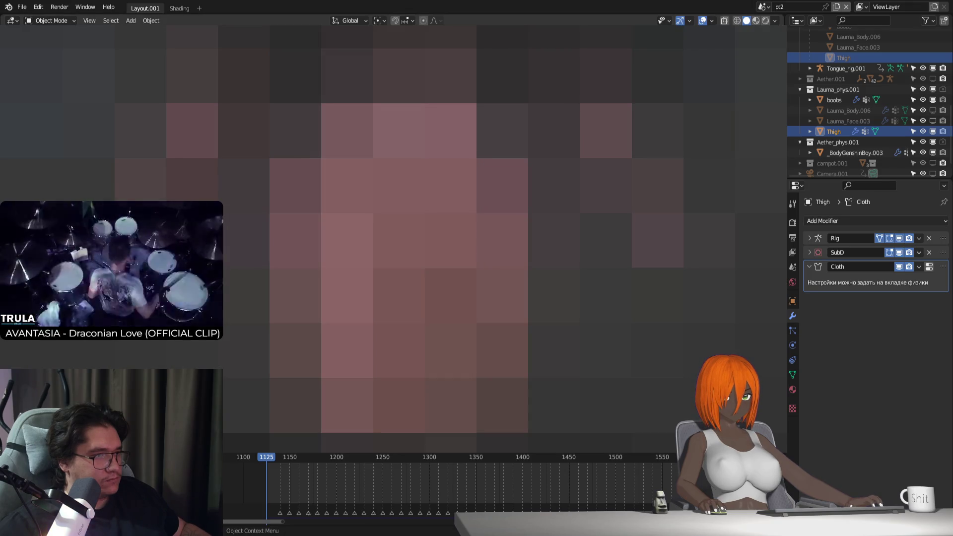
{"action": "key", "text": "ctrl+z"}
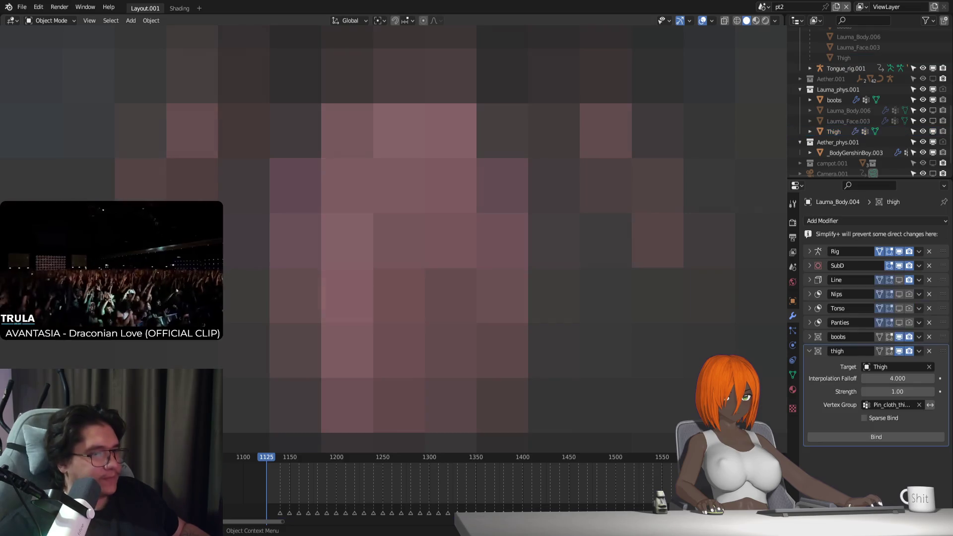
{"action": "left_click", "coordinate": [877, 436]}
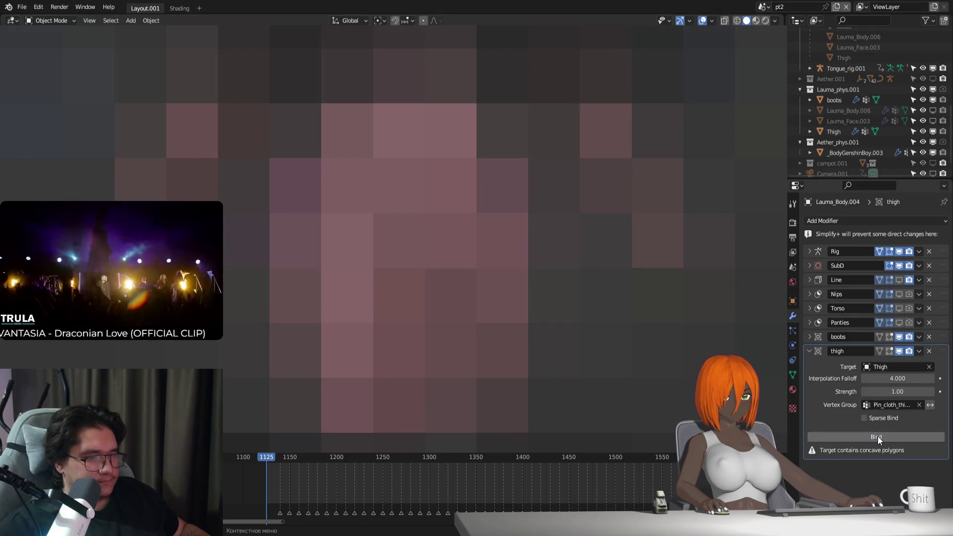
Step: Slightly scale the Thigh vertices in vertex select mode and retry the bind
{"action": "key", "text": "ctrl+z"}
{"action": "key", "text": "ctrl+z"}
{"action": "key", "text": "ctrl+z"}
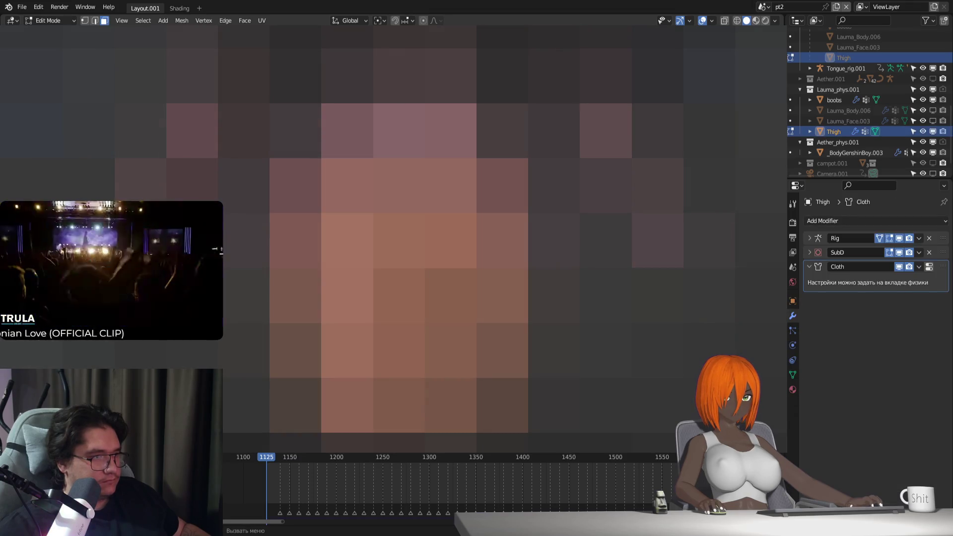
{"action": "key", "text": "1"}
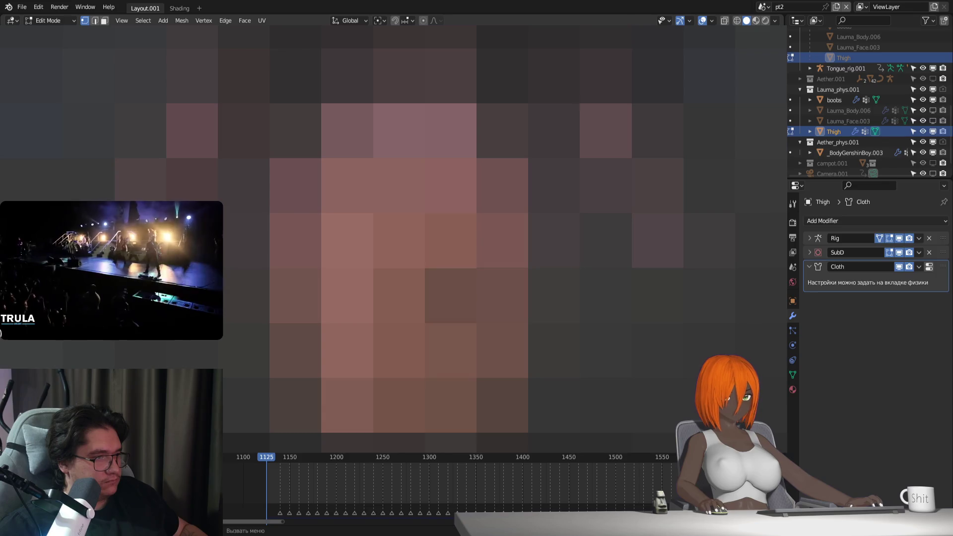
{"action": "key", "text": "Tab"}
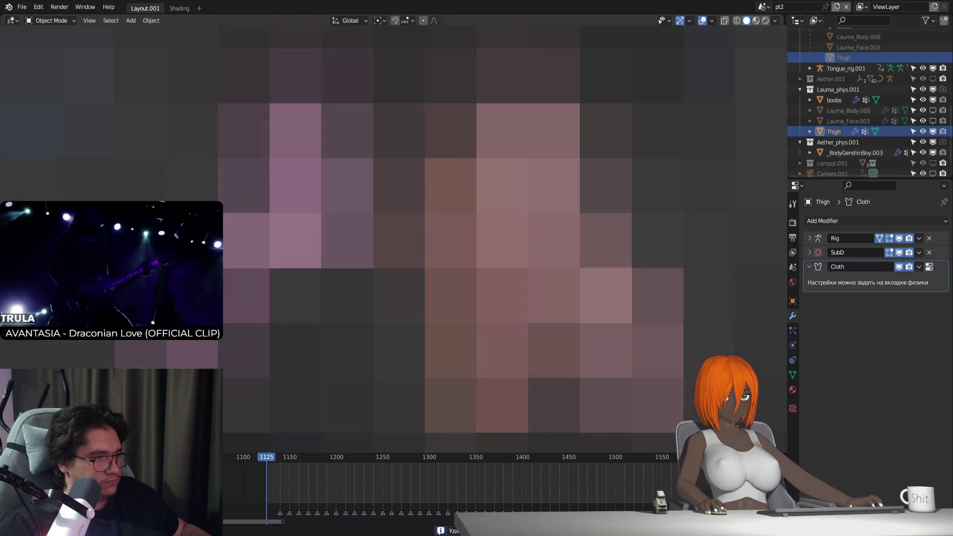
{"action": "key", "text": "Tab"}
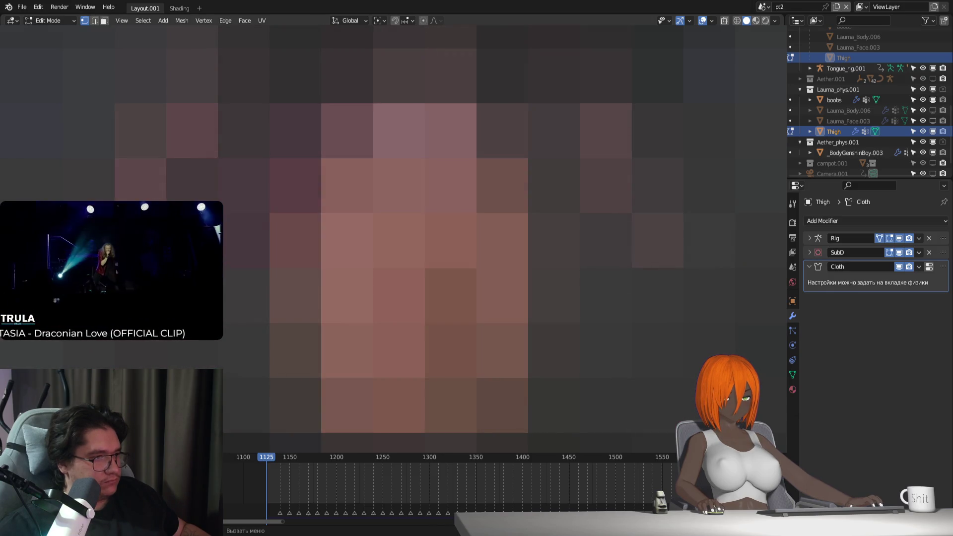
{"action": "key", "text": "s"}
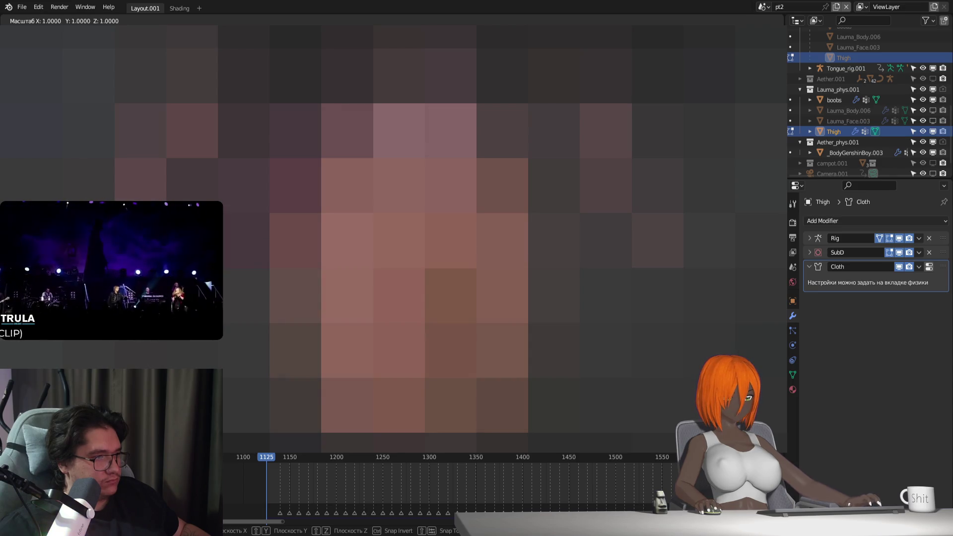
{"action": "key", "text": "Escape"}
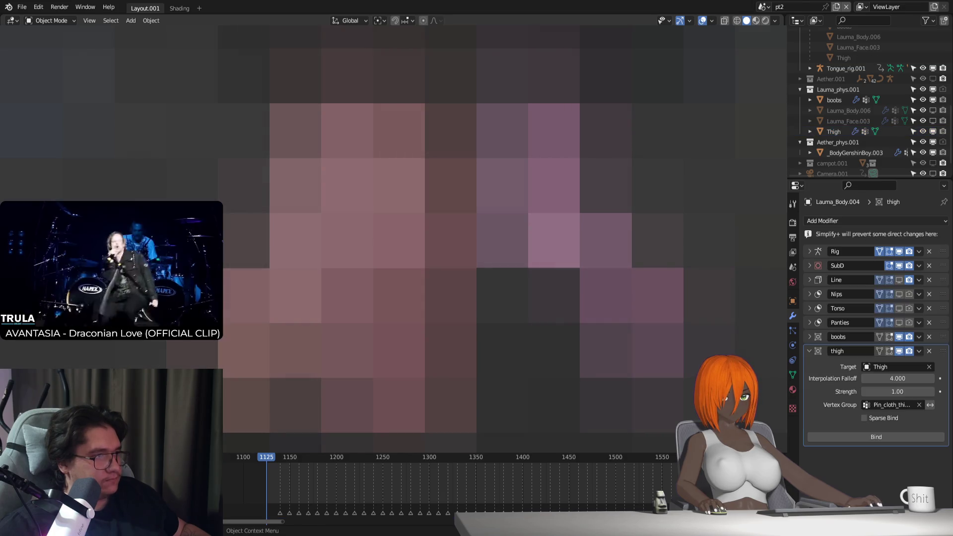
{"action": "left_click", "coordinate": [880, 436]}
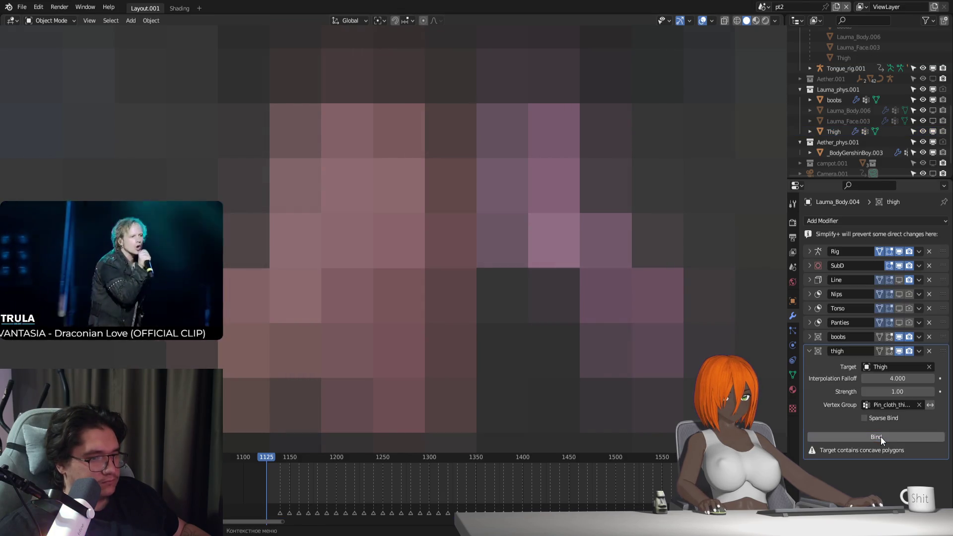
Step: Scale the Thigh vertices along Y and retry the thigh Surface Deform bind
{"action": "left_click", "coordinate": [425, 293]}
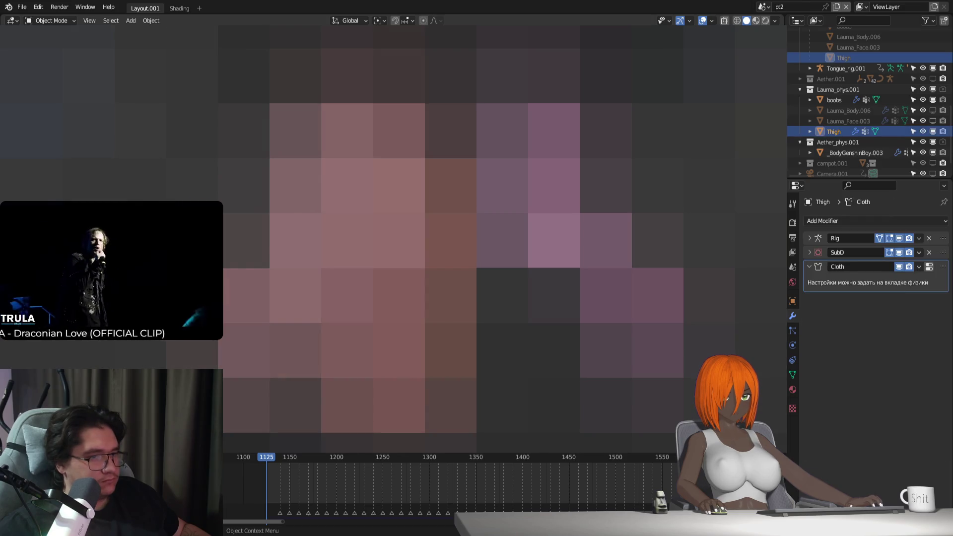
{"action": "key", "text": "s"}
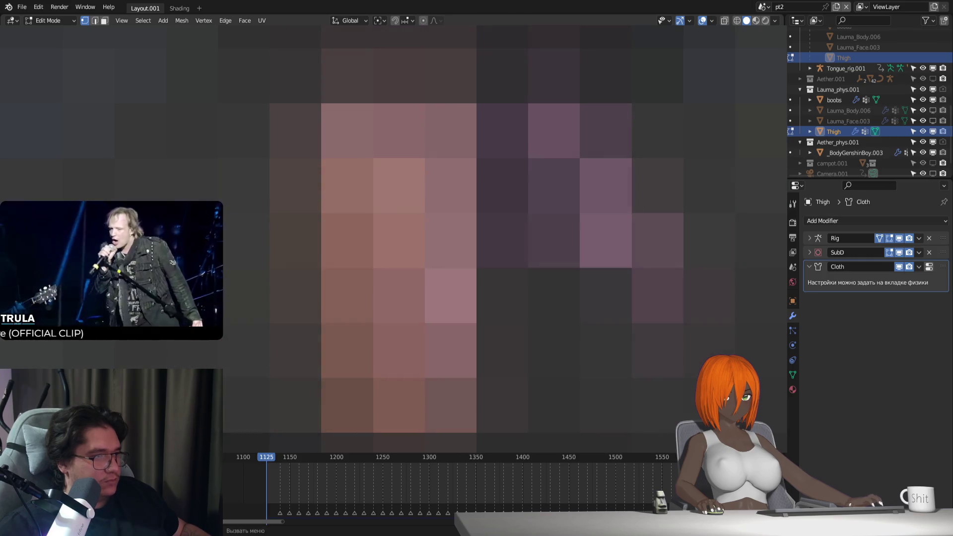
{"action": "key", "text": "y"}
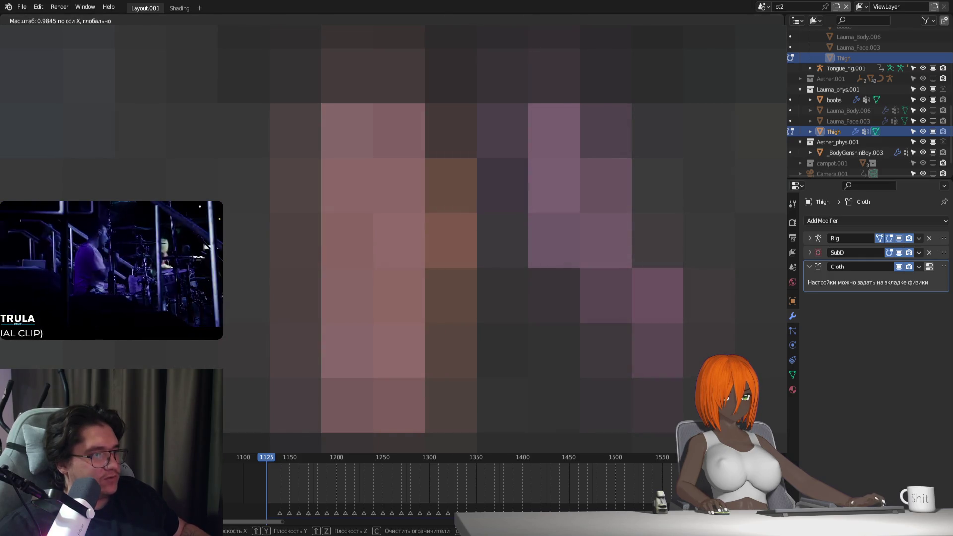
{"action": "key", "text": "Return"}
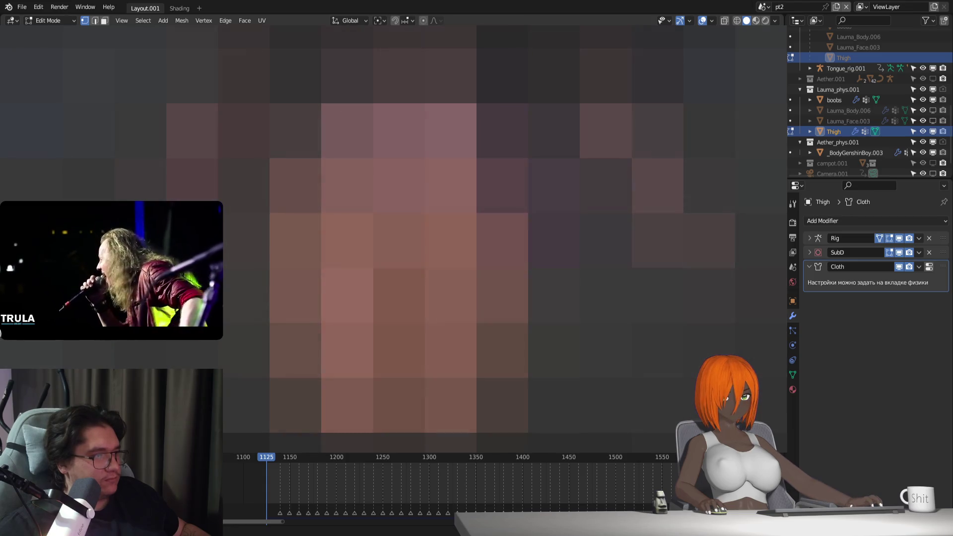
{"action": "key", "text": "Tab"}
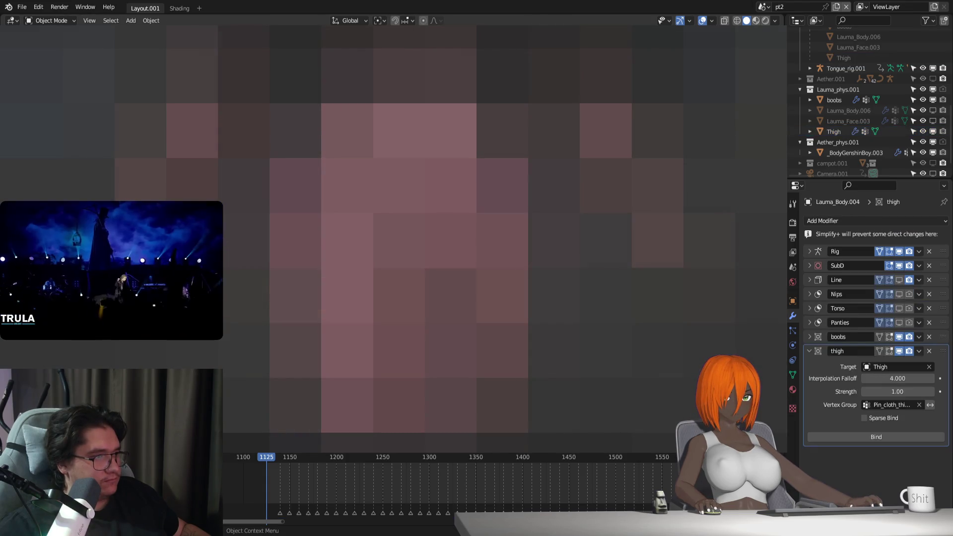
{"action": "left_click", "coordinate": [882, 439]}
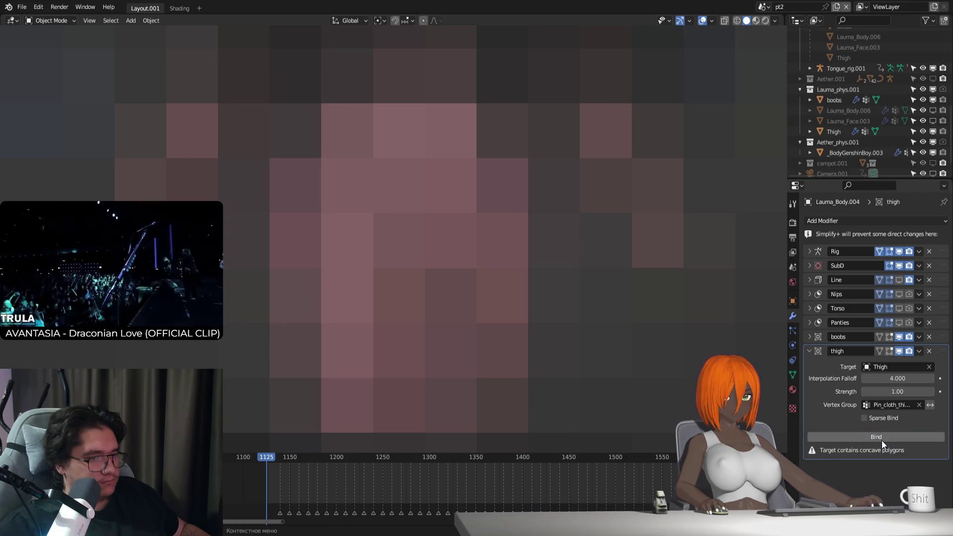
Step: Widen the Thigh vertices slightly along X and rebind the body's thigh Surface Deform
{"action": "left_click", "coordinate": [834, 132]}
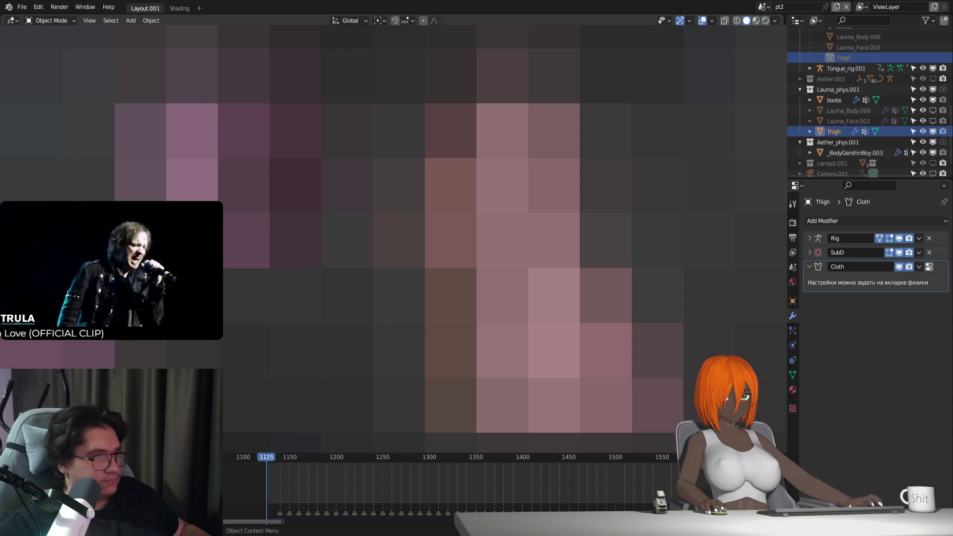
{"action": "key", "text": "Tab"}
{"action": "key", "text": "s"}
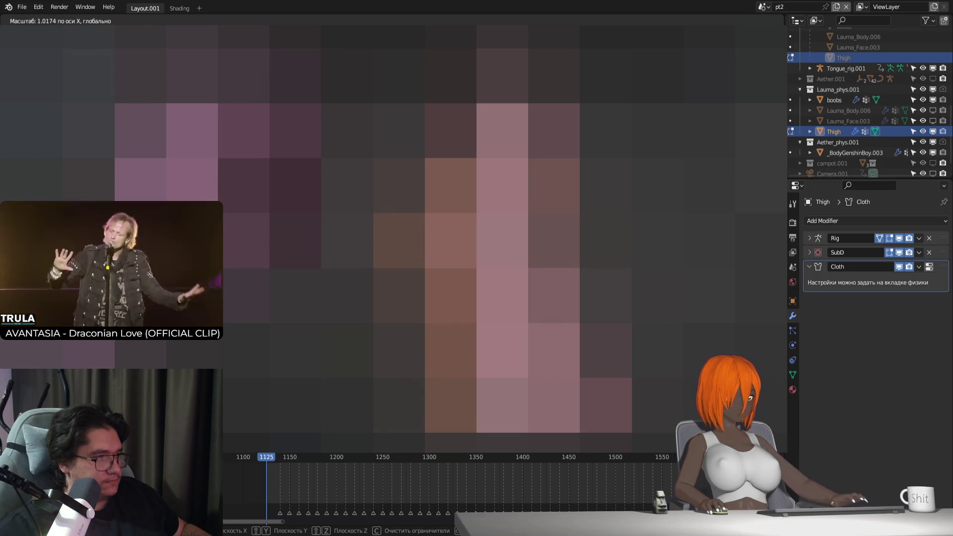
{"action": "key", "text": "Return"}
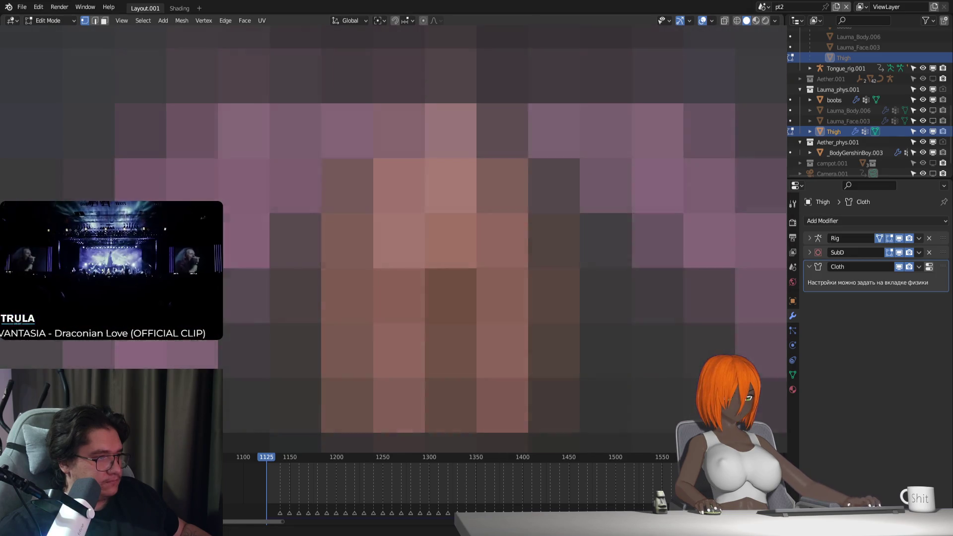
{"action": "key", "text": "Tab"}
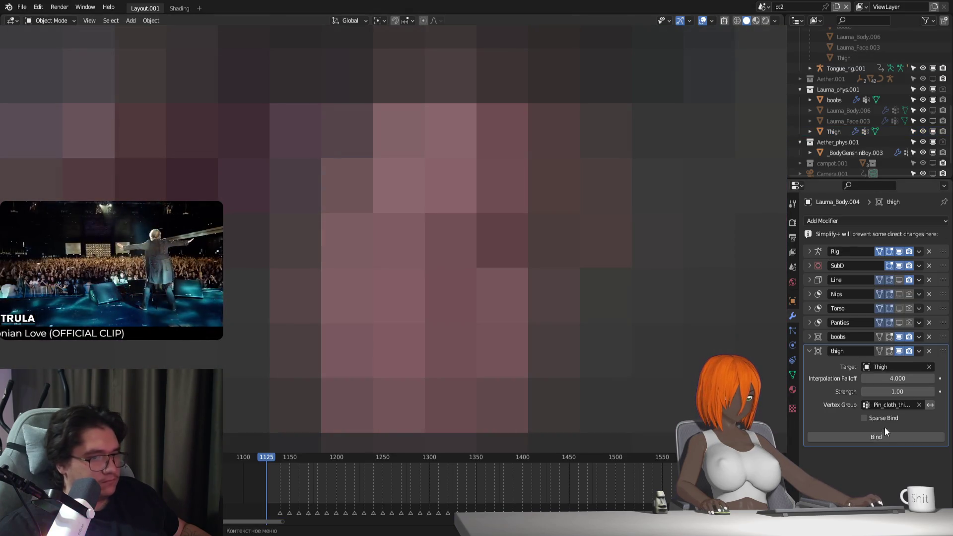
{"action": "left_click", "coordinate": [882, 435]}
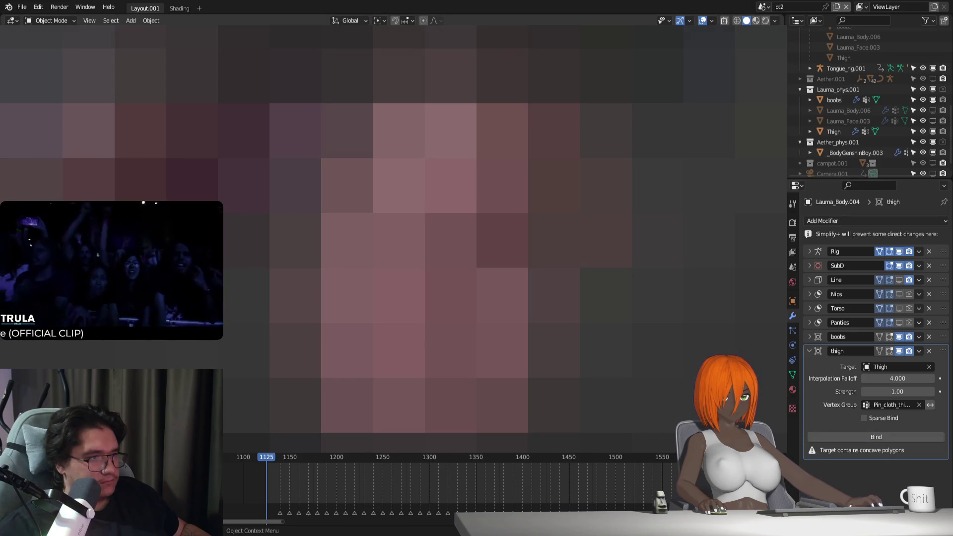
{"action": "left_click", "coordinate": [834, 131]}
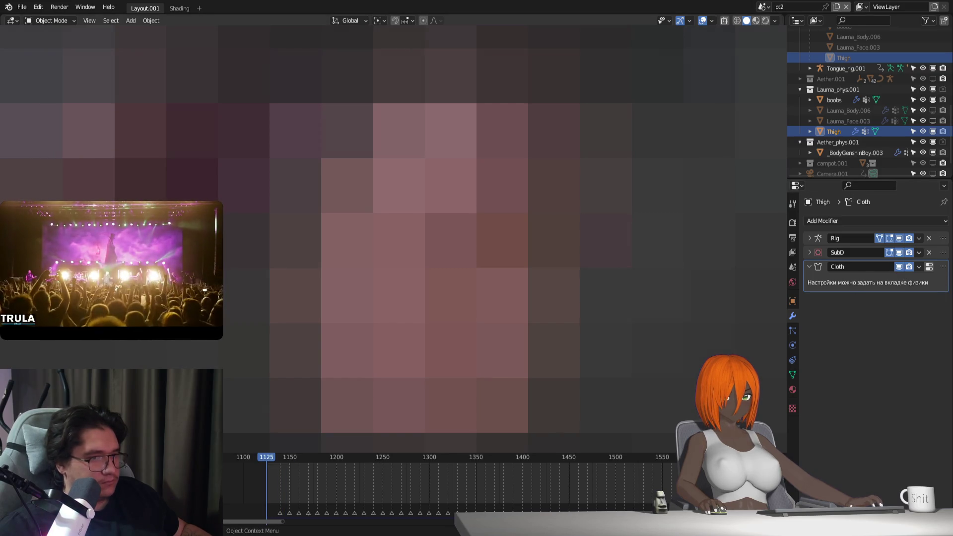
{"action": "scroll", "coordinate": [397, 248], "scroll_direction": "down", "scroll_amount": 20, "text": "alt"}
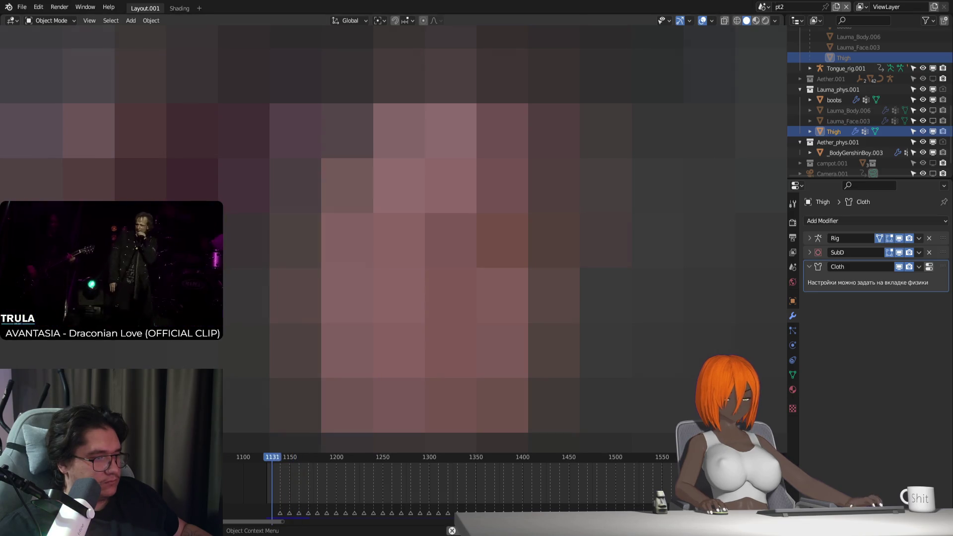
{"action": "left_click", "coordinate": [502, 240]}
Step: Bind the thigh Surface Deform to Thigh and scrub frames to preview the cloth
{"action": "left_click", "coordinate": [895, 438]}
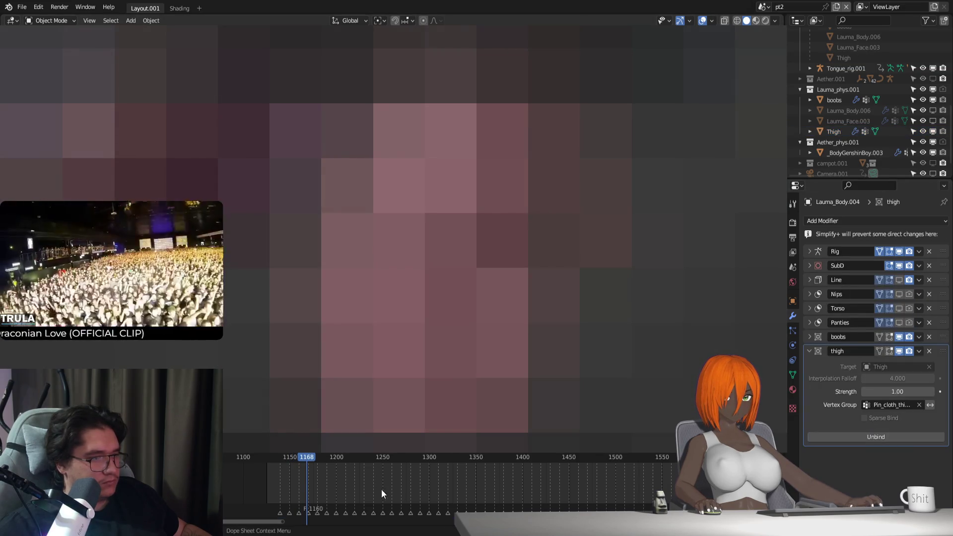
{"action": "mouse_move", "coordinate": [298, 456]}
{"action": "left_mouse_down"}
{"action": "mouse_move", "coordinate": [258, 457]}
{"action": "mouse_move", "coordinate": [279, 456]}
{"action": "left_mouse_up"}
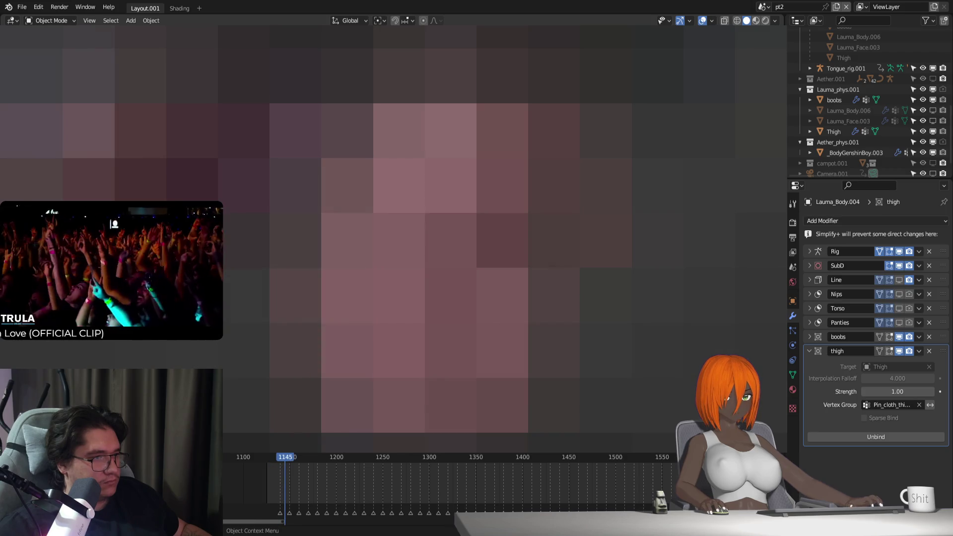
{"action": "left_click", "coordinate": [793, 345]}
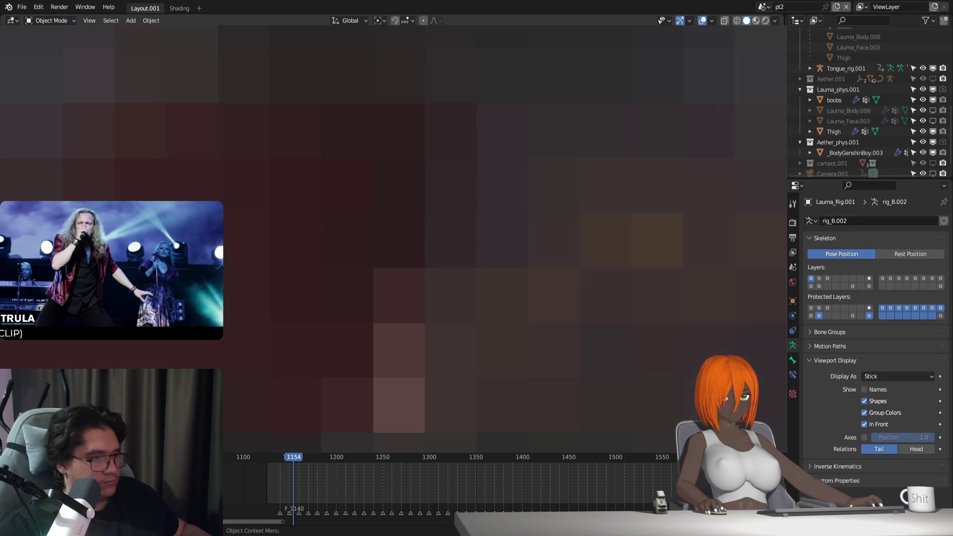
Step: Play the posed rig animation from the start and switch to Material Preview shading
{"action": "key", "text": "shift+Left"}
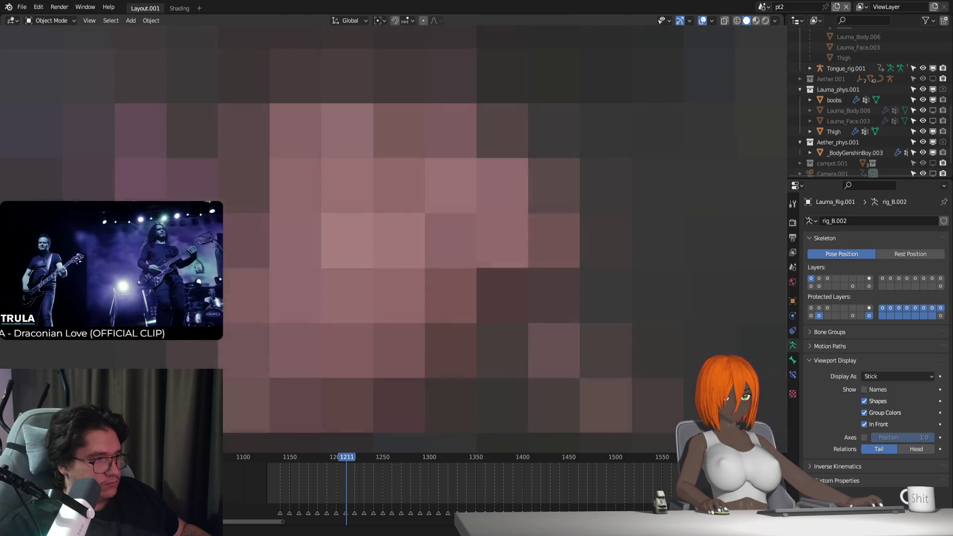
{"action": "key", "text": "Right"}
{"action": "key", "text": "Right"}
{"action": "key", "text": "Right"}
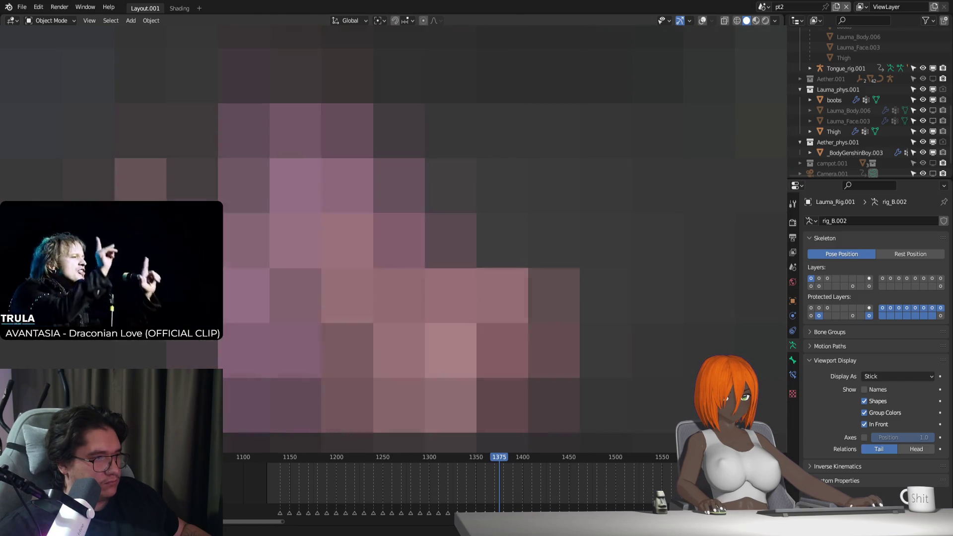
{"action": "key", "text": "z"}
{"action": "key", "text": "2"}
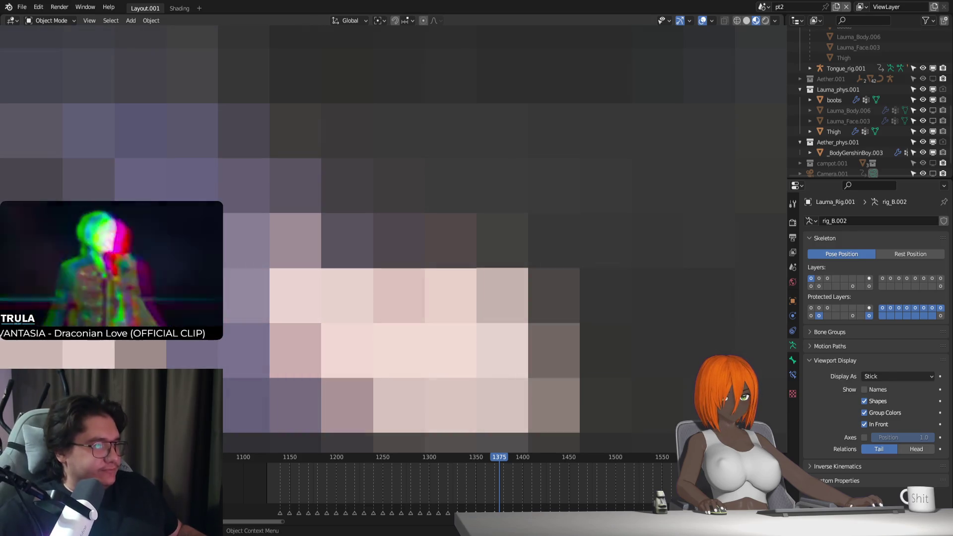
Step: Select Thigh, rewind to frame 1125, and show its cloth physics settings
{"action": "left_click", "coordinate": [834, 131]}
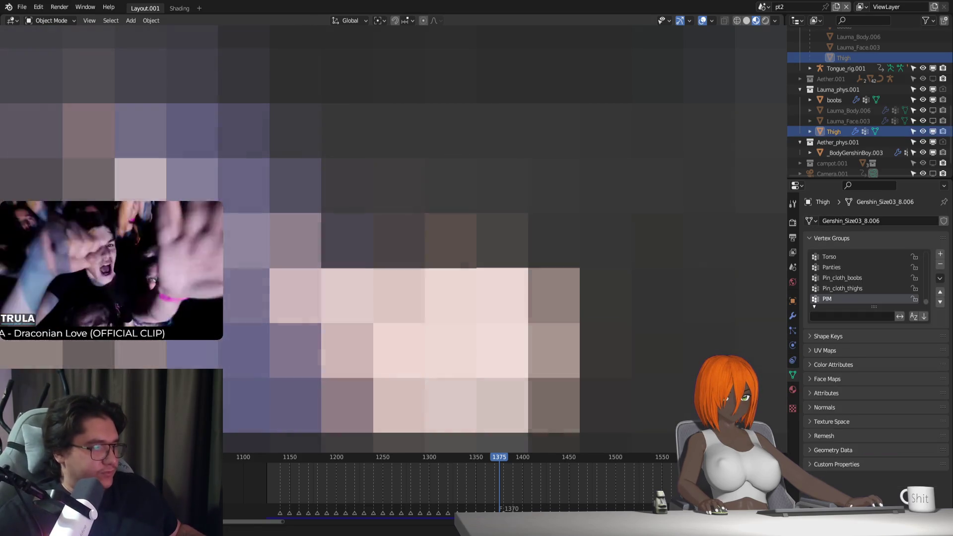
{"action": "key", "text": "shift+Left"}
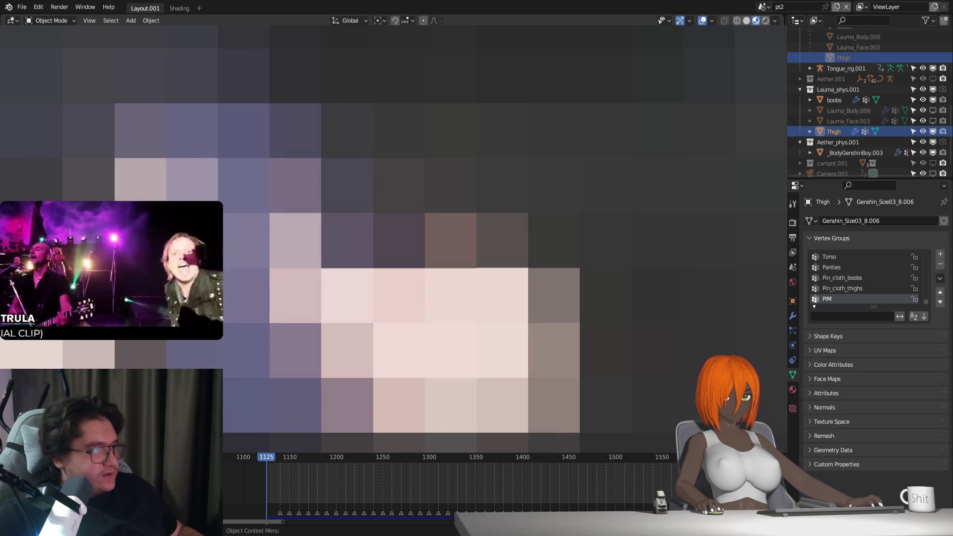
{"action": "left_click", "coordinate": [792, 344]}
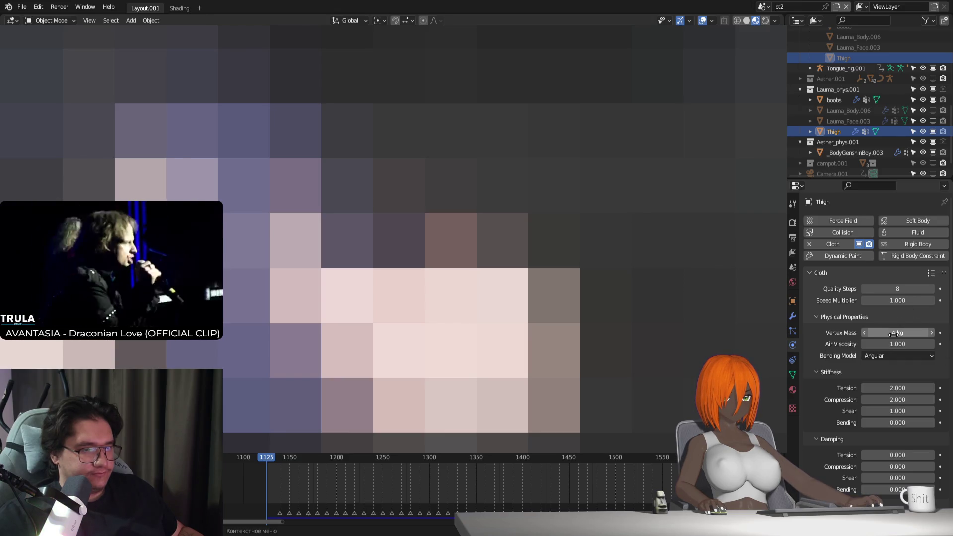
Step: Try the Linear bending model on the Thigh cloth, then set it back to Angular
{"action": "left_click", "coordinate": [897, 357]}
{"action": "left_click", "coordinate": [891, 381]}
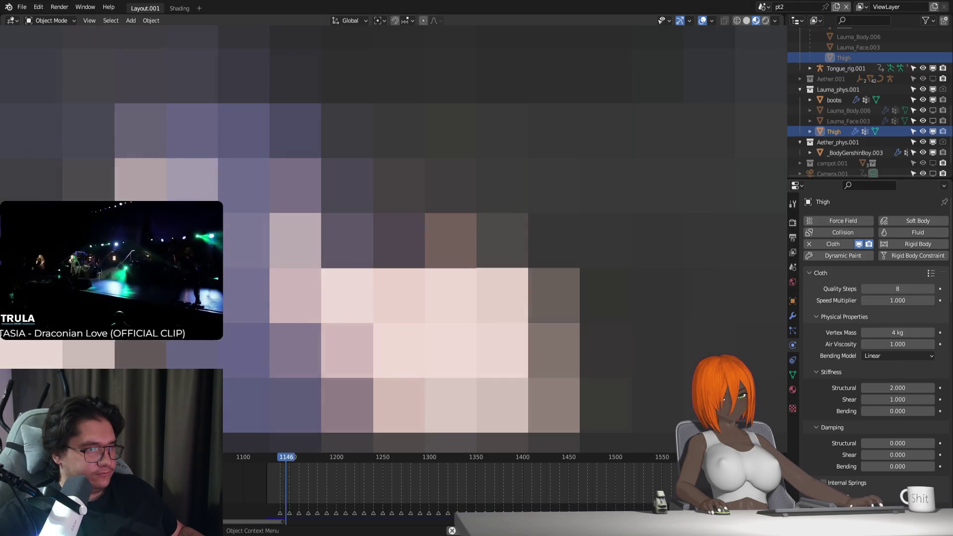
{"action": "left_click", "coordinate": [884, 358]}
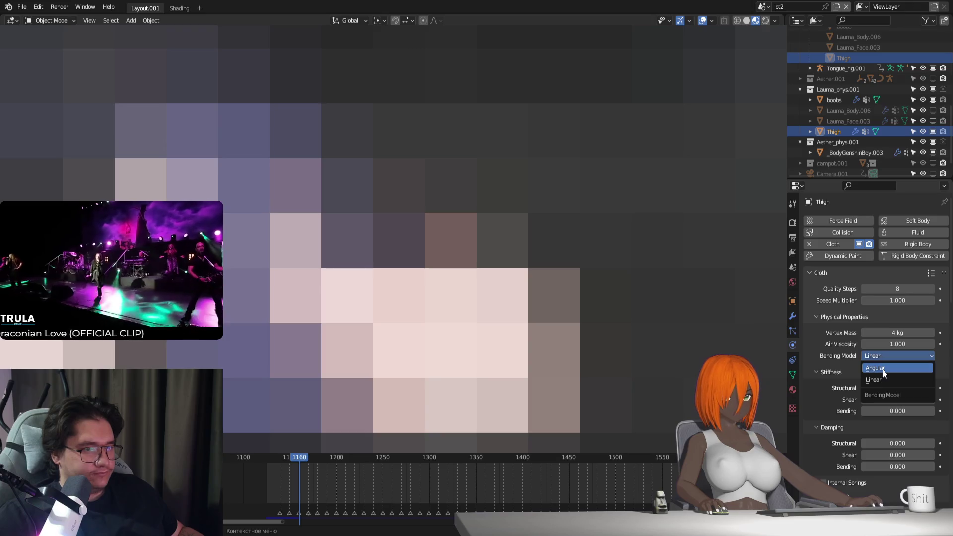
{"action": "left_click", "coordinate": [883, 369]}
Step: Set the cloth's damping shear to 30 and rewind the timeline
{"action": "scroll", "coordinate": [864, 395], "scroll_direction": "down", "scroll_amount": 2}
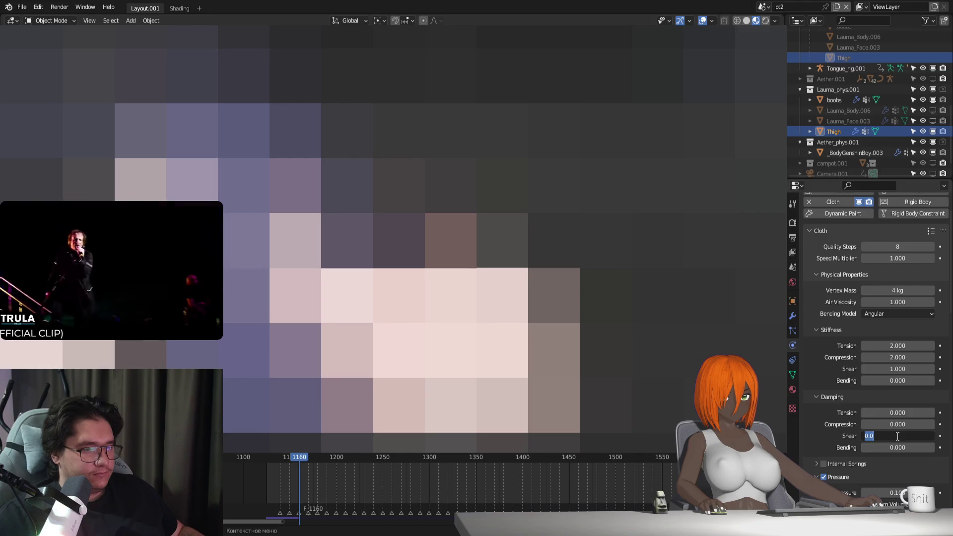
{"action": "type", "text": "30"}
{"action": "key", "text": "Return"}
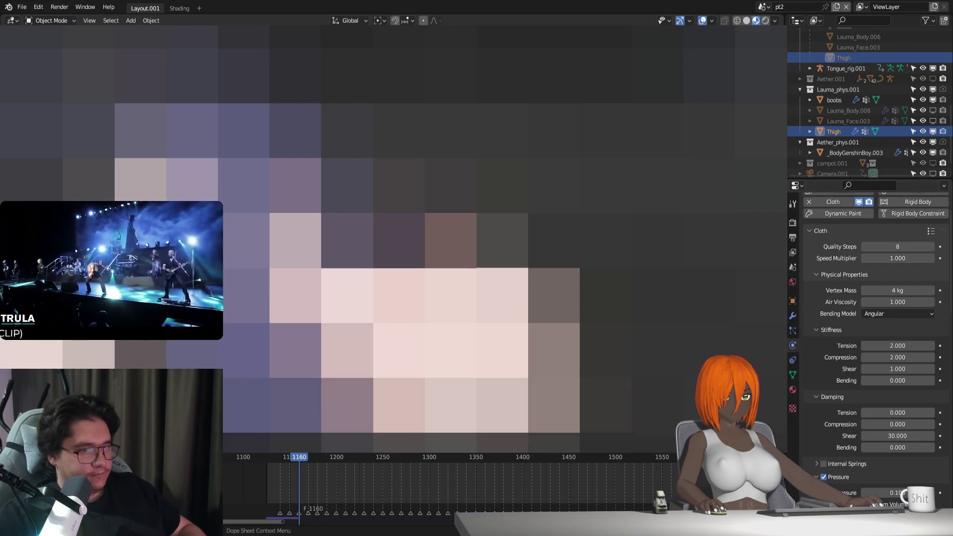
{"action": "left_click", "coordinate": [268, 457]}
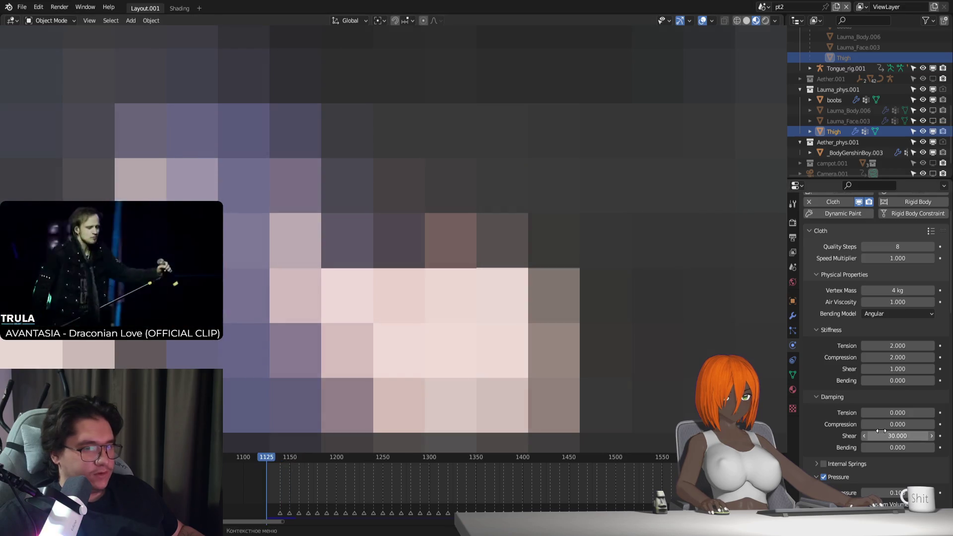
Step: Toggle Pressure off and on, replay the simulation, then switch the Thigh to Weight Paint
{"action": "scroll", "coordinate": [836, 432], "scroll_direction": "down", "scroll_amount": 2}
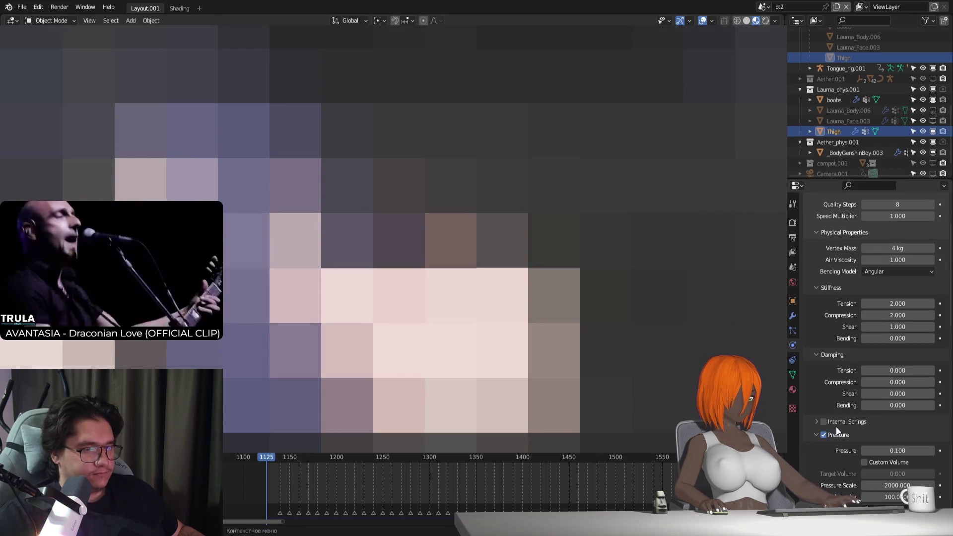
{"action": "left_click", "coordinate": [824, 435]}
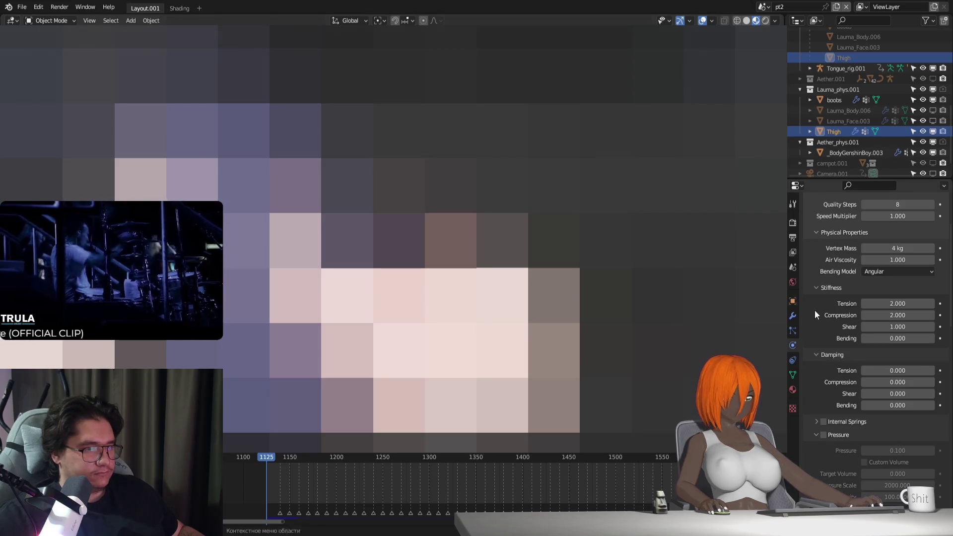
{"action": "left_click", "coordinate": [831, 431]}
{"action": "key", "text": "space"}
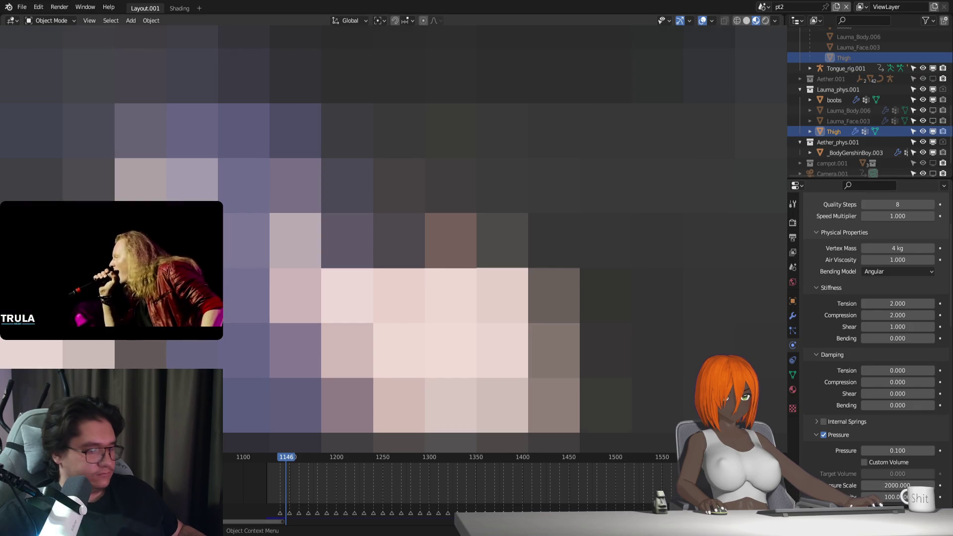
{"action": "key", "text": "ctrl+Tab"}
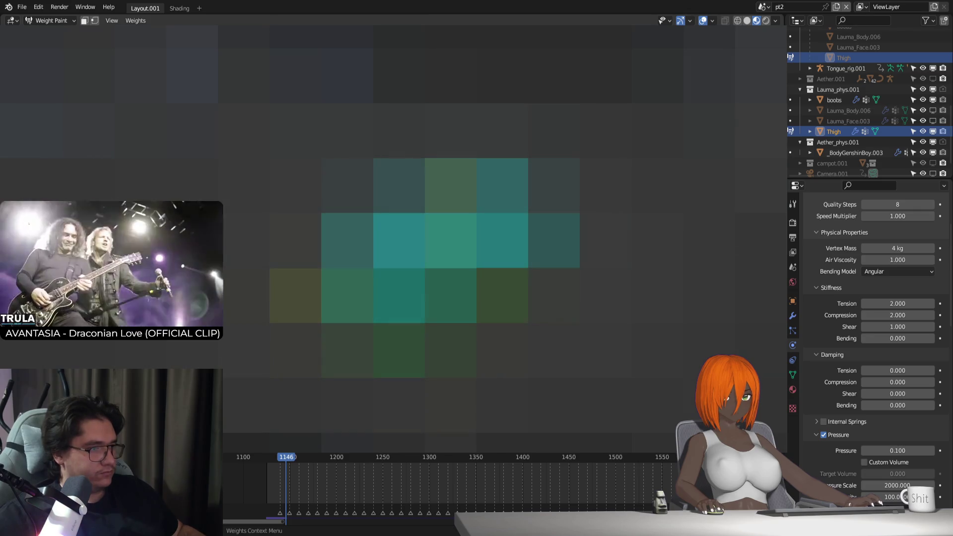
{"action": "key", "text": "space"}
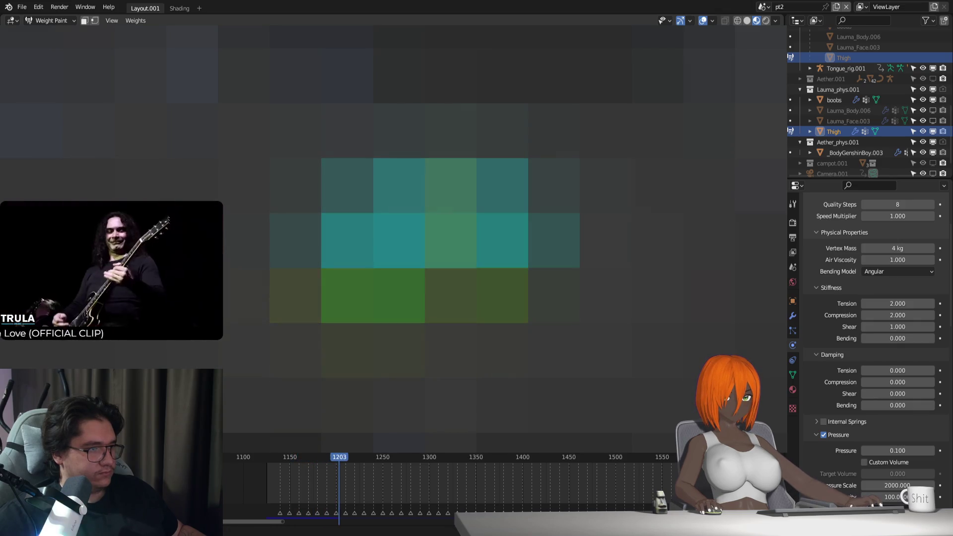
{"action": "key", "text": "shift+Left"}
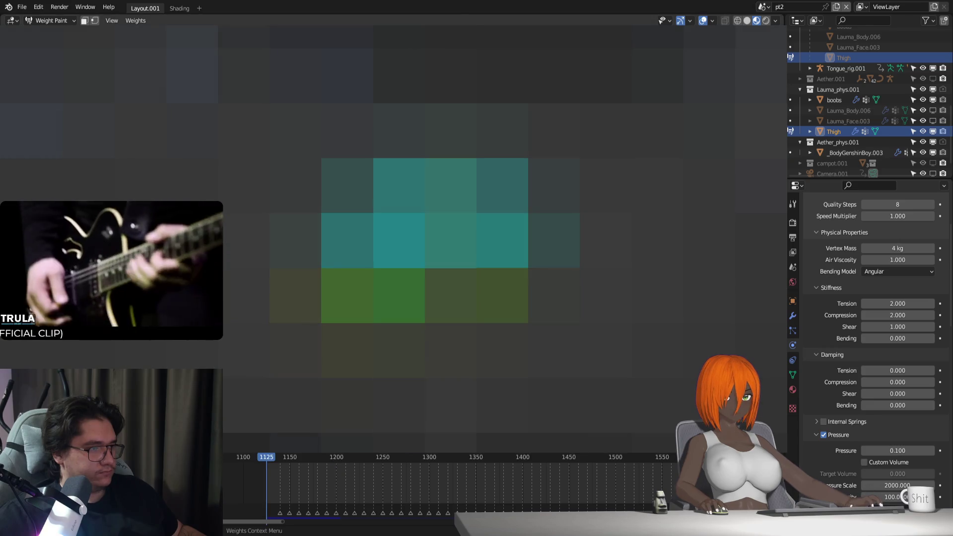
{"action": "key", "text": "Tab"}
{"action": "right_click", "coordinate": [419, 459]}
{"action": "key", "text": "Escape"}
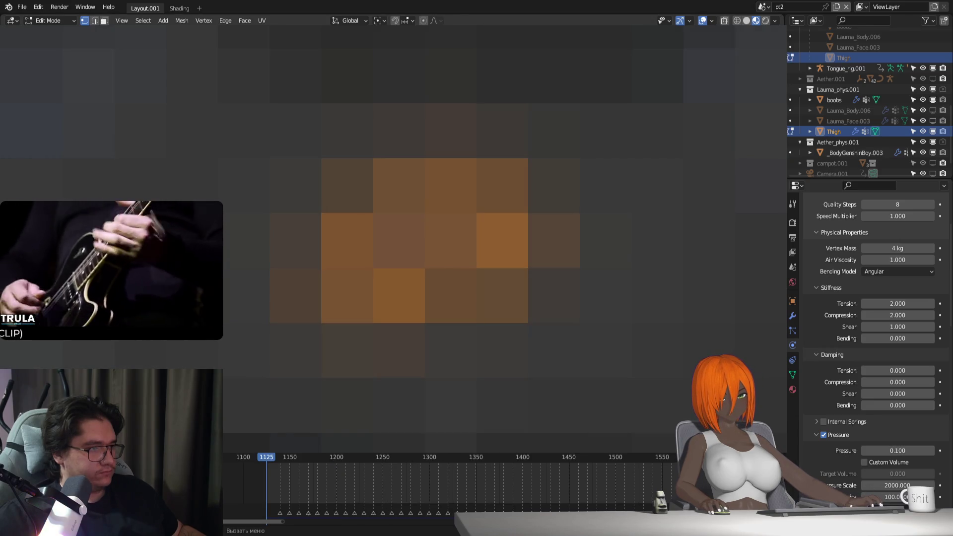
{"action": "key", "text": "Tab"}
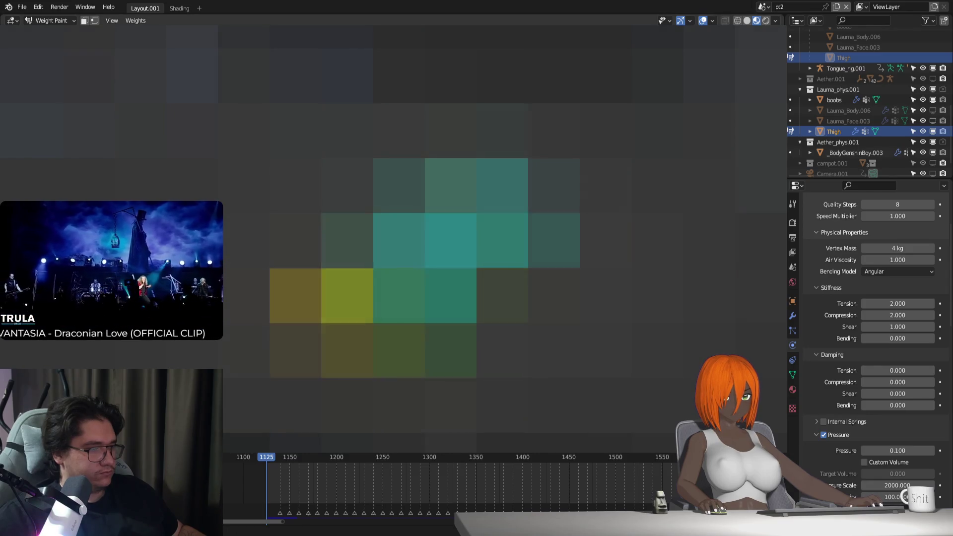
{"action": "key", "text": "Tab"}
{"action": "key", "text": "Tab"}
{"action": "key", "text": "ctrl+Tab"}
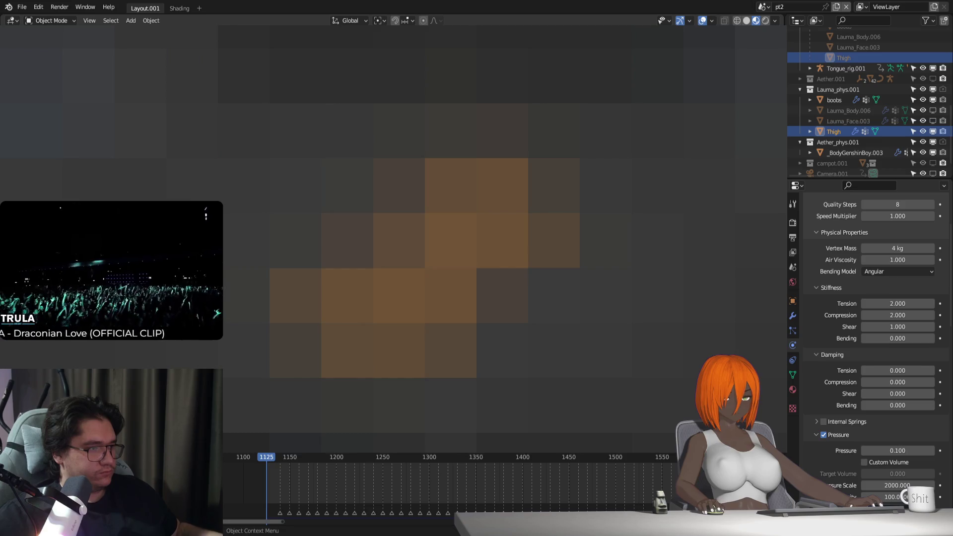
Step: Enable the Thigh's SubD modifier in the viewport and put Lauma_Rig.001 in Rest Position
{"action": "left_click", "coordinate": [792, 316]}
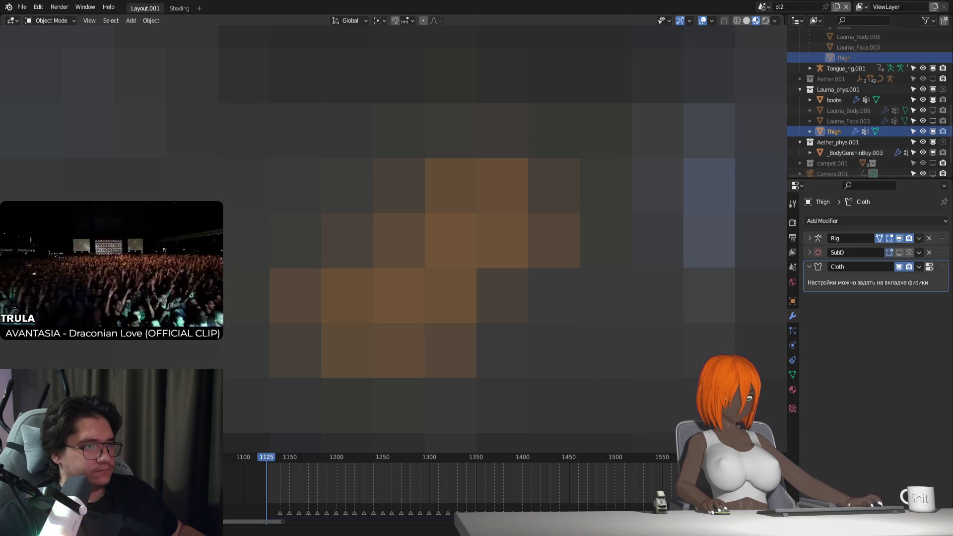
{"action": "left_click", "coordinate": [899, 252]}
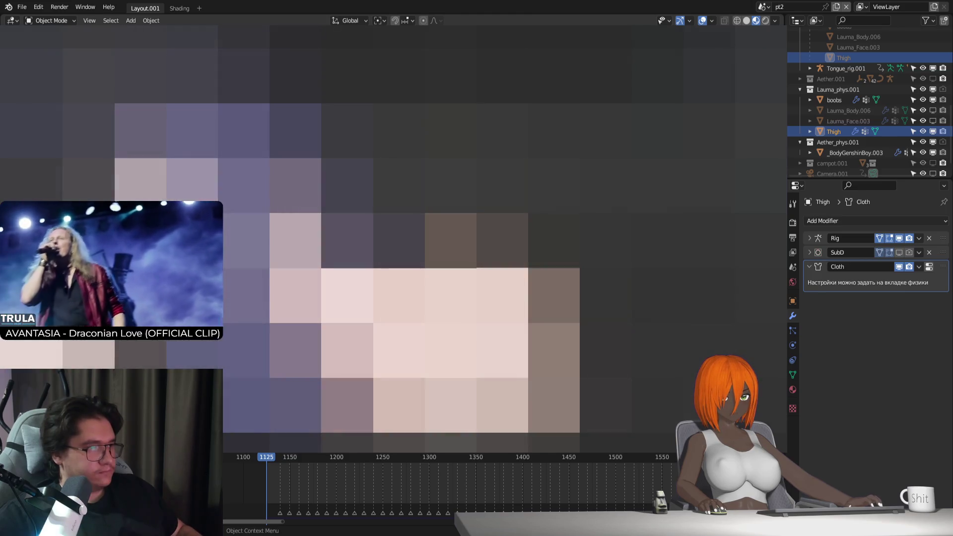
{"action": "left_click", "coordinate": [427, 323]}
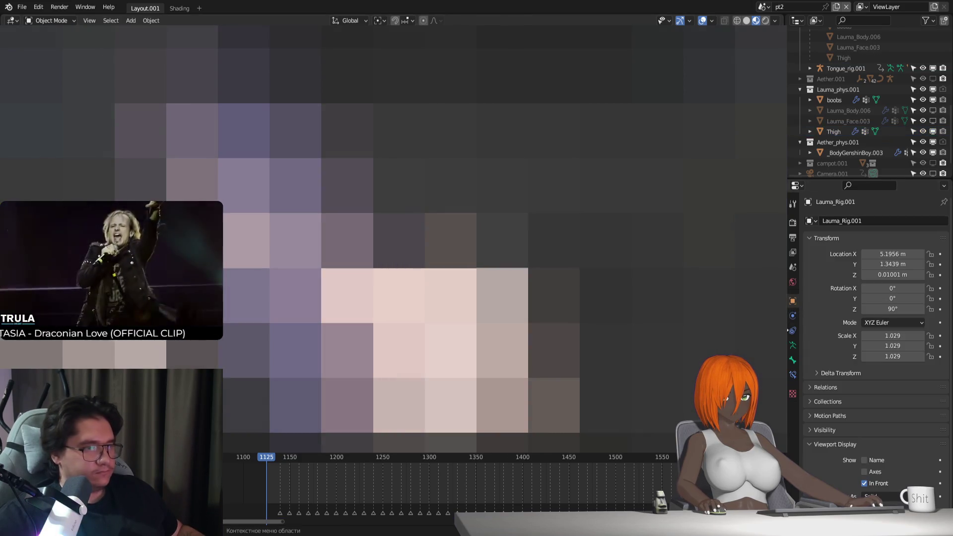
{"action": "left_click", "coordinate": [793, 345]}
{"action": "left_click", "coordinate": [897, 255]}
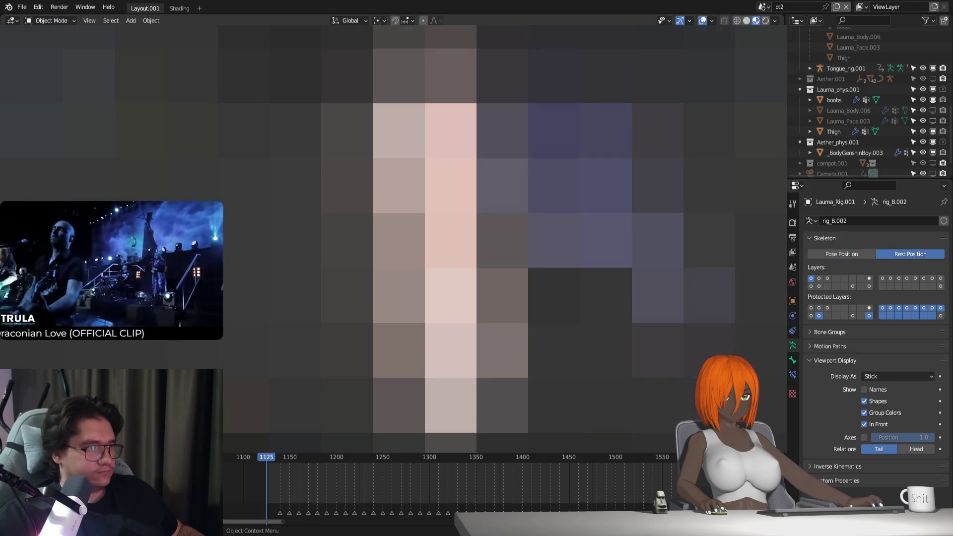
{"action": "scroll", "coordinate": [447, 239], "scroll_direction": "up", "scroll_amount": 5}
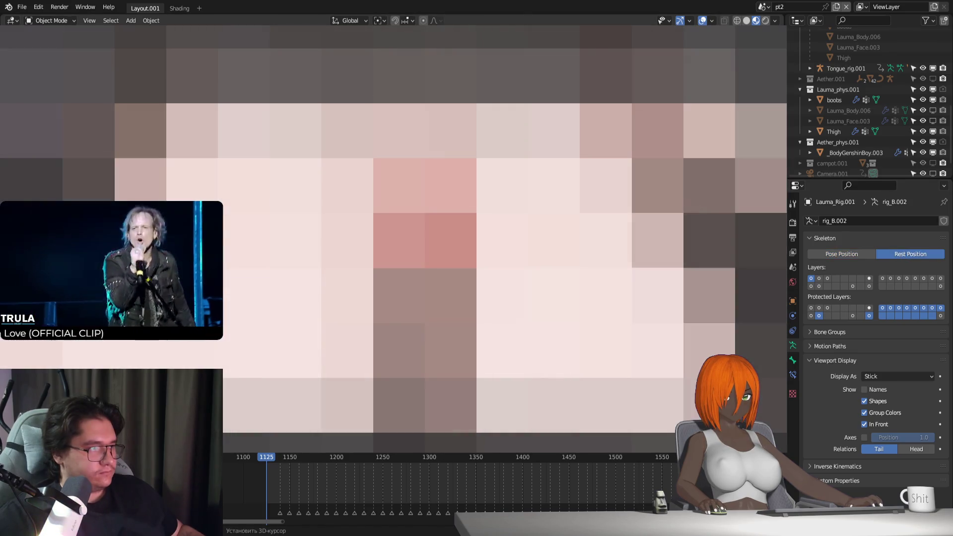
{"action": "scroll", "coordinate": [397, 238], "scroll_direction": "up", "scroll_amount": 3}
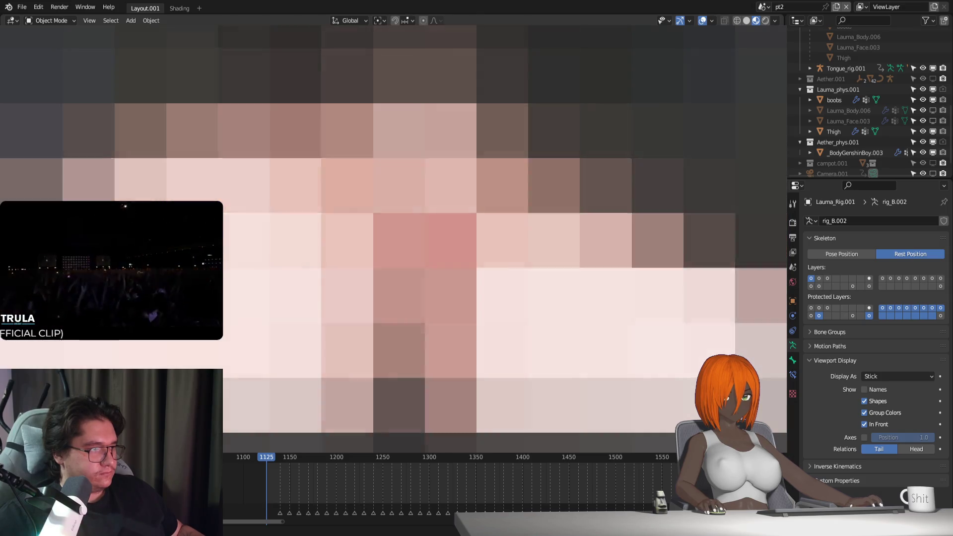
{"action": "scroll", "coordinate": [397, 239], "scroll_direction": "up", "scroll_amount": 4}
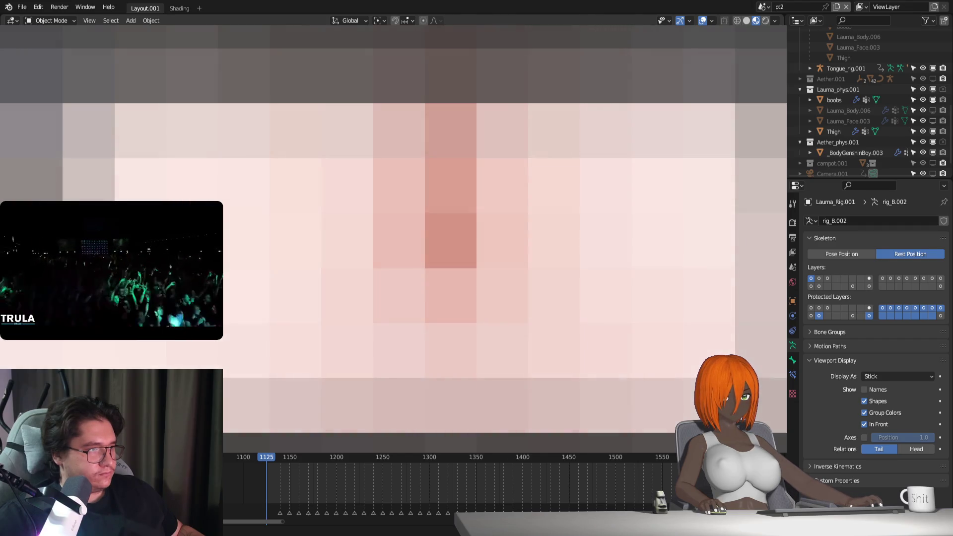
{"action": "scroll", "coordinate": [397, 239], "scroll_direction": "up", "scroll_amount": 3}
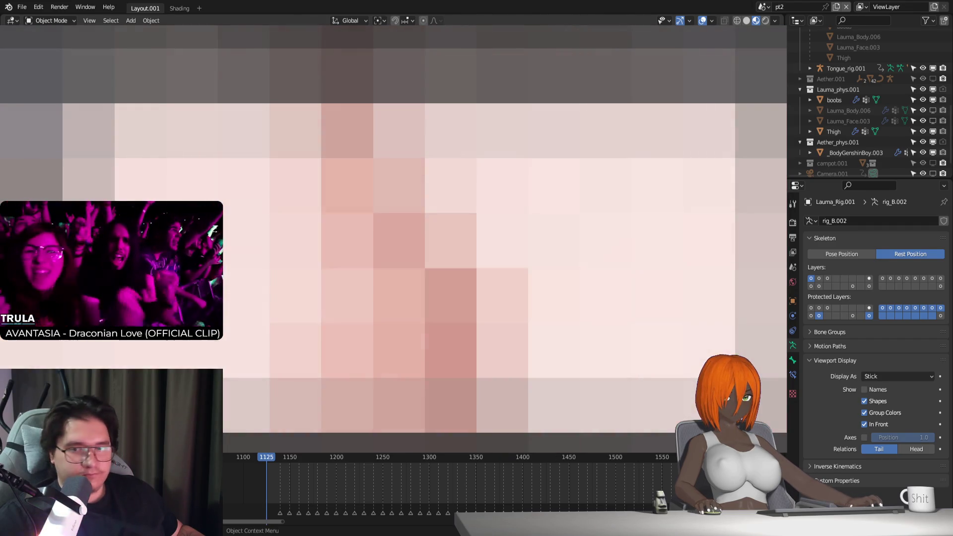
{"action": "scroll", "coordinate": [397, 239], "scroll_direction": "down", "scroll_amount": 4}
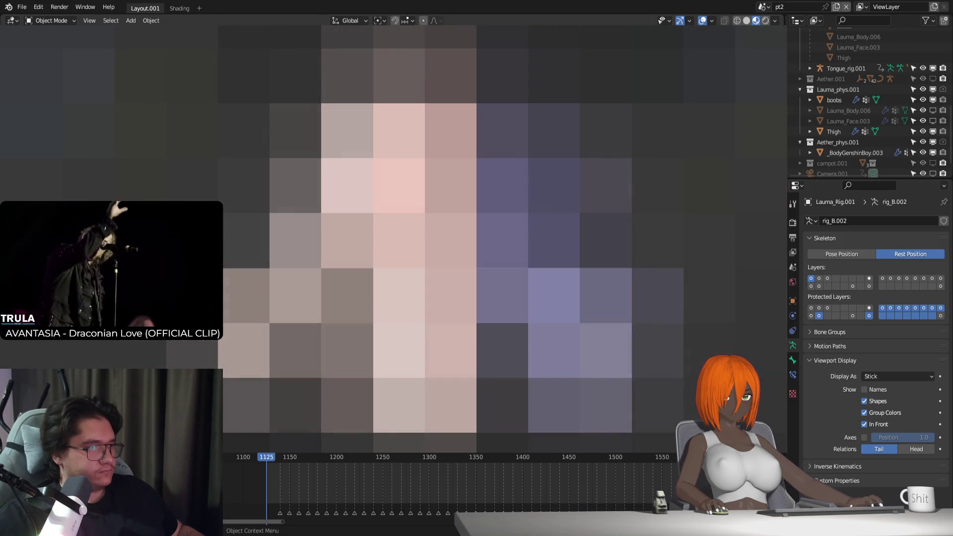
Step: Select the body mesh, look over its vertex groups, and show its modifier stack
{"action": "left_click", "coordinate": [400, 239]}
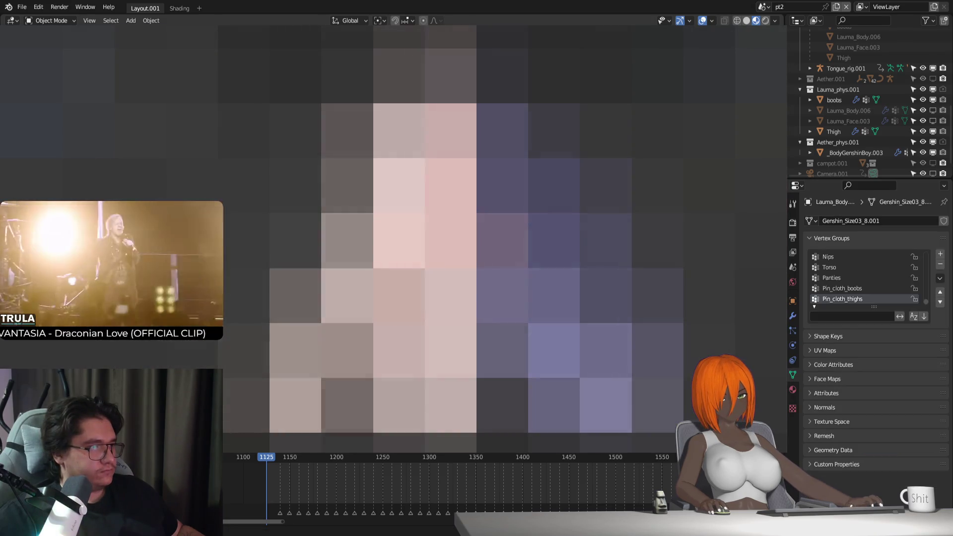
{"action": "scroll", "coordinate": [397, 268], "scroll_direction": "down", "scroll_amount": 1}
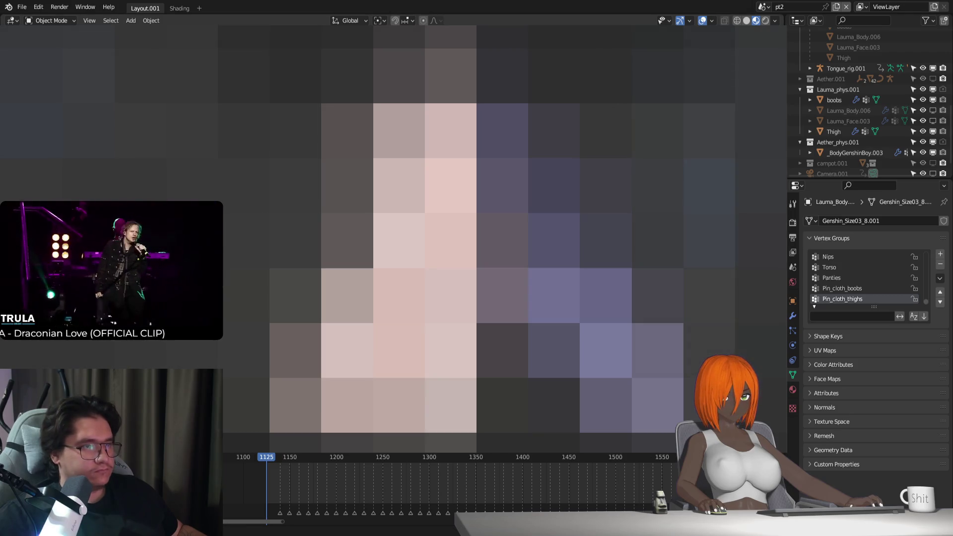
{"action": "scroll", "coordinate": [397, 268], "scroll_direction": "down", "scroll_amount": 1}
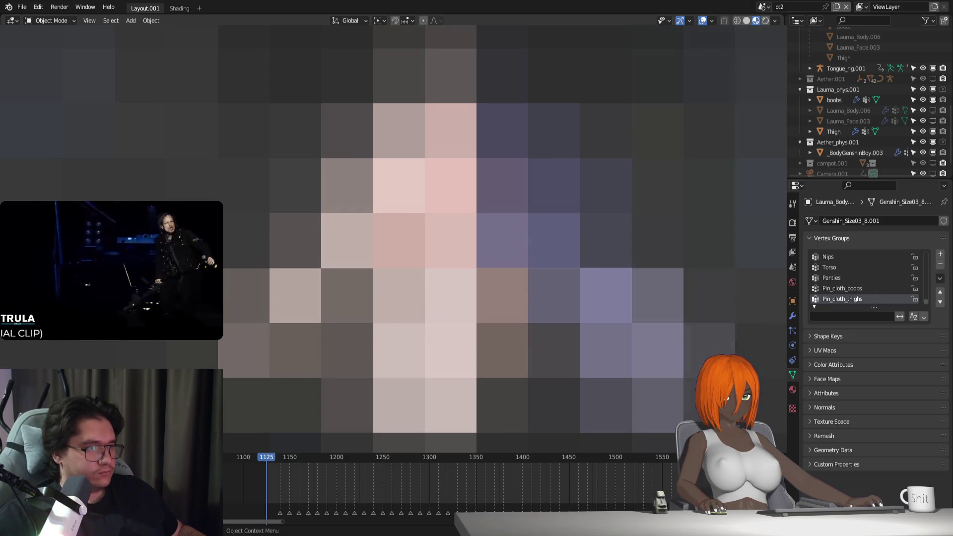
{"action": "scroll", "coordinate": [502, 239], "scroll_direction": "up", "scroll_amount": 2}
{"action": "scroll", "coordinate": [502, 238], "scroll_direction": "up", "scroll_amount": 2}
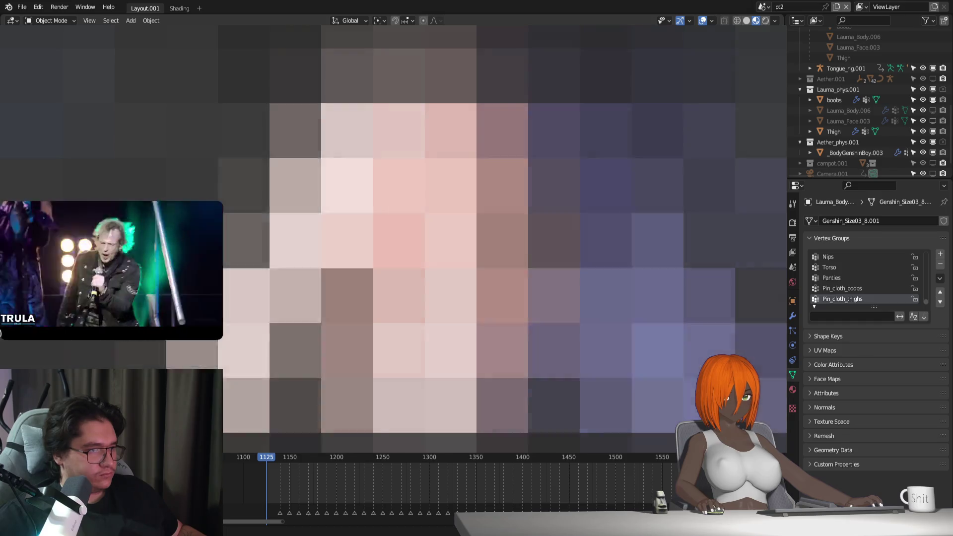
{"action": "scroll", "coordinate": [503, 238], "scroll_direction": "up", "scroll_amount": 2}
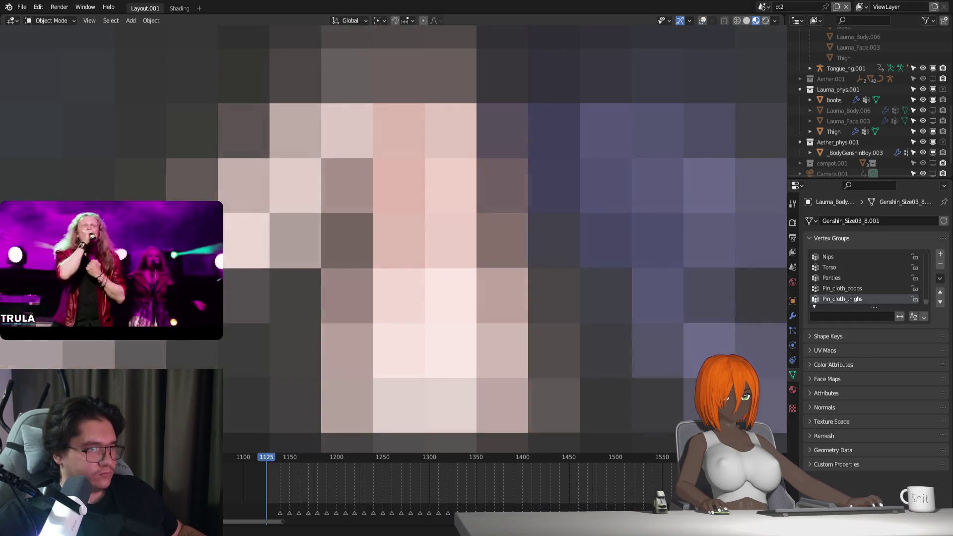
{"action": "scroll", "coordinate": [502, 239], "scroll_direction": "down", "scroll_amount": 2}
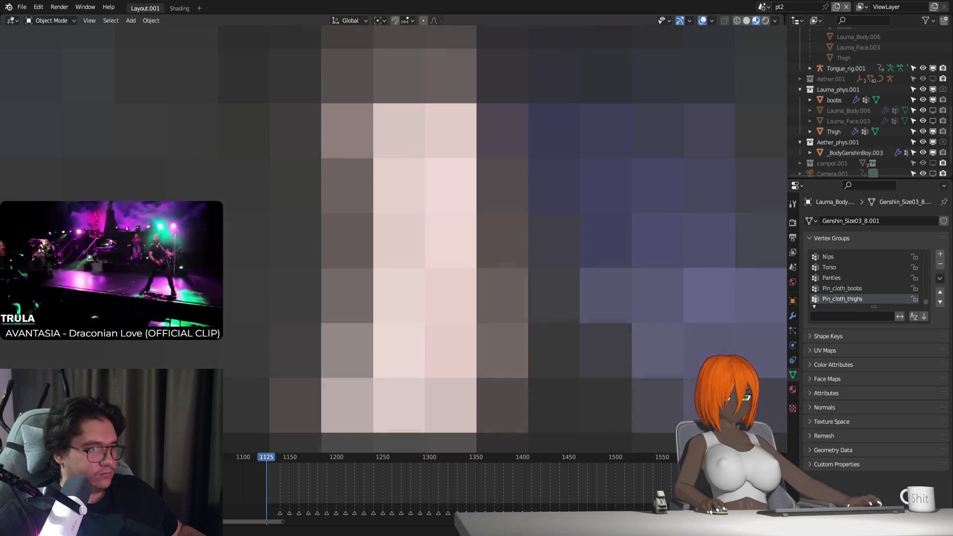
{"action": "left_click", "coordinate": [793, 316]}
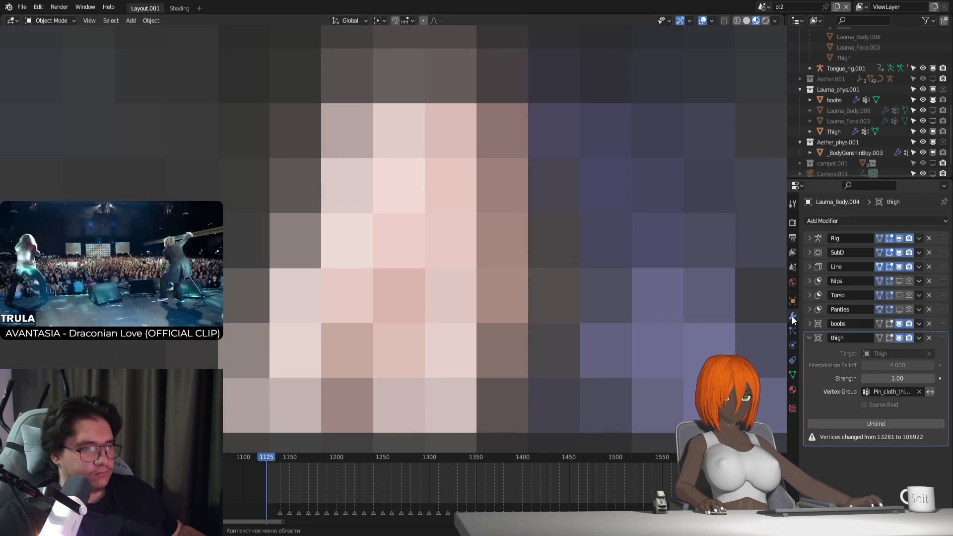
Step: Unbind the body's thigh Surface Deform and undo stray selections back to the body
{"action": "left_click", "coordinate": [885, 424]}
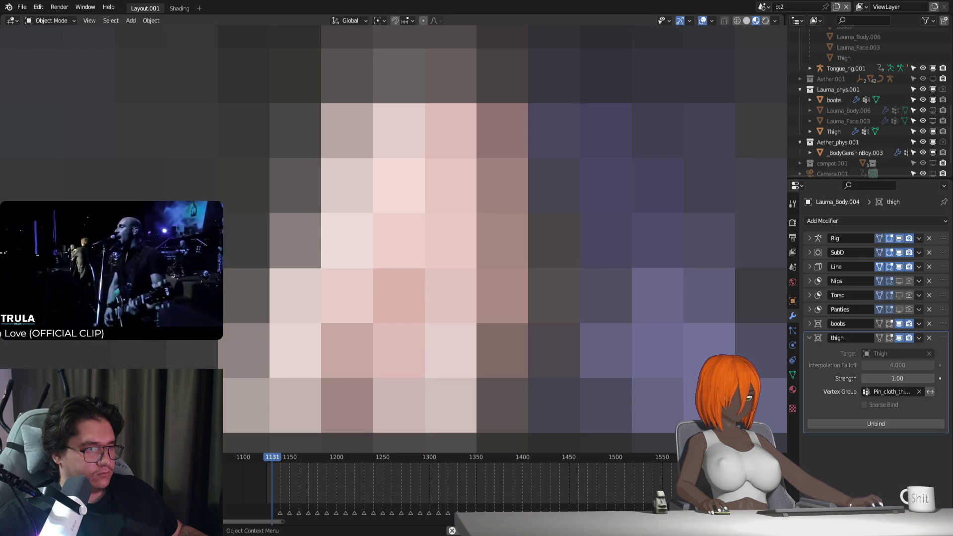
{"action": "left_click", "coordinate": [875, 426]}
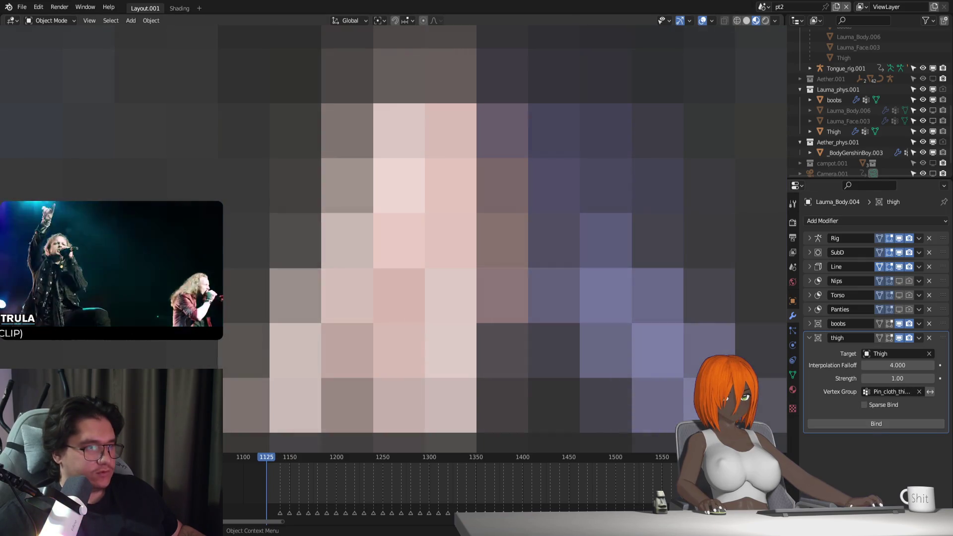
{"action": "left_click", "coordinate": [834, 132]}
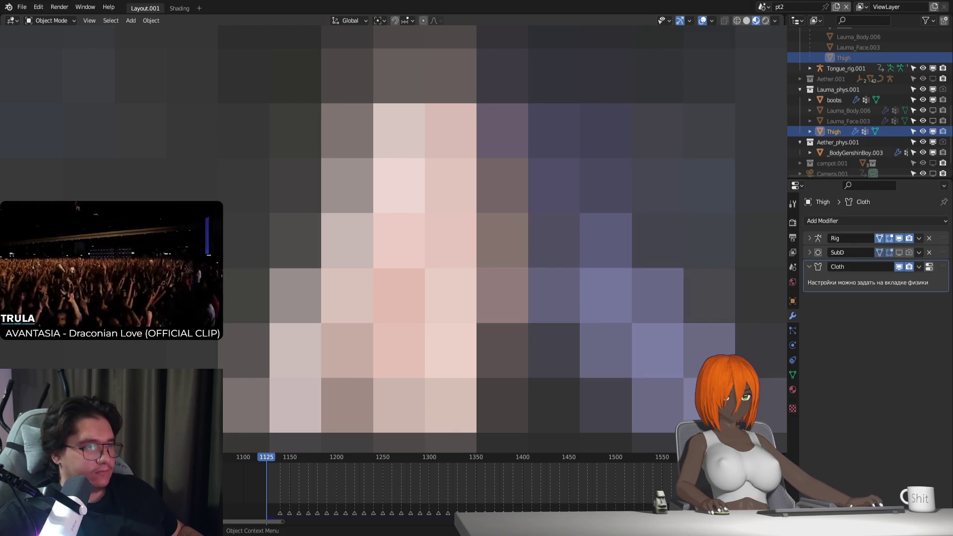
{"action": "left_click", "coordinate": [422, 249]}
{"action": "left_click", "coordinate": [796, 360]}
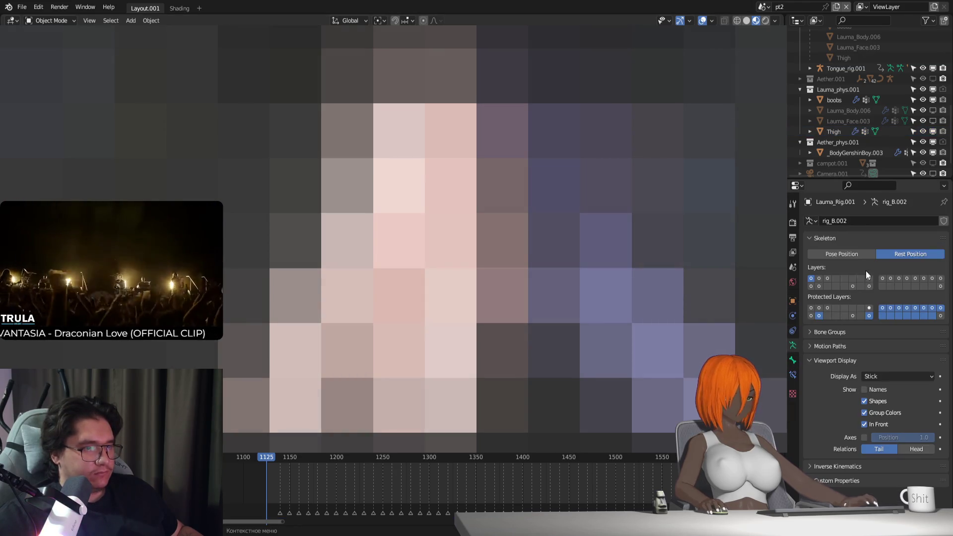
{"action": "key", "text": "ctrl+z"}
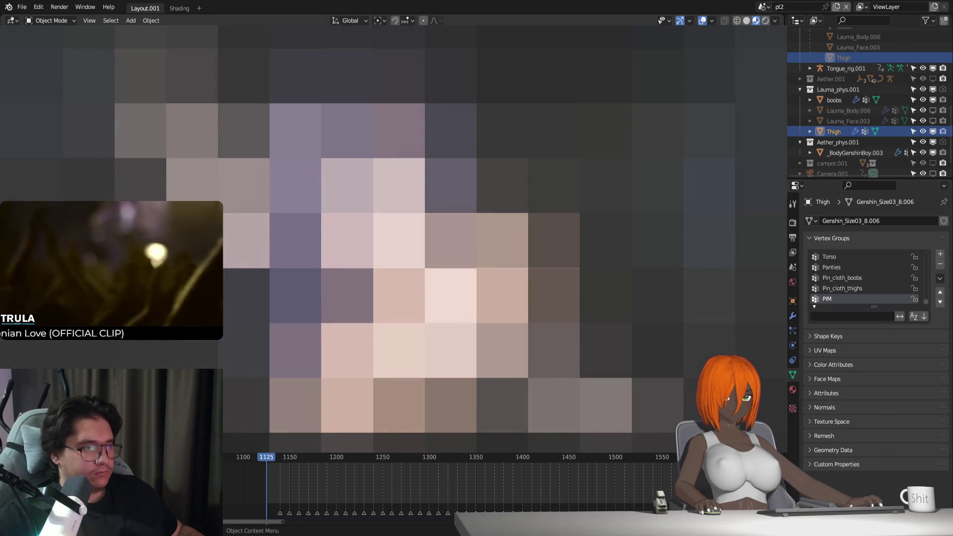
{"action": "key", "text": "ctrl+z"}
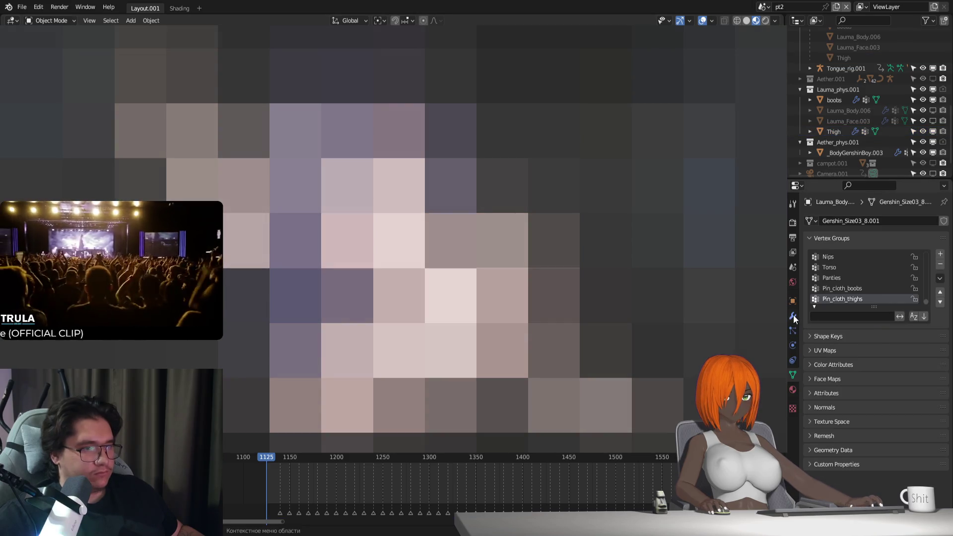
Step: Repeatedly try binding the thigh Surface Deform to Thigh, then select the rig
{"action": "left_click", "coordinate": [793, 317]}
{"action": "left_click", "coordinate": [850, 426]}
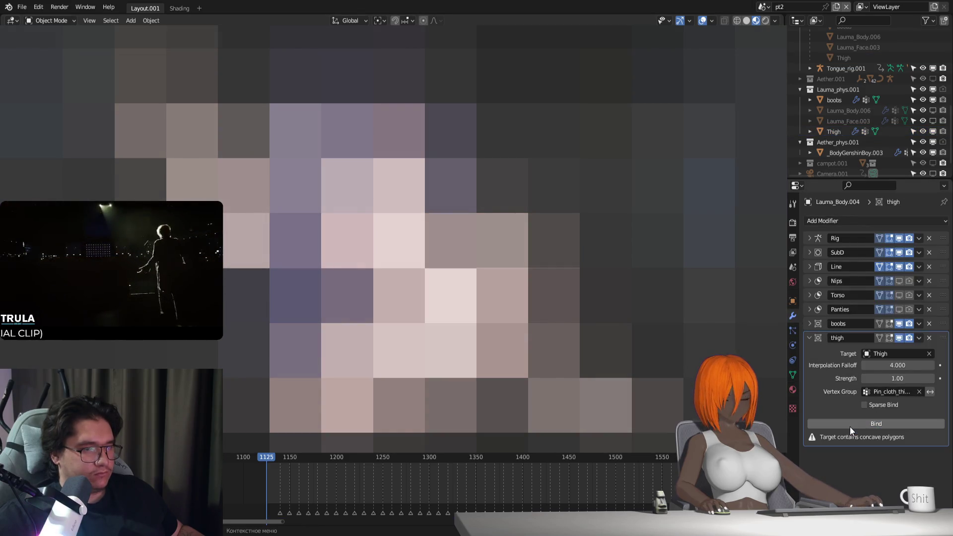
{"action": "left_click", "coordinate": [850, 426]}
{"action": "left_click", "coordinate": [850, 425]}
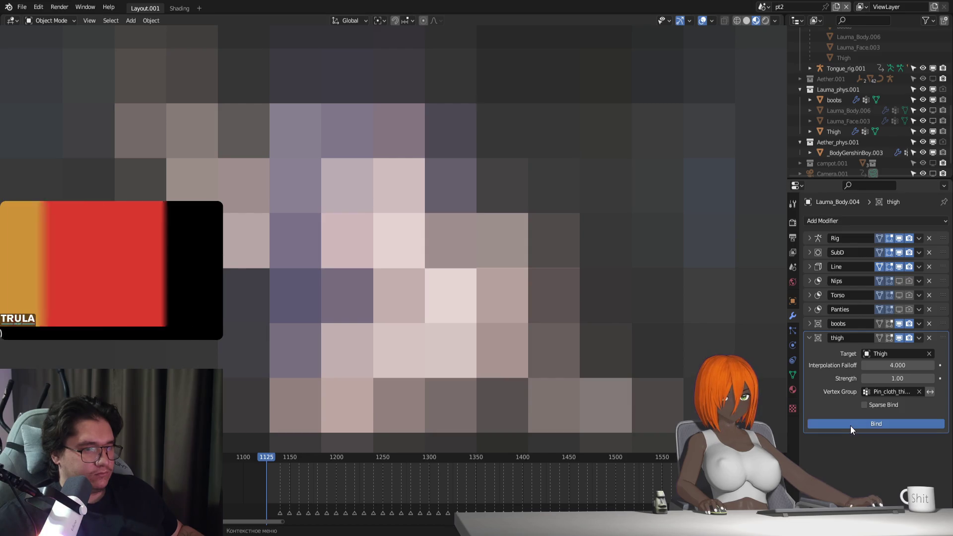
{"action": "left_click", "coordinate": [851, 425]}
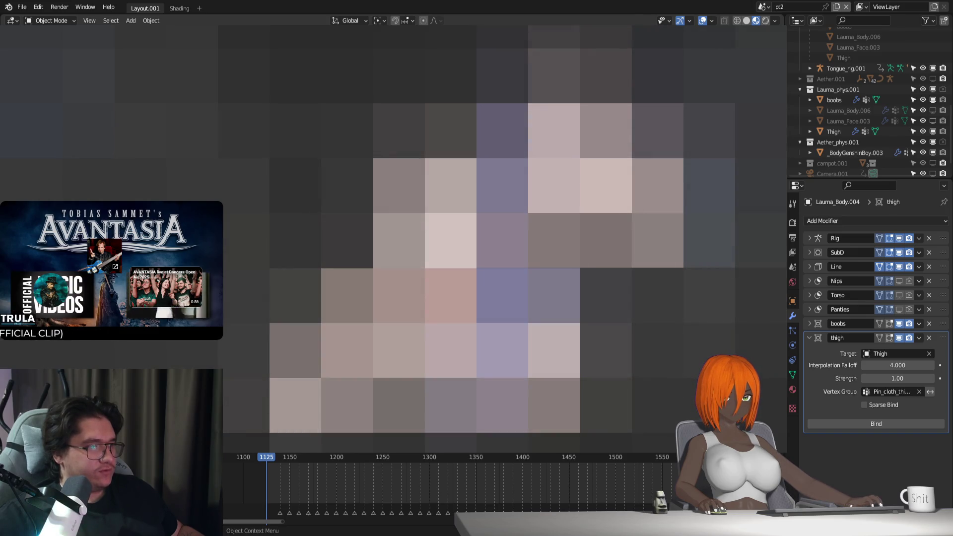
{"action": "left_click", "coordinate": [496, 248]}
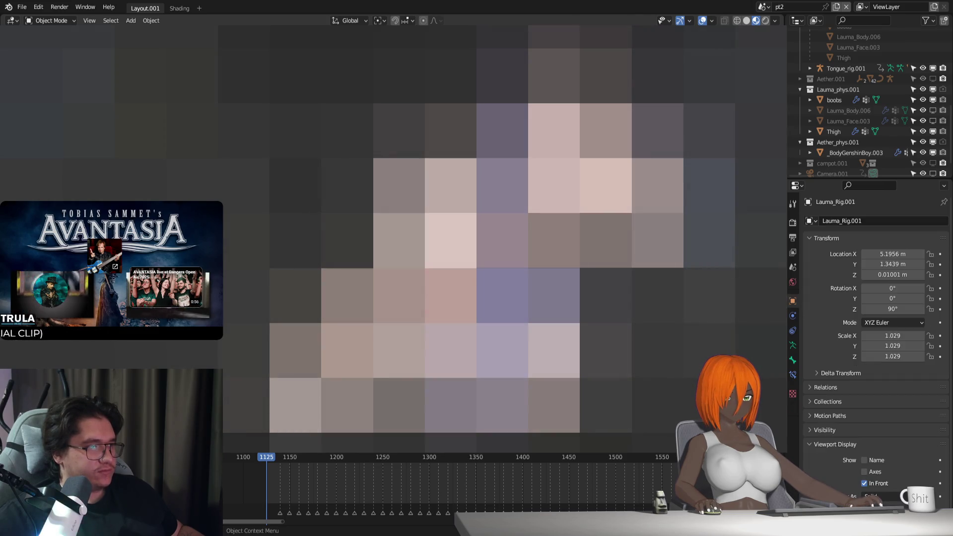
Step: Show the rig's bone layer 2, enter Pose Mode, and set the bones' X rotation to 0
{"action": "left_click", "coordinate": [793, 345]}
{"action": "left_click", "coordinate": [820, 279]}
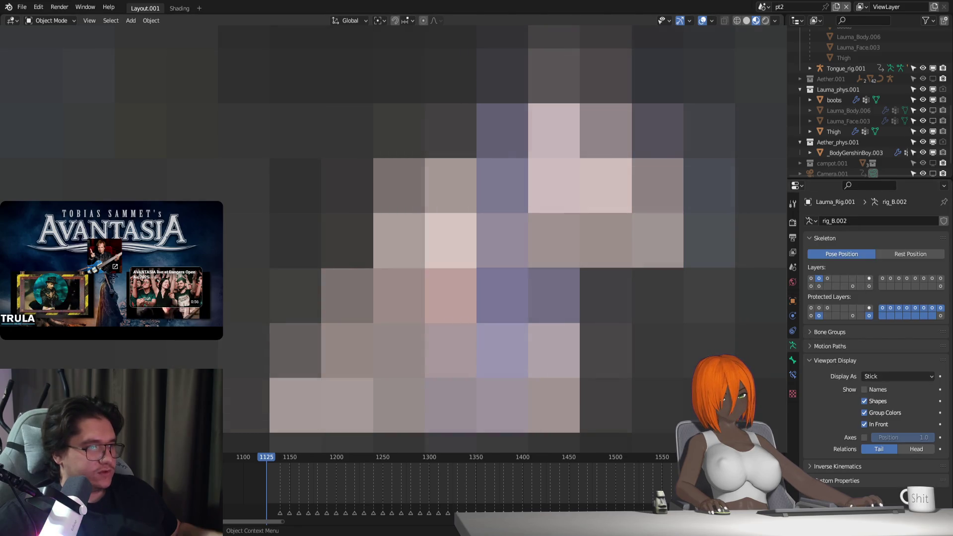
{"action": "key", "text": "ctrl+Tab"}
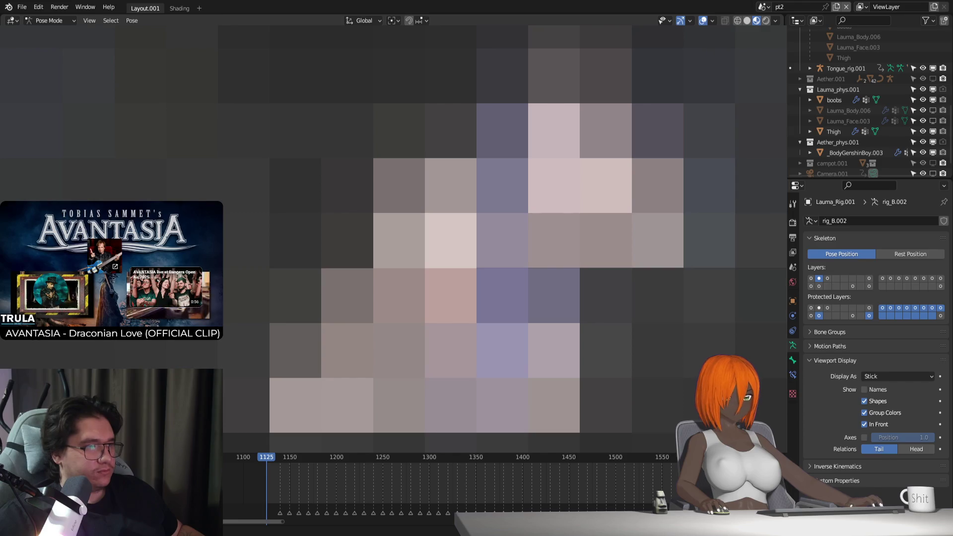
{"action": "key", "text": "r"}
{"action": "key", "text": "x"}
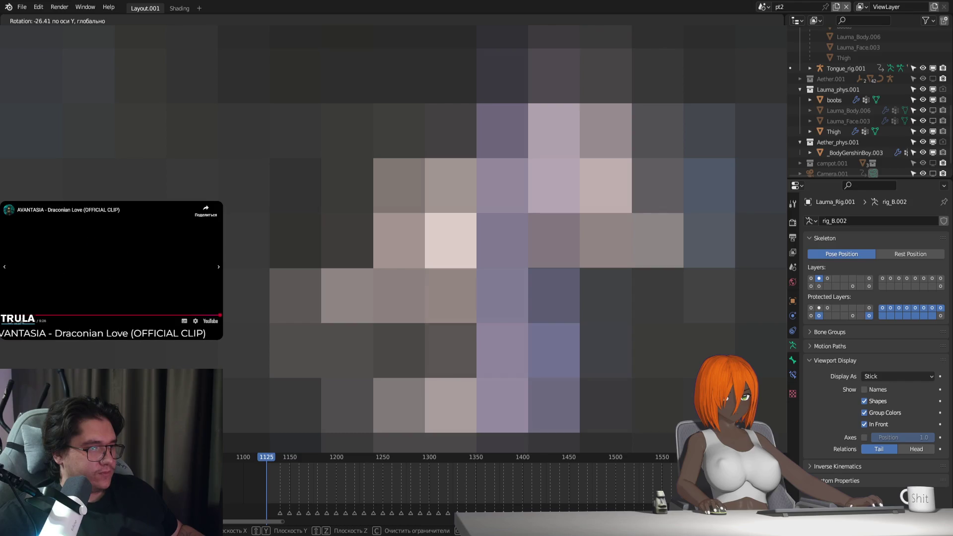
{"action": "key", "text": "0"}
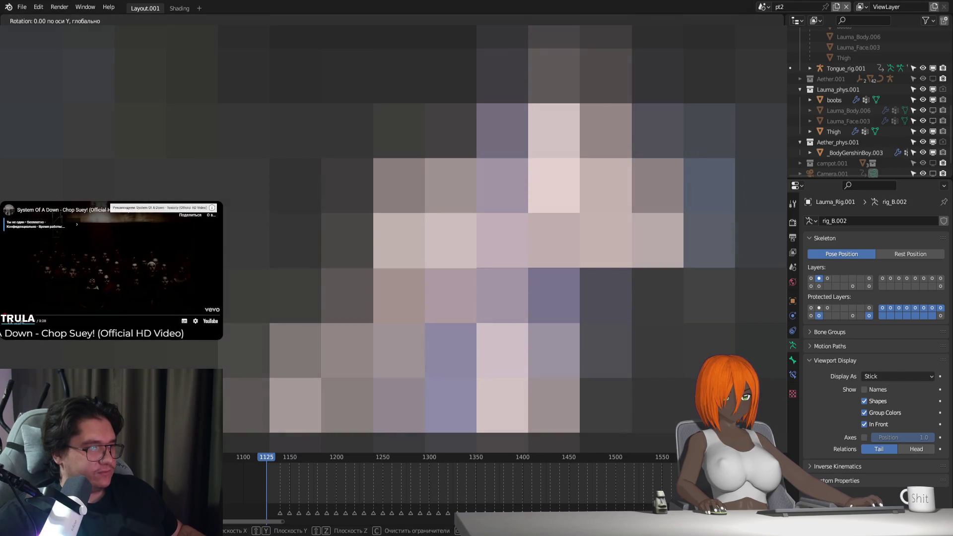
{"action": "key", "text": "Return"}
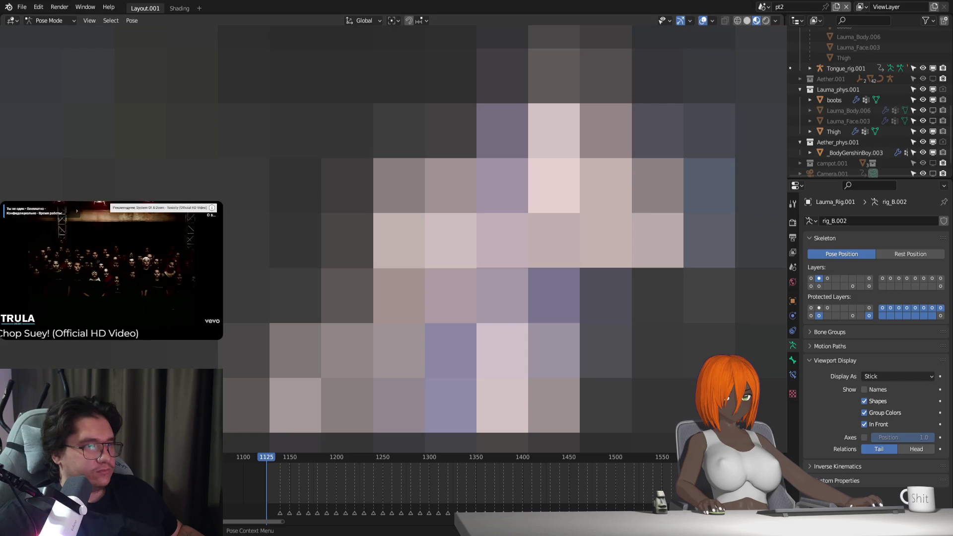
Step: Rotate the bones around Y, move them along Z, run the playback, and return to Object Mode
{"action": "key", "text": "r"}
{"action": "key", "text": "y"}
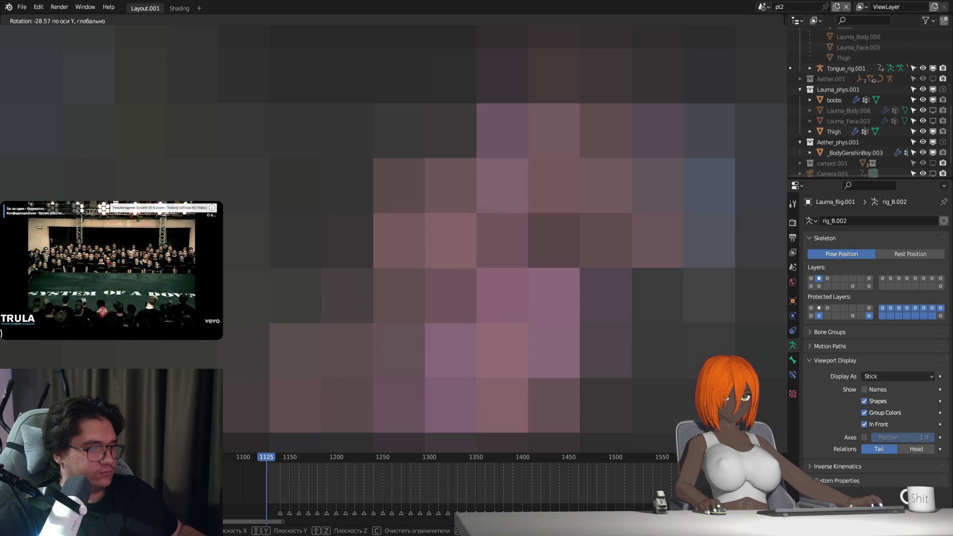
{"action": "key", "text": "Return"}
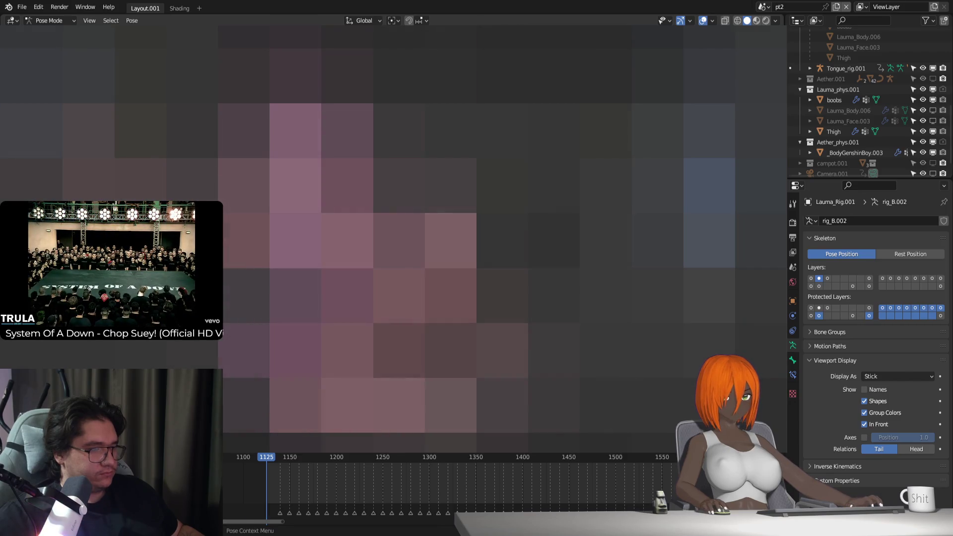
{"action": "key", "text": "g"}
{"action": "key", "text": "z"}
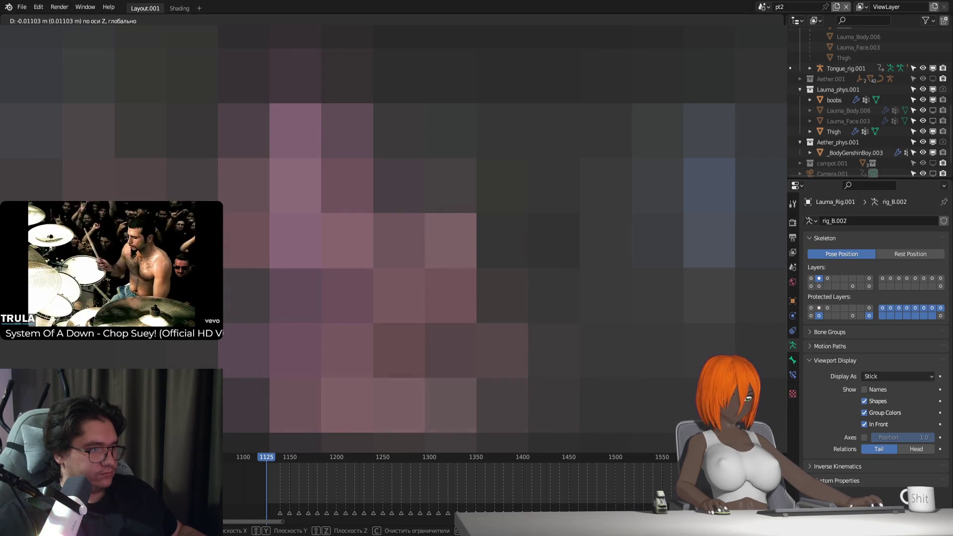
{"action": "key", "text": "Return"}
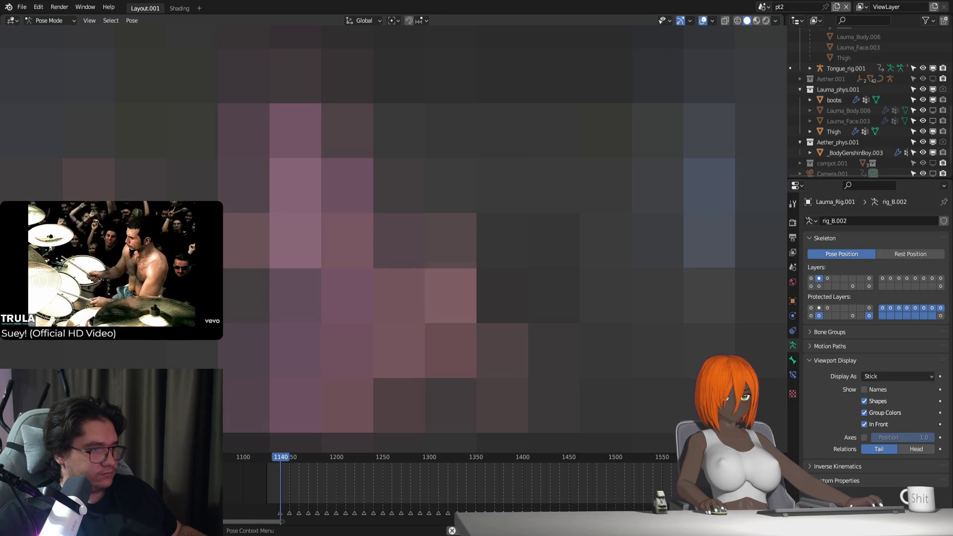
{"action": "key", "text": "Escape"}
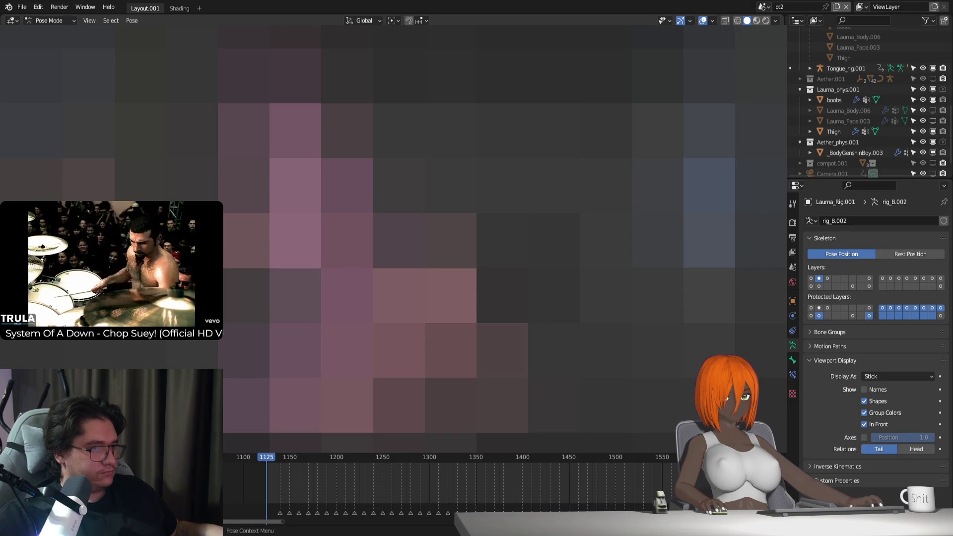
{"action": "key", "text": "ctrl+Tab"}
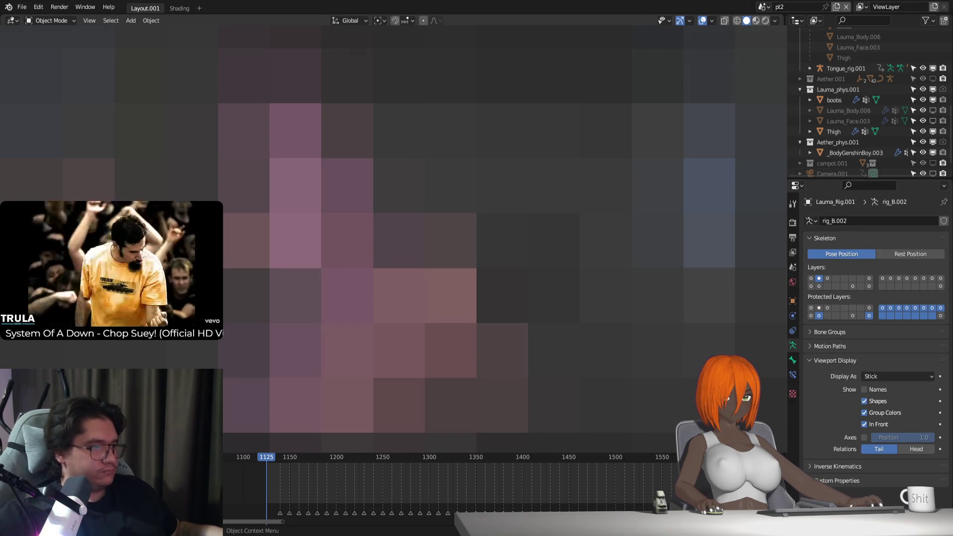
Step: Select the body and bind its thigh Surface Deform modifier to Thigh
{"action": "left_click", "coordinate": [398, 298]}
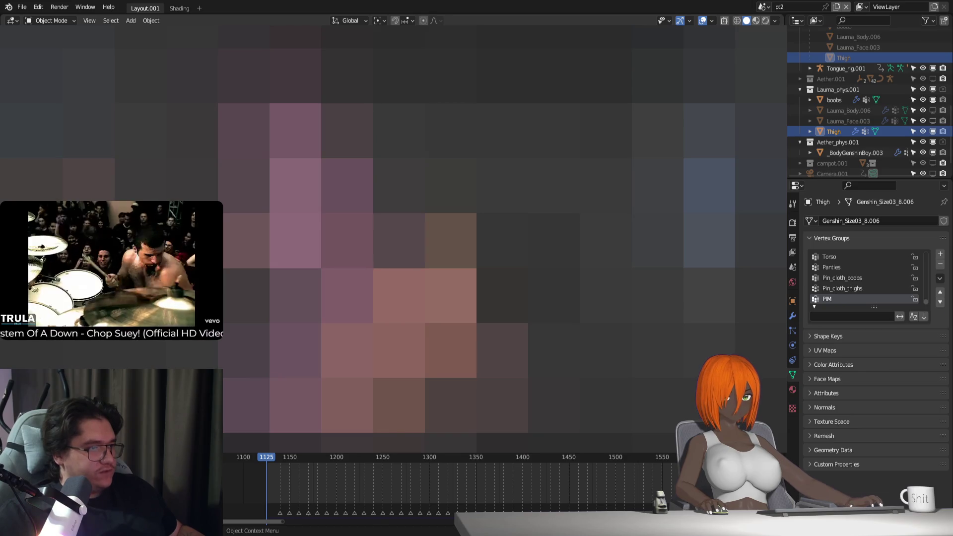
{"action": "left_click", "coordinate": [397, 298]}
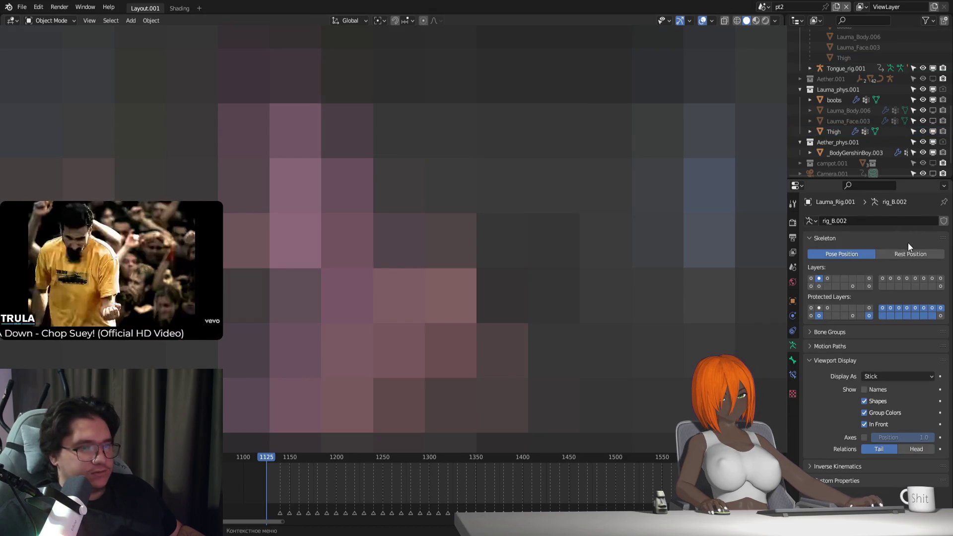
{"action": "left_click", "coordinate": [426, 239]}
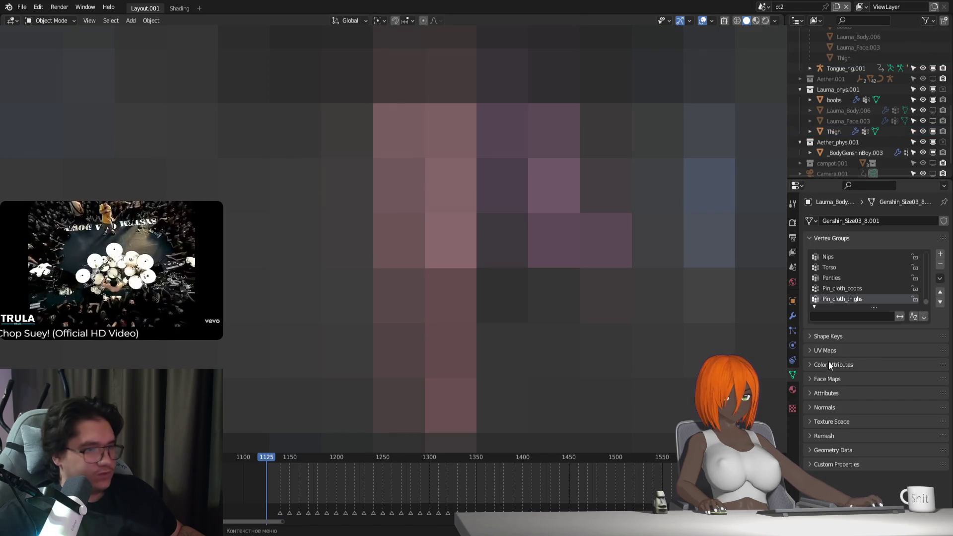
{"action": "left_click", "coordinate": [792, 316]}
{"action": "left_click", "coordinate": [882, 437]}
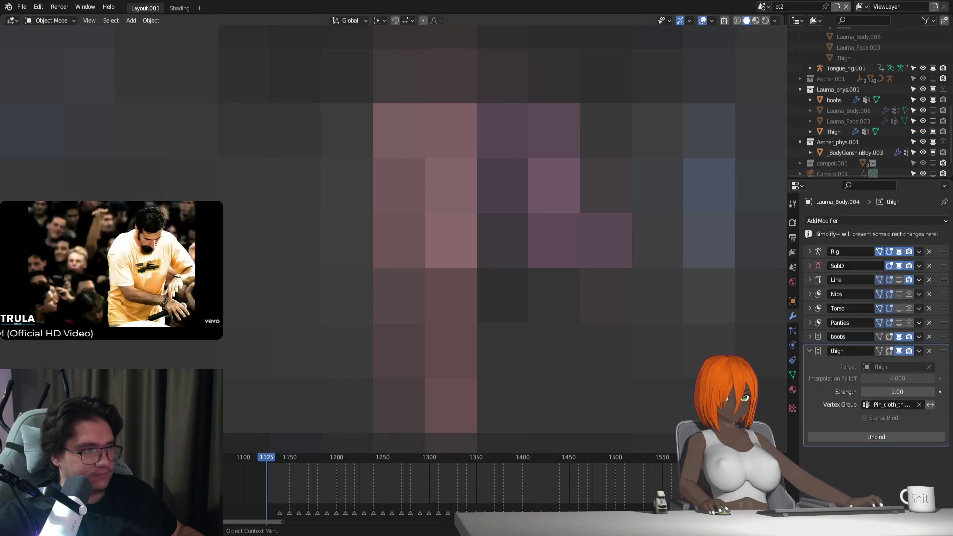
Step: Check the rig's skeleton settings, toggle the body's Edit Mode, then select Thigh and play
{"action": "left_click", "coordinate": [427, 238]}
{"action": "left_click", "coordinate": [792, 346]}
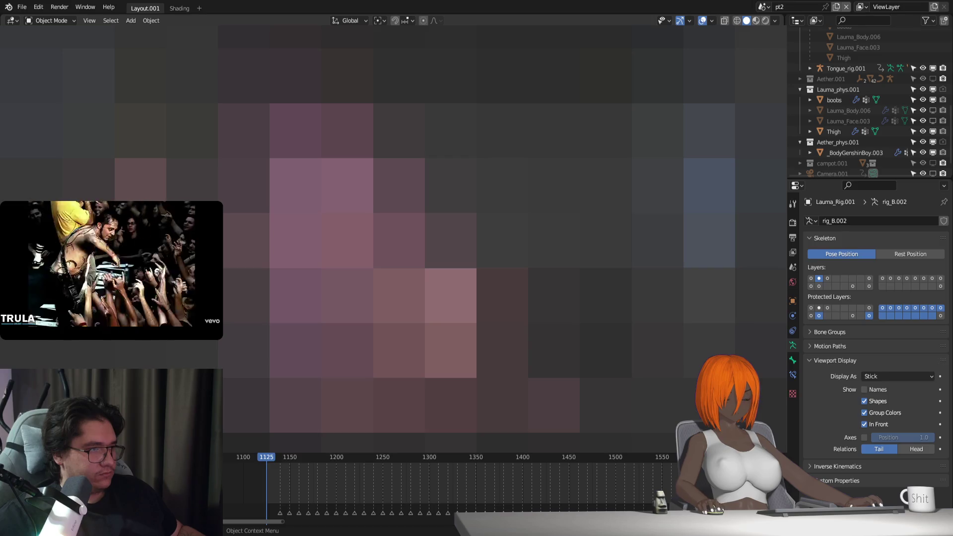
{"action": "left_click", "coordinate": [427, 238]}
{"action": "key", "text": "Tab"}
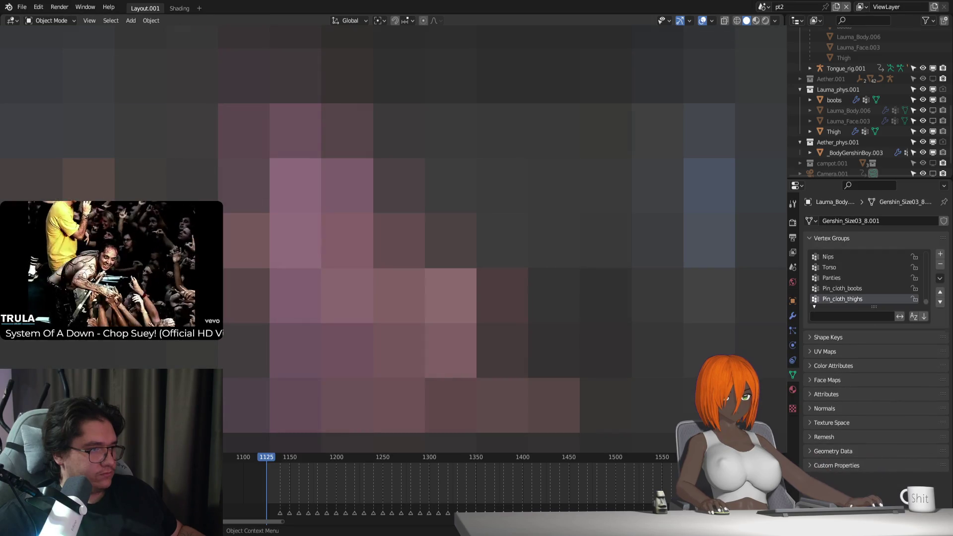
{"action": "key", "text": "Tab"}
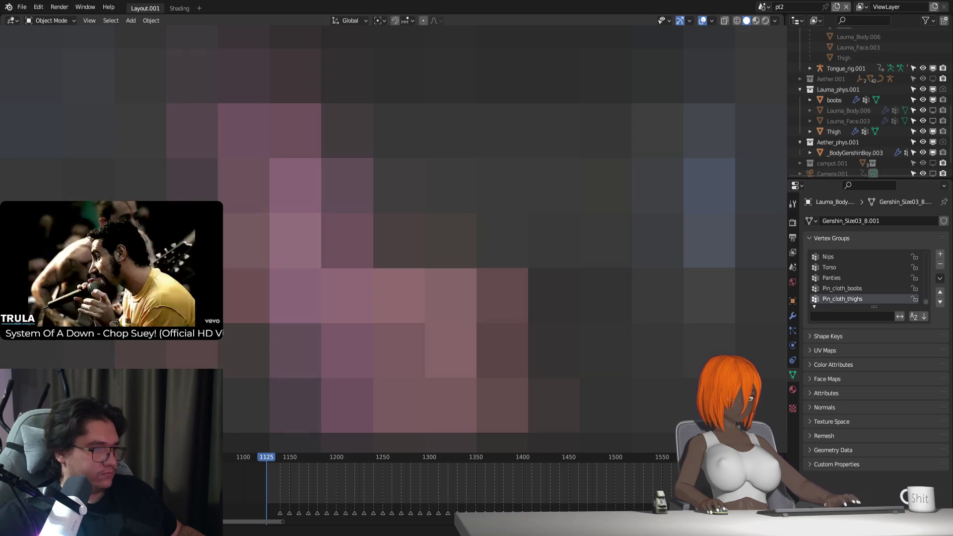
{"action": "left_click", "coordinate": [427, 322]}
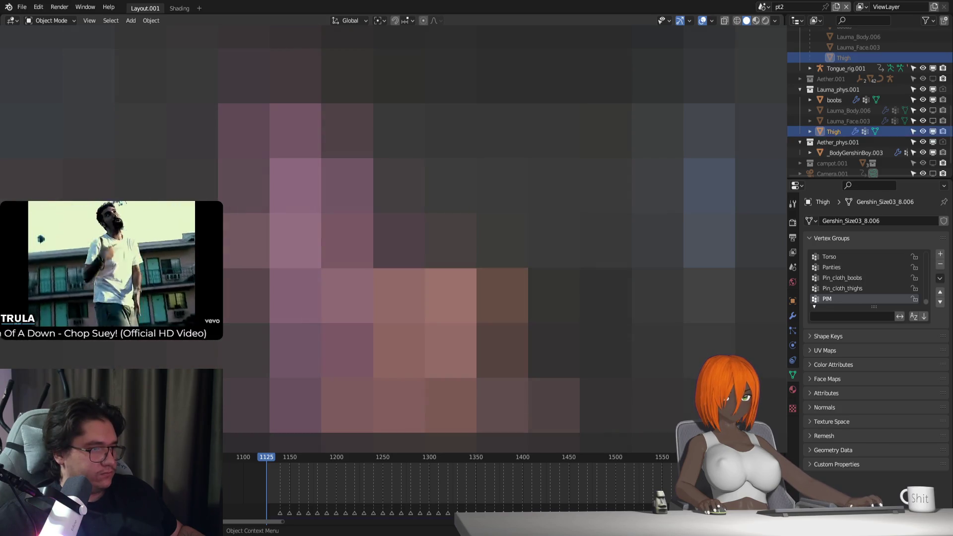
{"action": "key", "text": "space"}
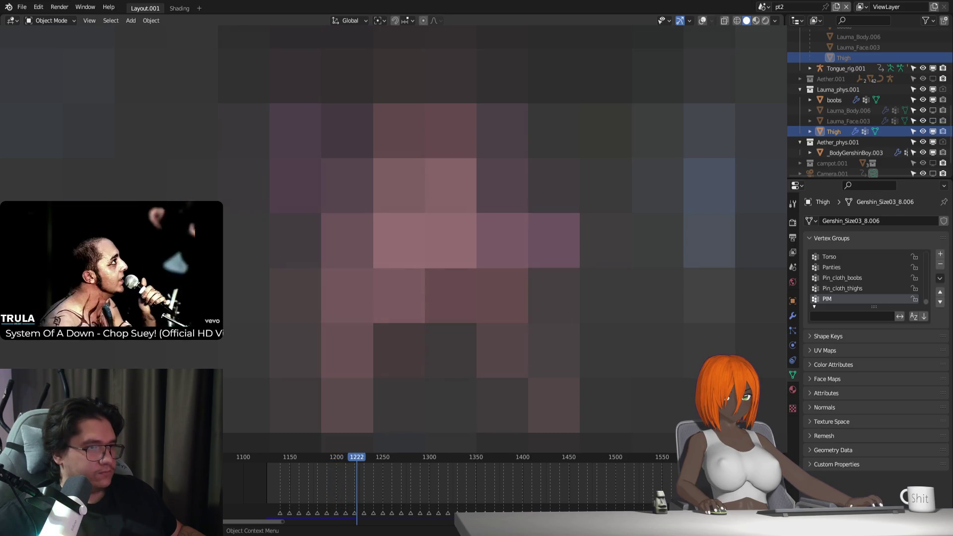
Step: Switch to Material Preview shading, orbit to inspect the thigh cloth, then select the rig
{"action": "left_click", "coordinate": [755, 20]}
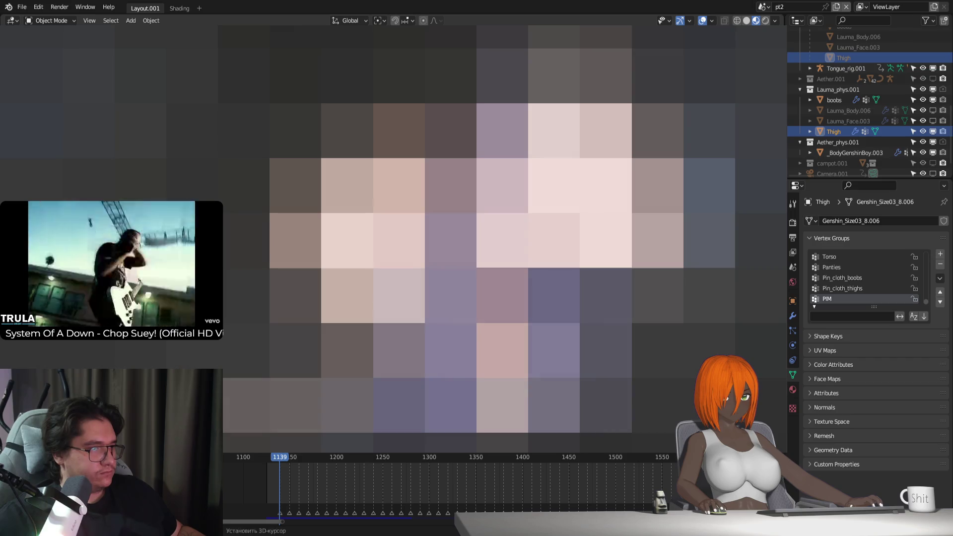
{"action": "middle_click_drag", "start_coordinate": [502, 238], "coordinate": [461, 278], "text": "shift"}
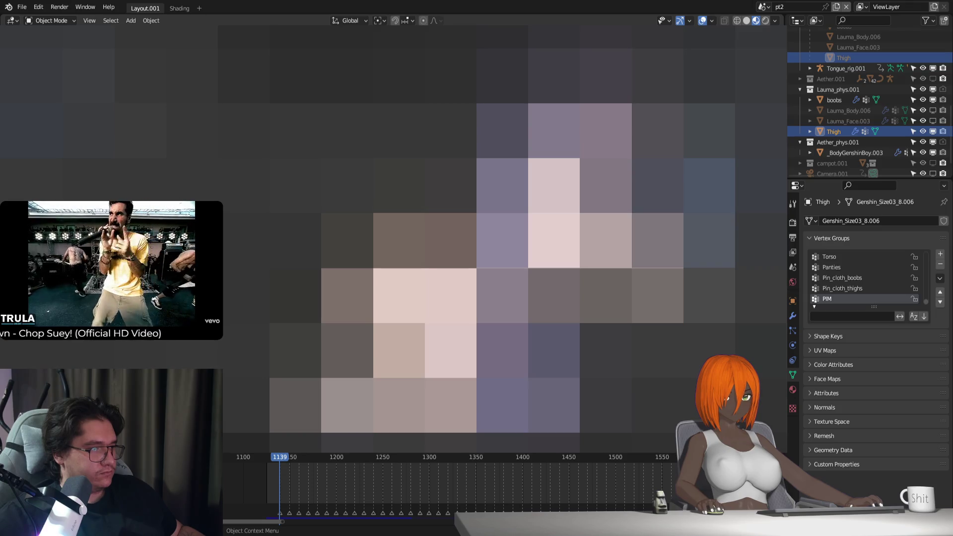
{"action": "left_click", "coordinate": [501, 238]}
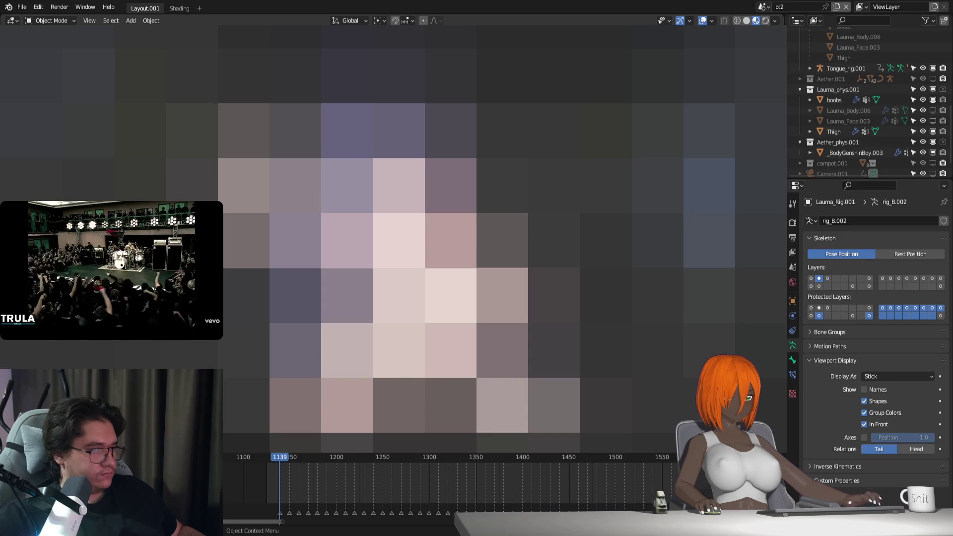
Step: In face select mode, nudge the selected Thigh faces three times, then return to Object Mode
{"action": "key", "text": "Tab"}
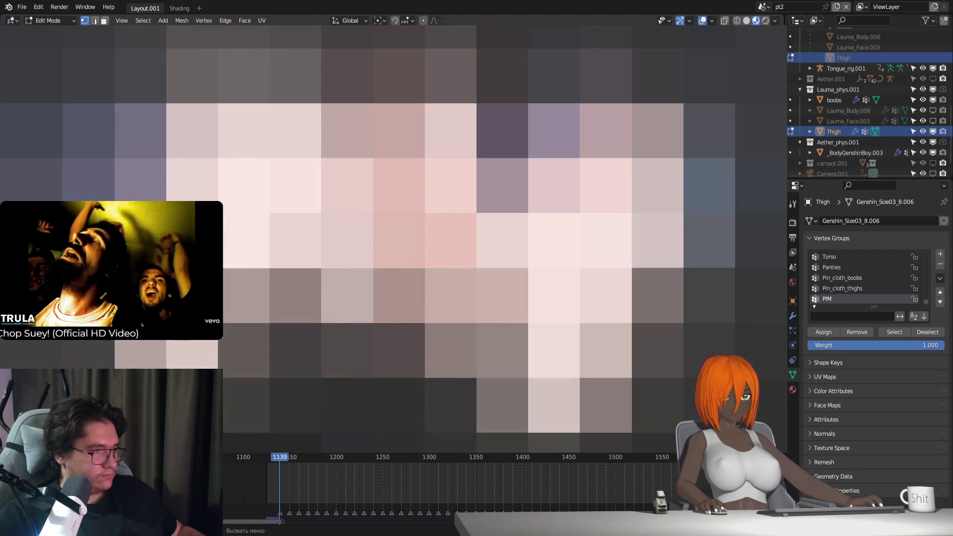
{"action": "key", "text": "3"}
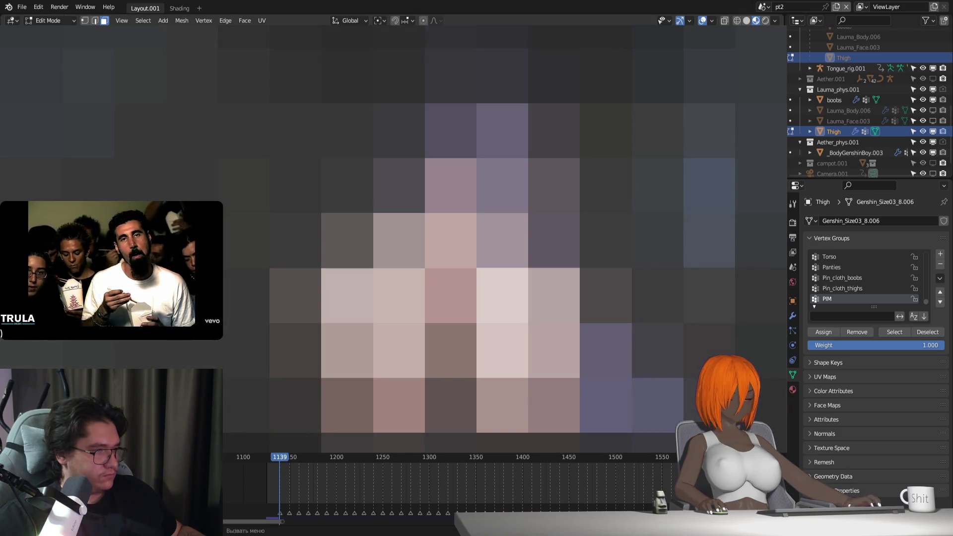
{"action": "key", "text": "g"}
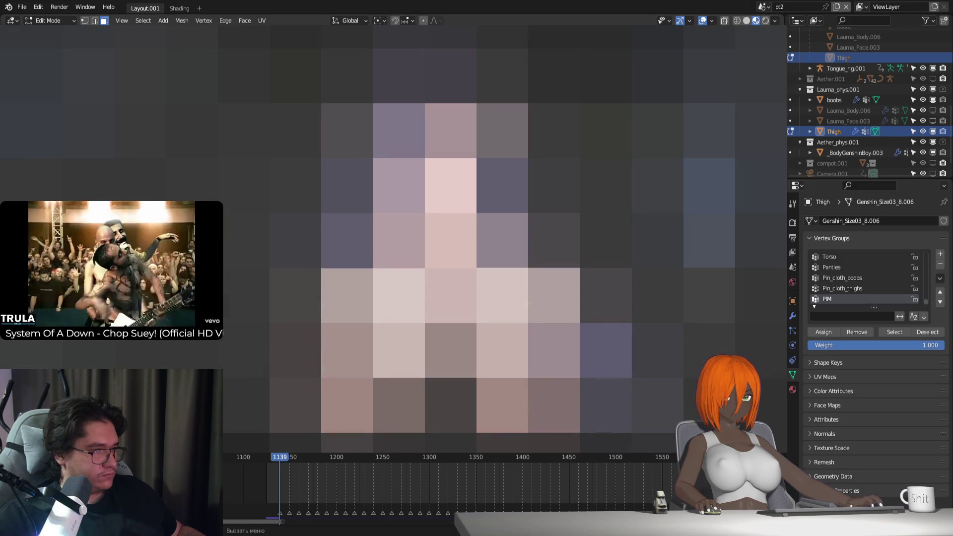
{"action": "key", "text": "Return"}
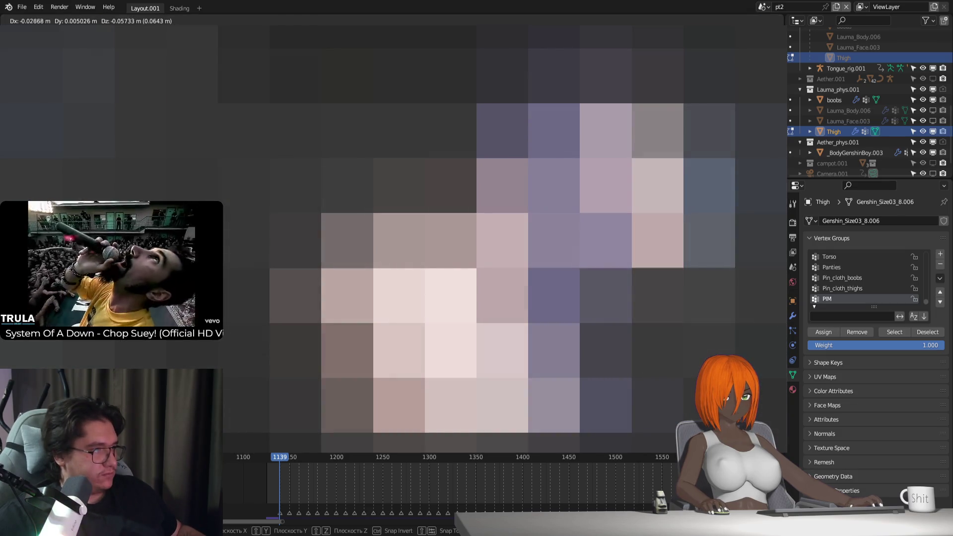
{"action": "key", "text": "g"}
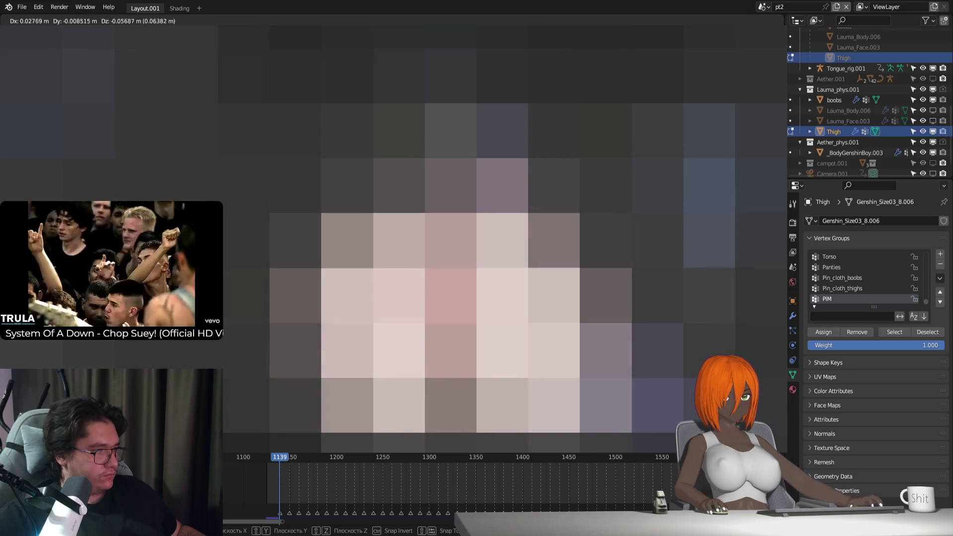
{"action": "key", "text": "Return"}
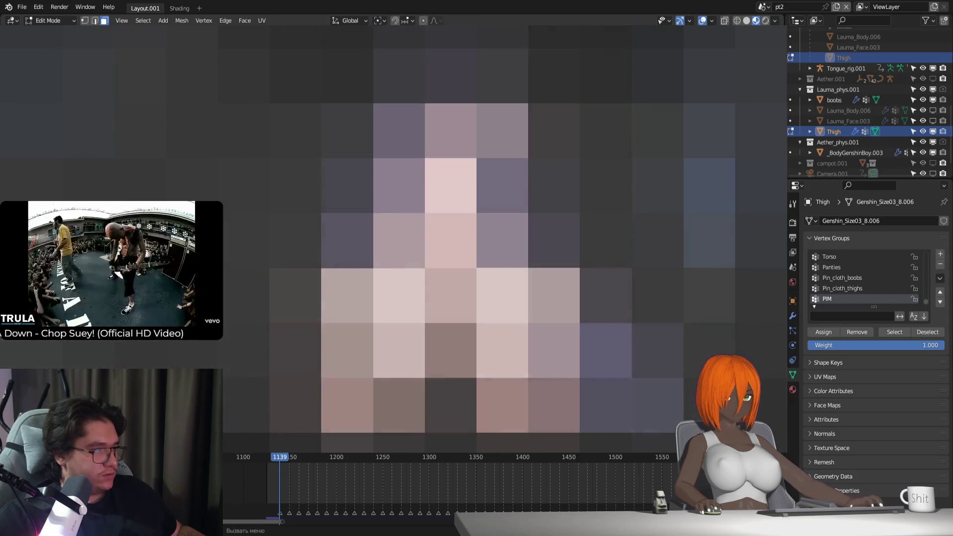
{"action": "key", "text": "g"}
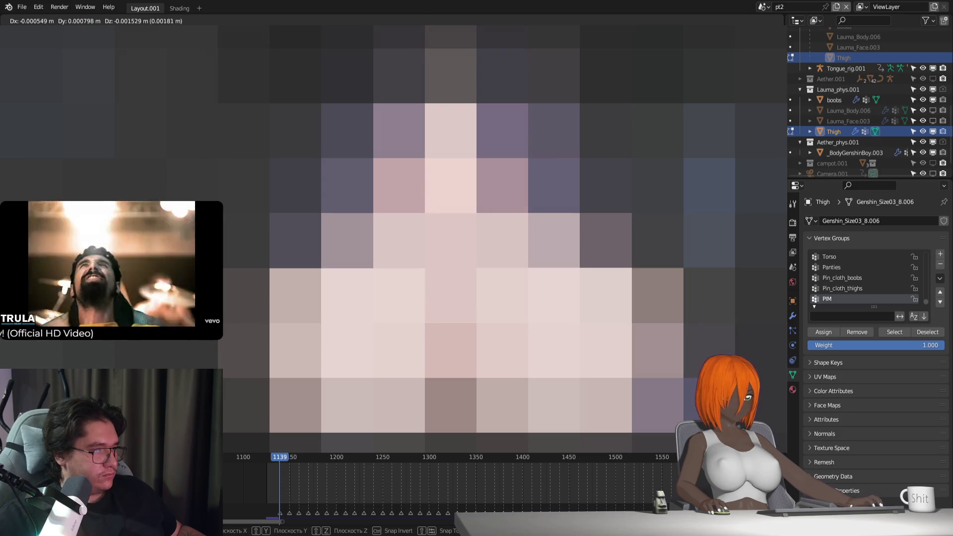
{"action": "key", "text": "Return"}
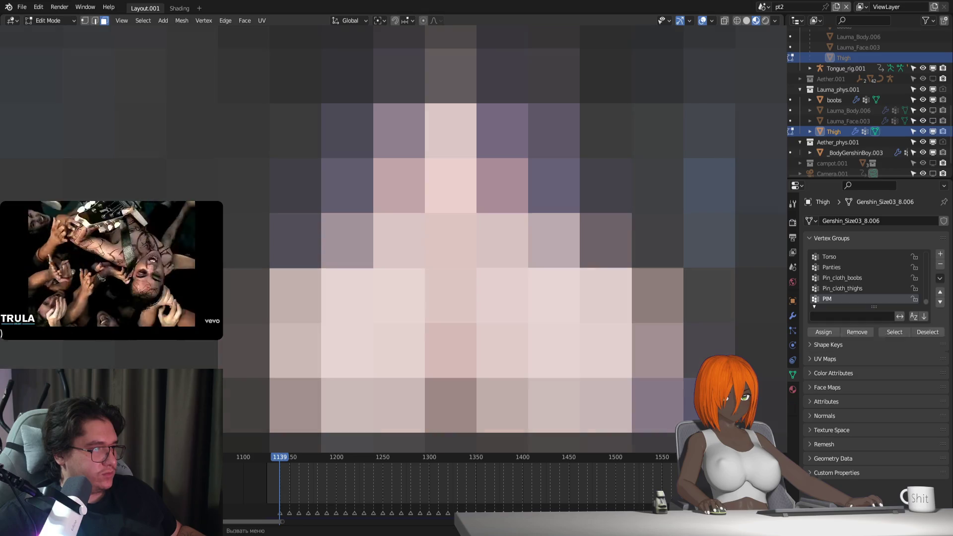
{"action": "key", "text": "Tab"}
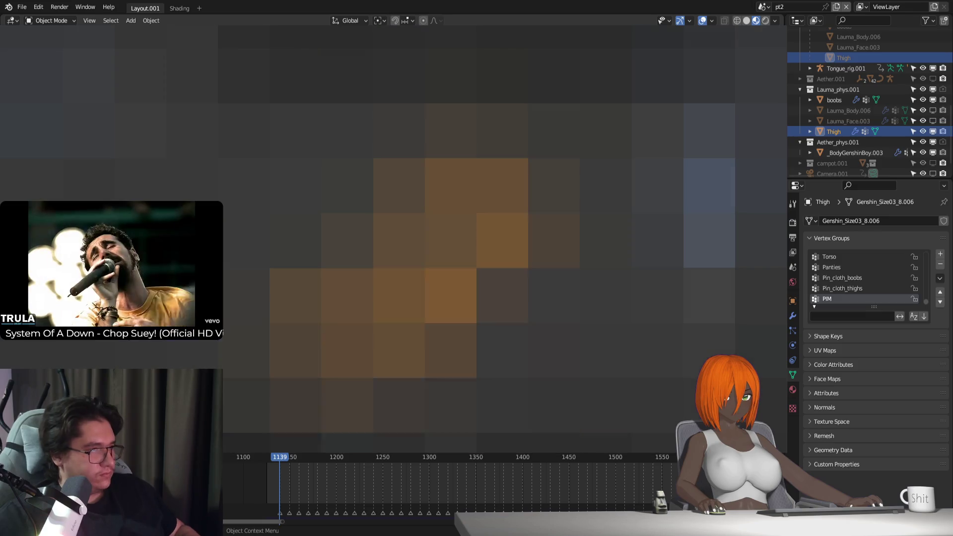
Step: Select the body, reset its thigh Surface Deform binding, and reselect the Thigh
{"action": "left_click", "coordinate": [793, 316]}
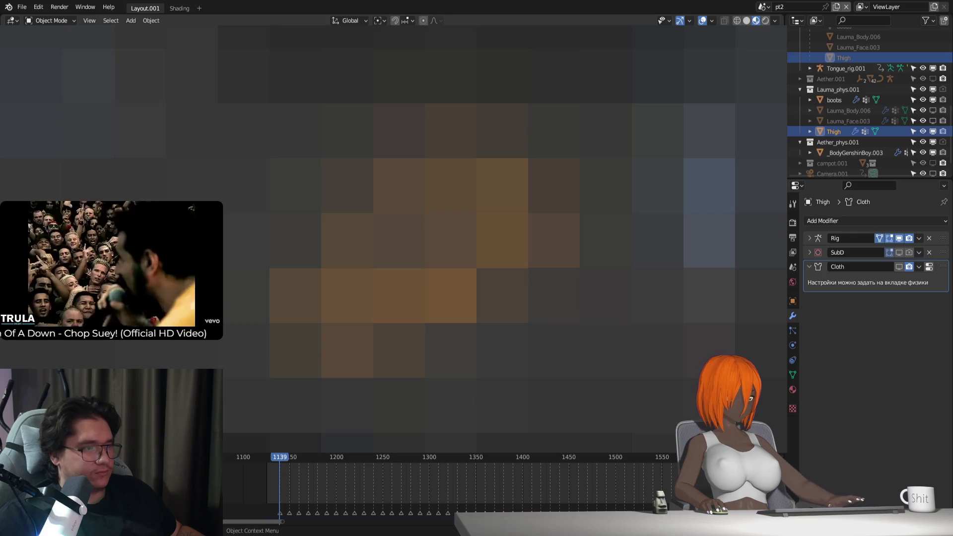
{"action": "left_click", "coordinate": [701, 20]}
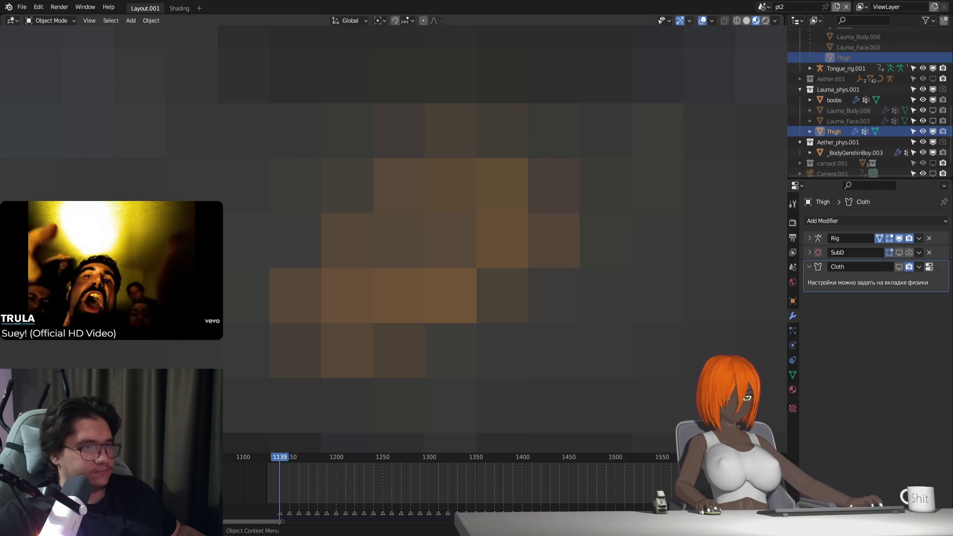
{"action": "scroll", "coordinate": [427, 239], "scroll_direction": "up", "scroll_amount": 3}
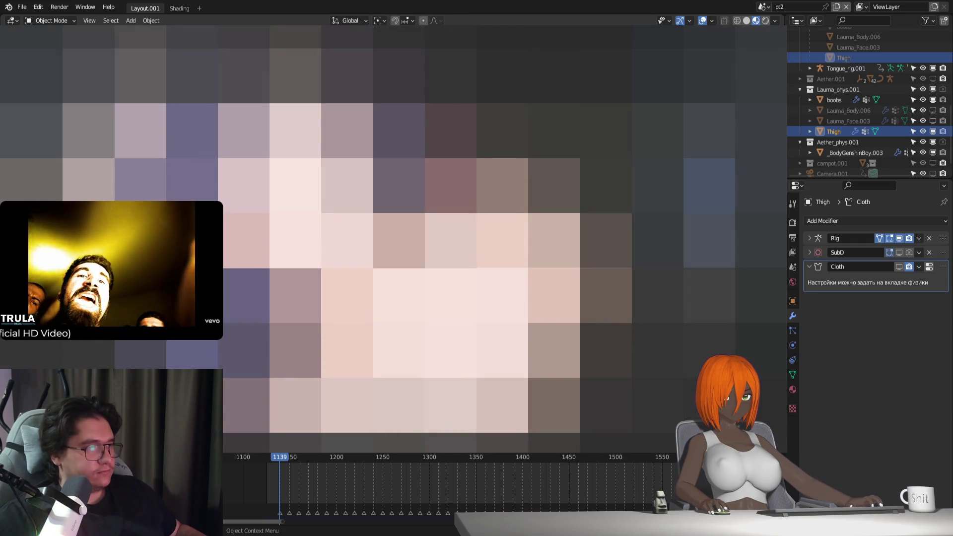
{"action": "left_click", "coordinate": [526, 297]}
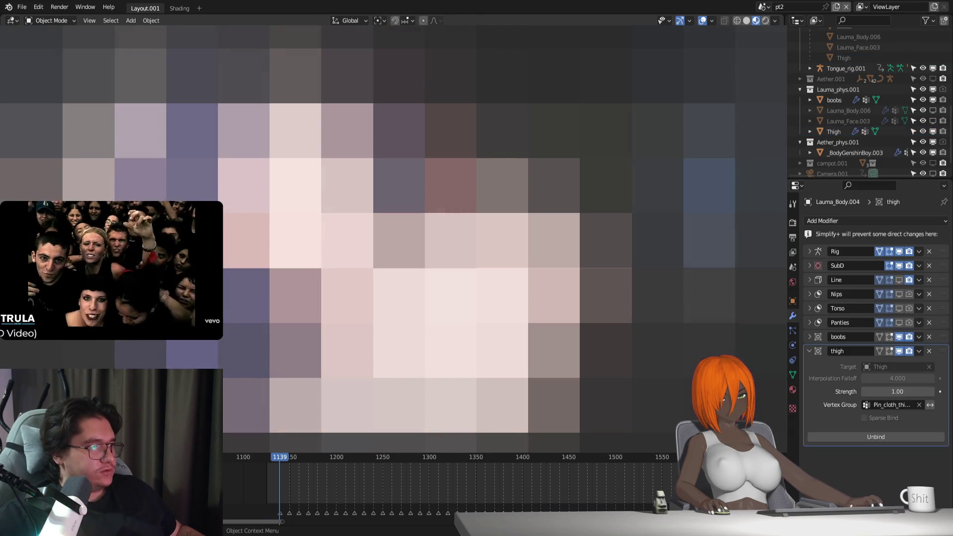
{"action": "left_click", "coordinate": [887, 435]}
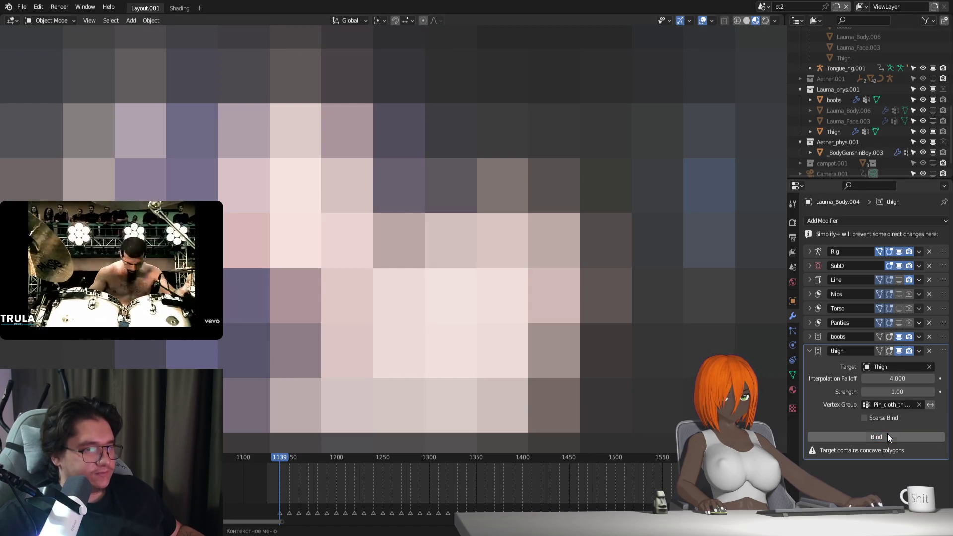
{"action": "left_click", "coordinate": [427, 297]}
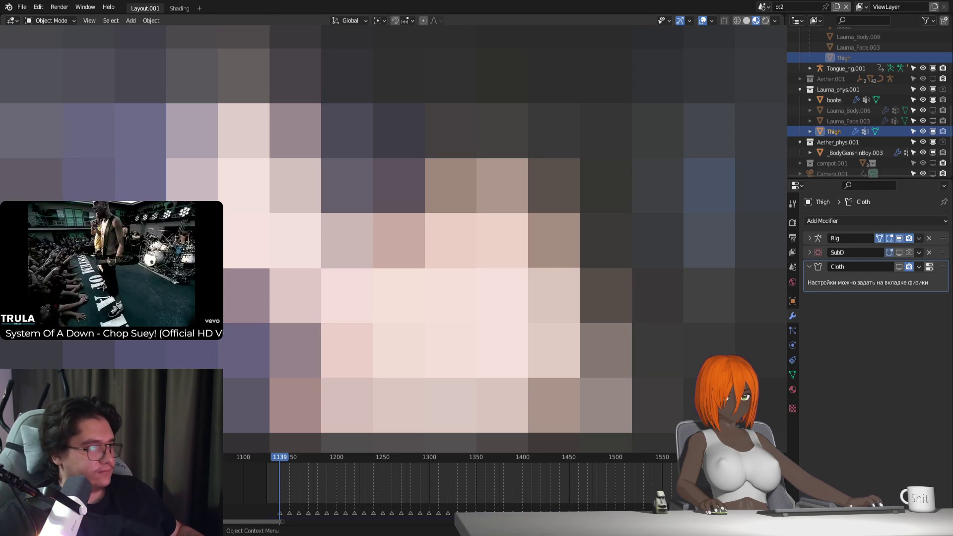
Step: Set the rig's skeleton to Rest Position, then reselect the Thigh and frame it
{"action": "left_click", "coordinate": [477, 298]}
{"action": "left_click", "coordinate": [792, 343]}
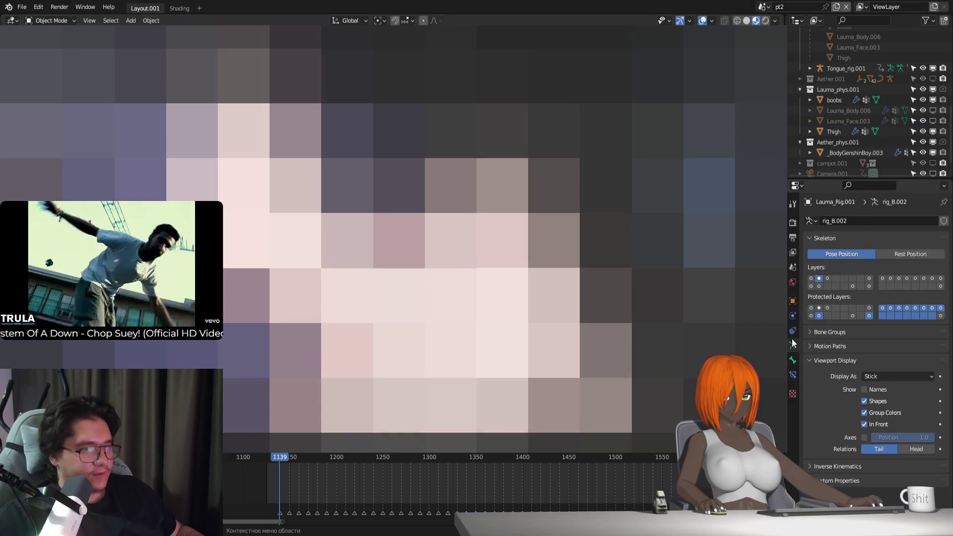
{"action": "left_click", "coordinate": [907, 253]}
{"action": "left_click", "coordinate": [427, 298]}
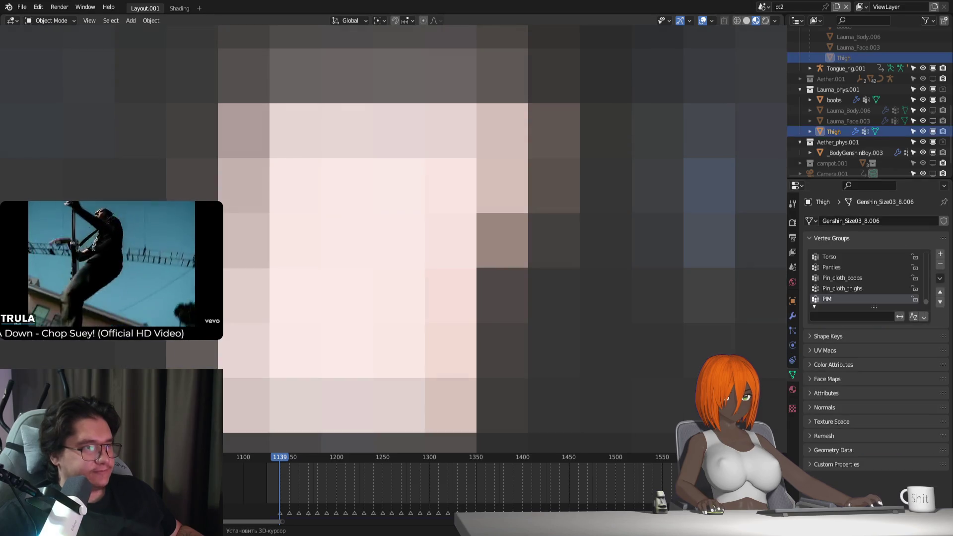
{"action": "mouse_move", "coordinate": [378, 258]}
{"action": "middle_mouse_down", "text": "shift"}
{"action": "mouse_move", "coordinate": [362, 251]}
{"action": "mouse_move", "coordinate": [322, 273]}
{"action": "middle_mouse_up", "text": "shift"}
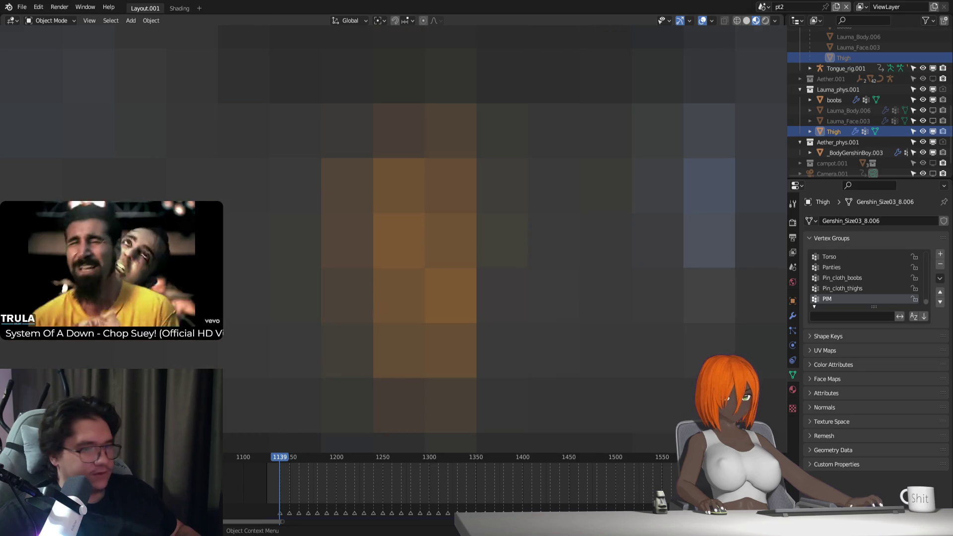
Step: Set the Thigh's Display As to Textured instead of Wireframe, then enter Edit Mode
{"action": "left_click", "coordinate": [793, 301]}
{"action": "scroll", "coordinate": [854, 462], "scroll_direction": "down", "scroll_amount": 4}
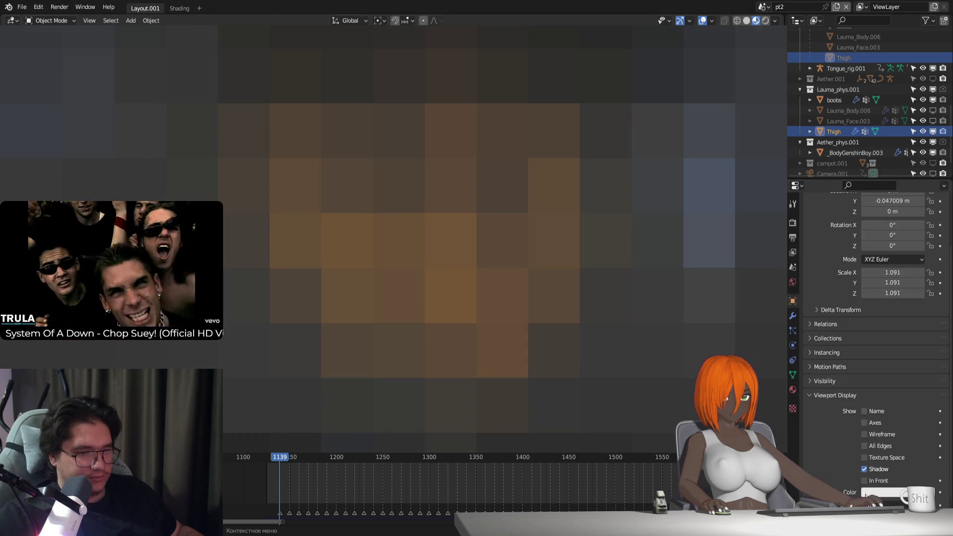
{"action": "left_click", "coordinate": [895, 455]}
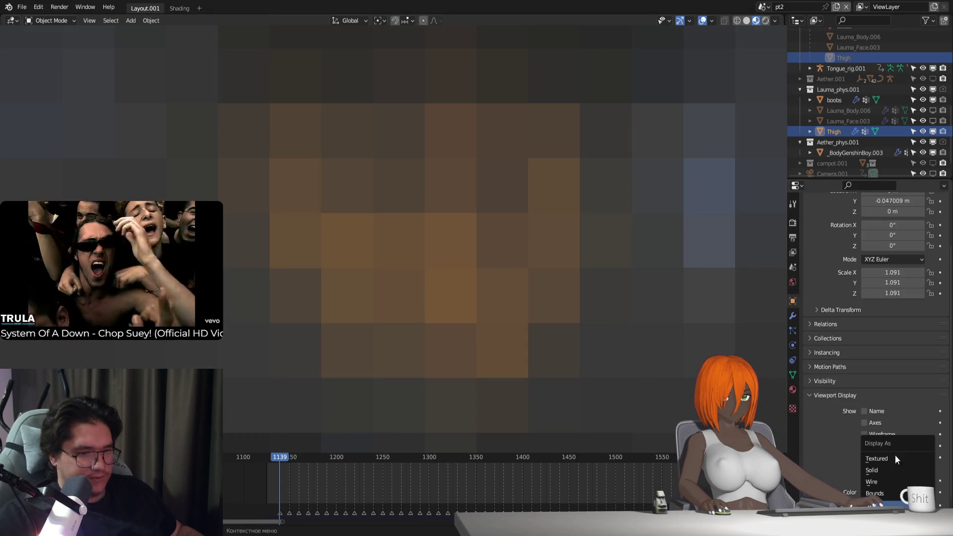
{"action": "left_click", "coordinate": [878, 483]}
{"action": "left_click", "coordinate": [879, 484]}
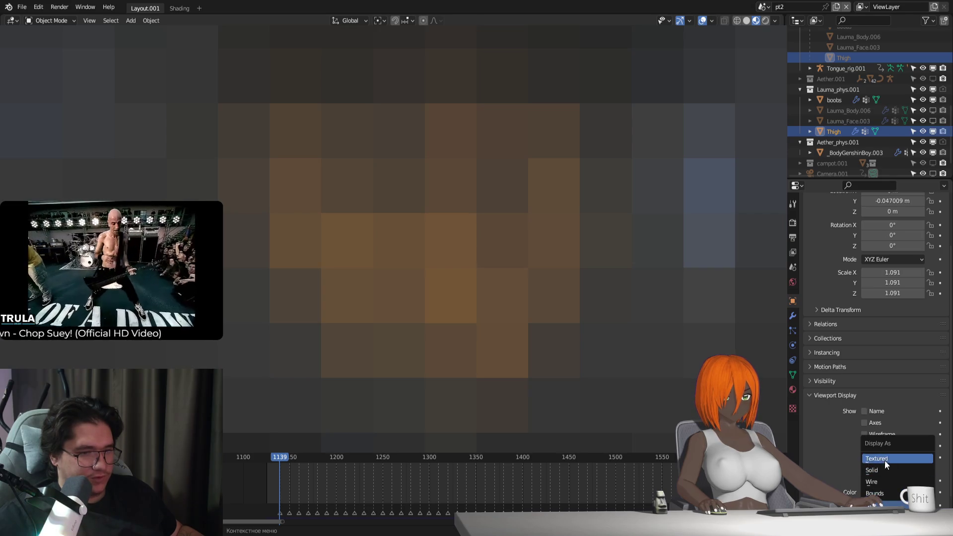
{"action": "left_click", "coordinate": [885, 460]}
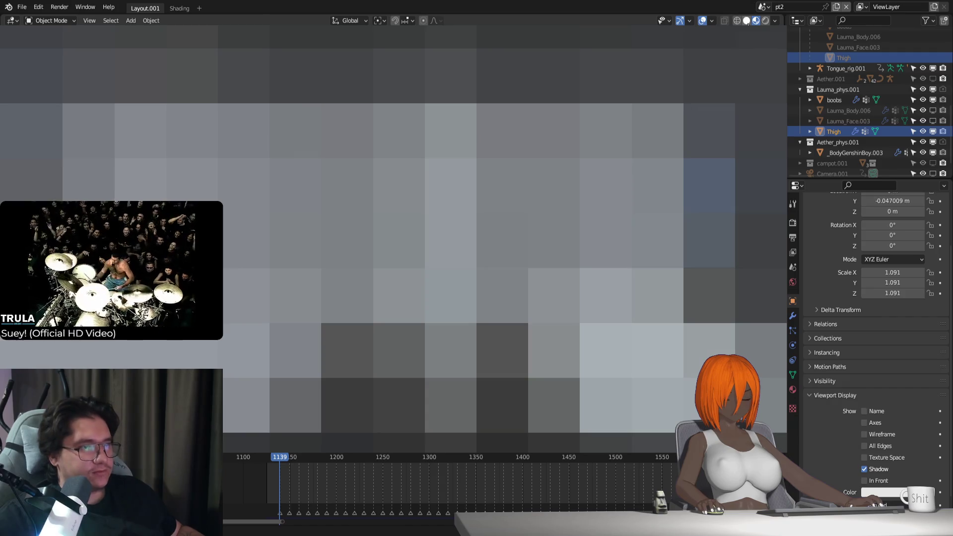
{"action": "key", "text": "Tab"}
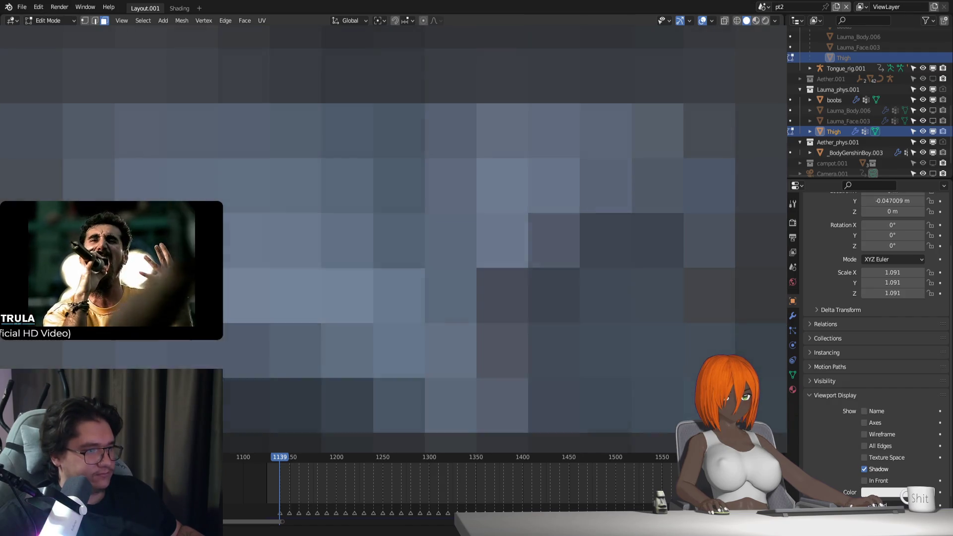
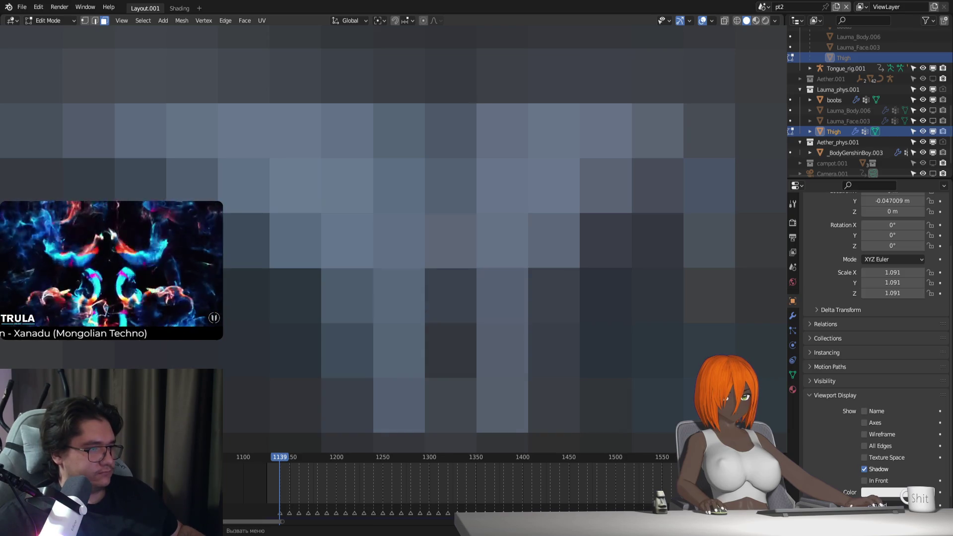
Step: Exit Edit Mode on the Thigh mesh and try displaying it as Wire
{"action": "key", "text": "Tab"}
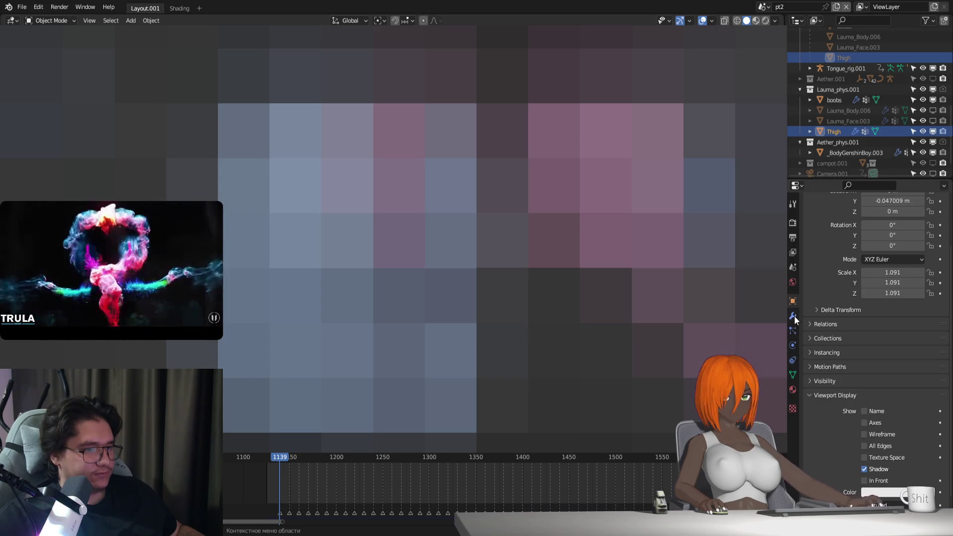
{"action": "left_click", "coordinate": [793, 315]}
{"action": "left_click", "coordinate": [793, 301]}
{"action": "scroll", "coordinate": [873, 398], "scroll_direction": "down", "scroll_amount": 5}
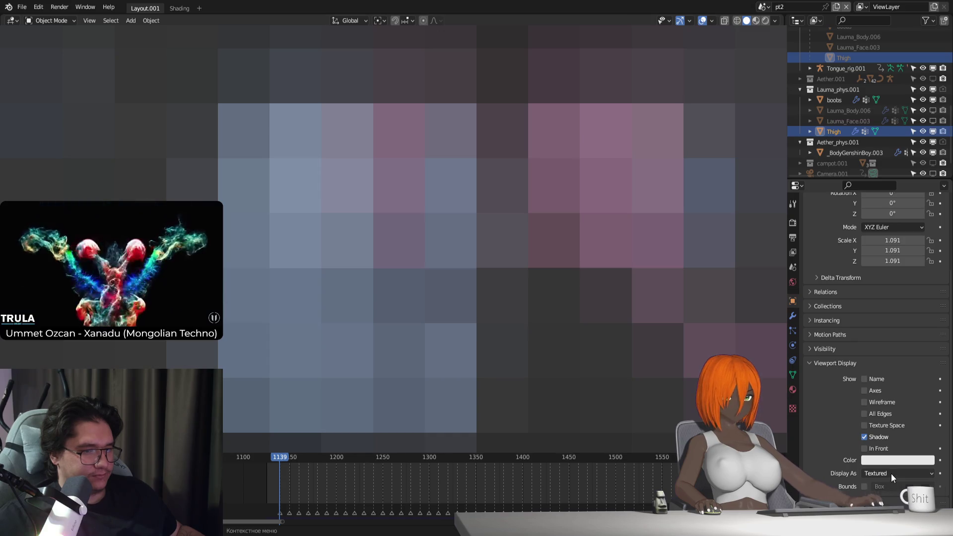
{"action": "left_click", "coordinate": [888, 475]}
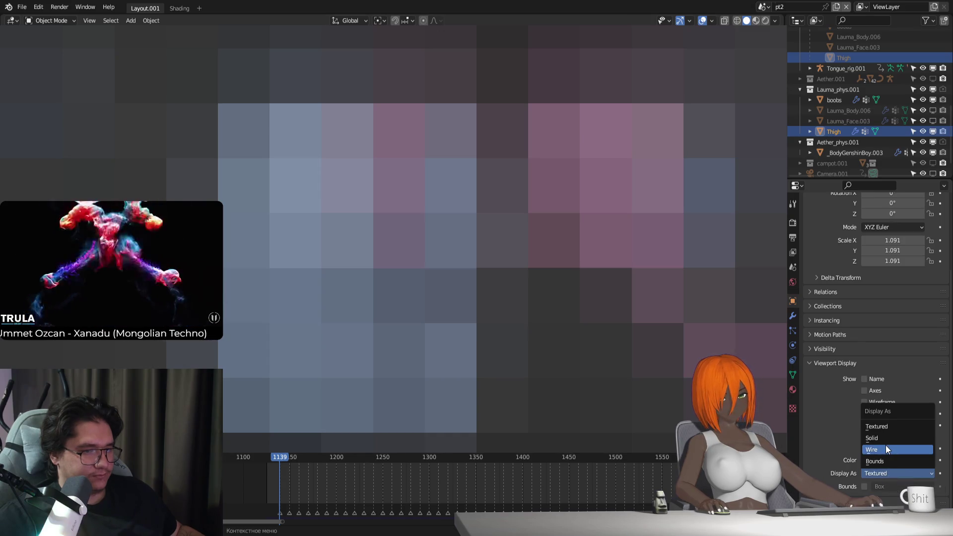
{"action": "left_click", "coordinate": [885, 445]}
Step: Revert the Thigh display, make Lauma_Rig.001 active, and show its Armature Data settings
{"action": "key", "text": "ctrl+z"}
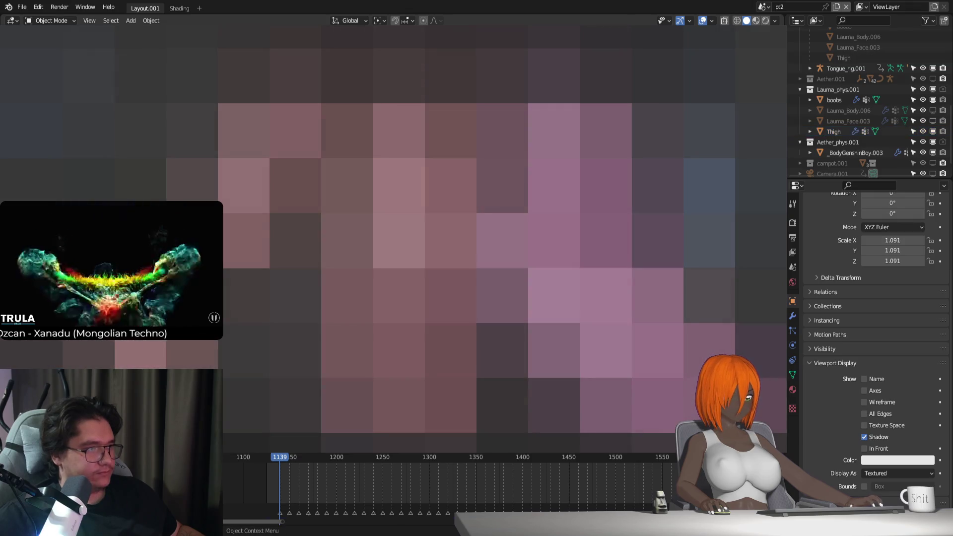
{"action": "key", "text": "ctrl+z"}
{"action": "left_click", "coordinate": [792, 346]}
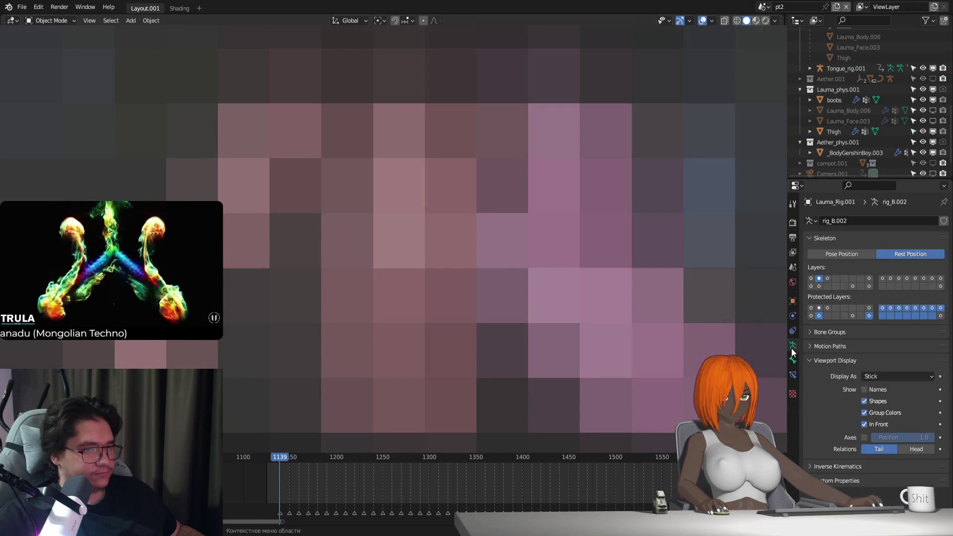
Step: Set the rig to Pose Position, inspect the Thigh's Rig, SubD and Cloth modifiers, and return to frame 1125
{"action": "left_click", "coordinate": [855, 254]}
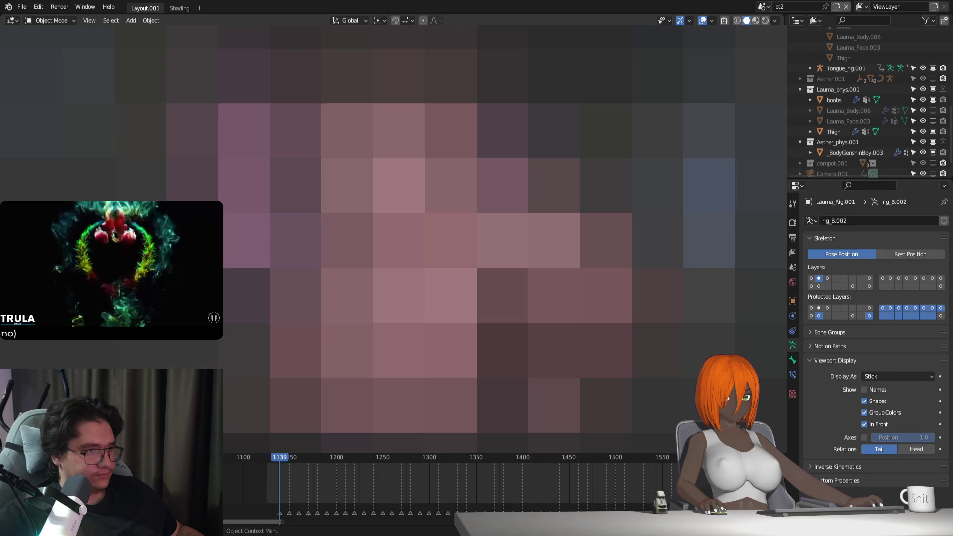
{"action": "left_click", "coordinate": [426, 238]}
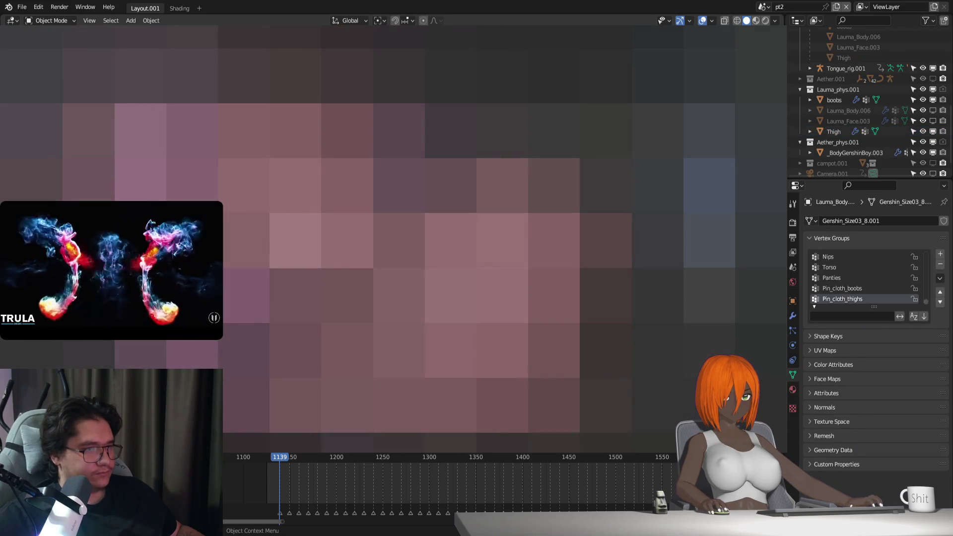
{"action": "left_click", "coordinate": [832, 132]}
{"action": "left_click", "coordinate": [800, 142]}
{"action": "left_click", "coordinate": [792, 317]}
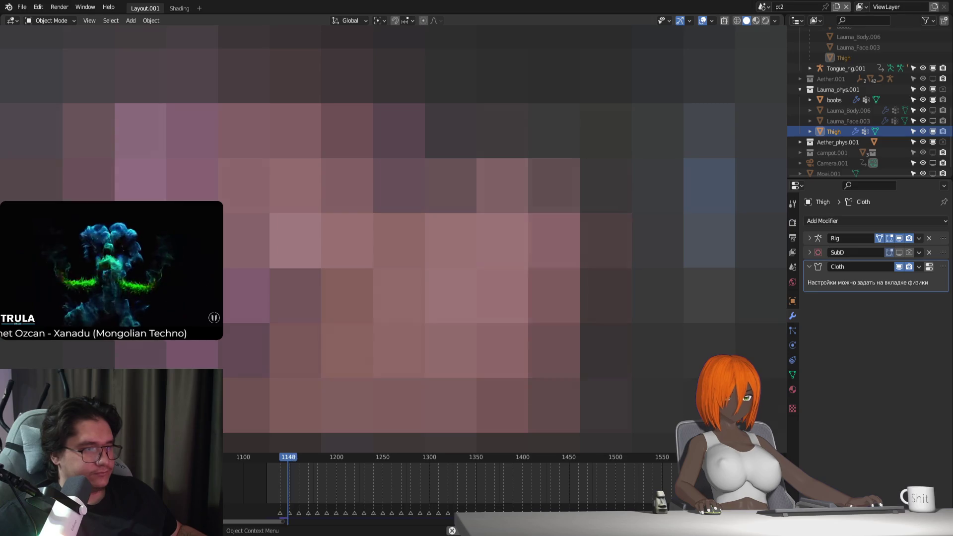
{"action": "key", "text": "shift+ctrl+space"}
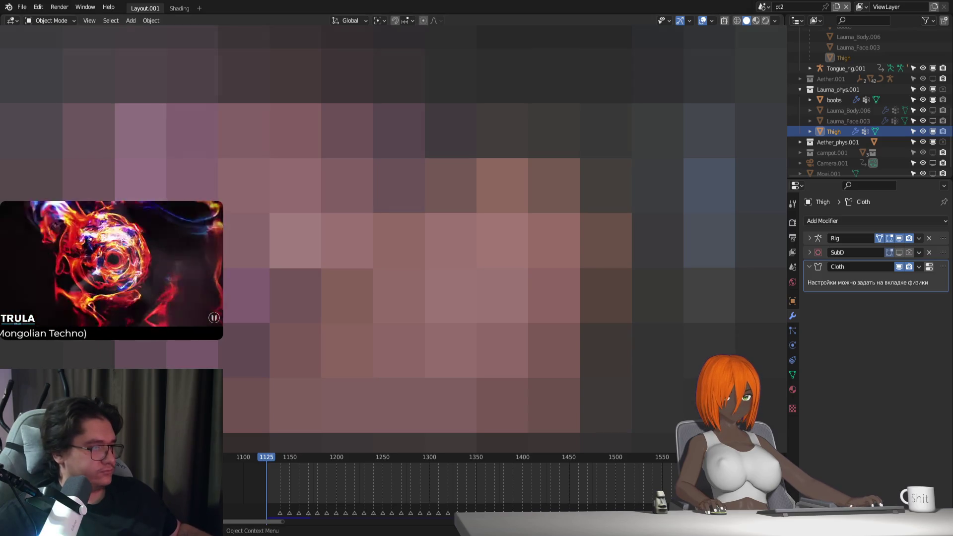
{"action": "left_click", "coordinate": [426, 288]}
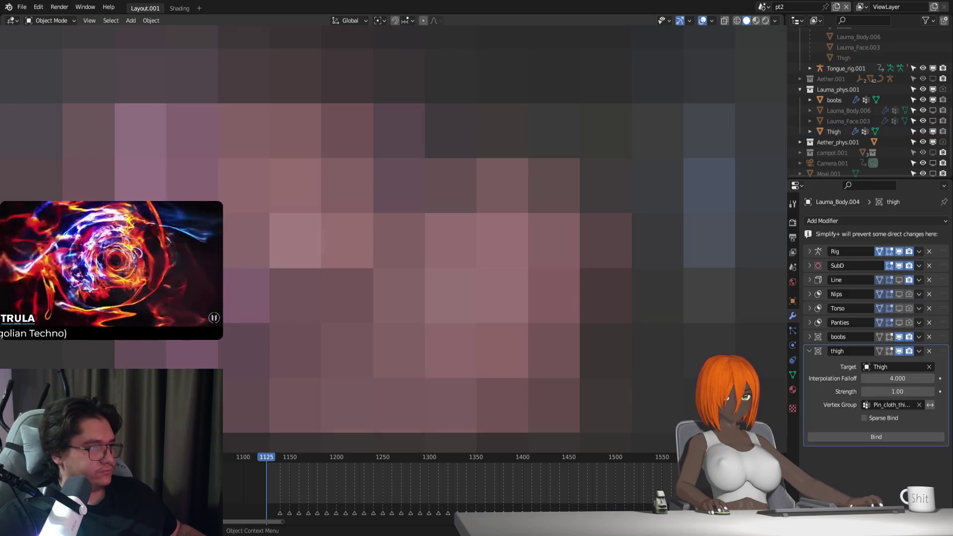
Step: With the rig in Rest Position, Bind the body's thigh Surface Deform to the Thigh mesh
{"action": "left_click", "coordinate": [863, 436]}
{"action": "left_click", "coordinate": [427, 288]}
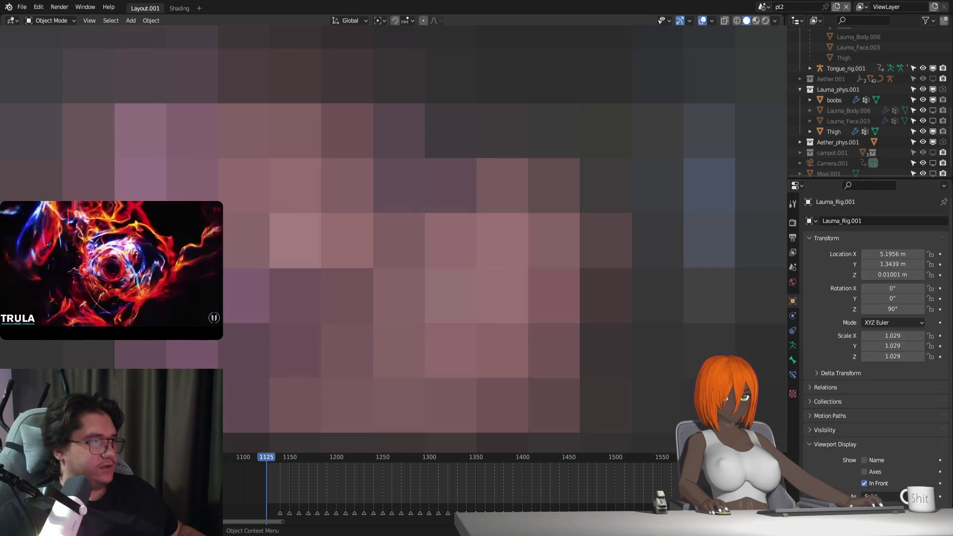
{"action": "left_click", "coordinate": [794, 348]}
{"action": "left_click", "coordinate": [904, 255]}
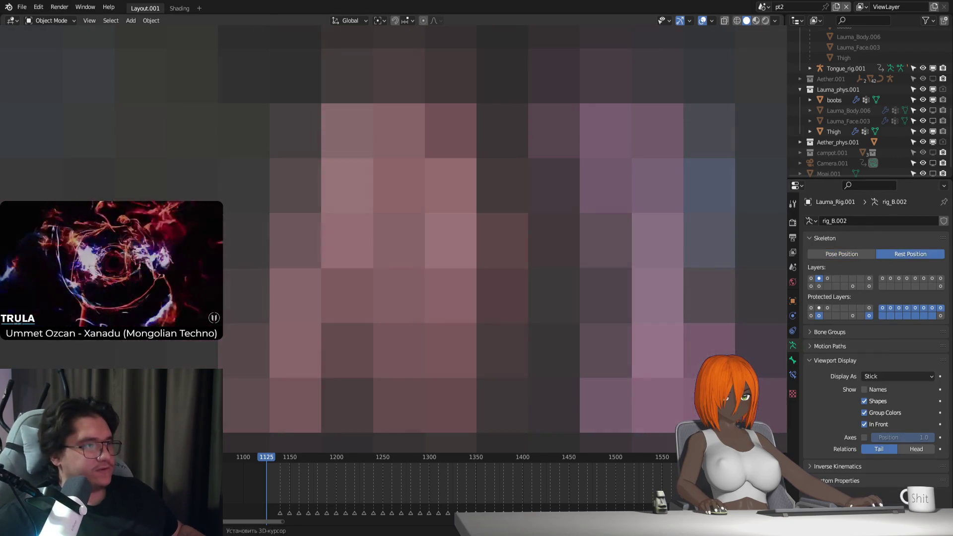
{"action": "left_click", "coordinate": [427, 288]}
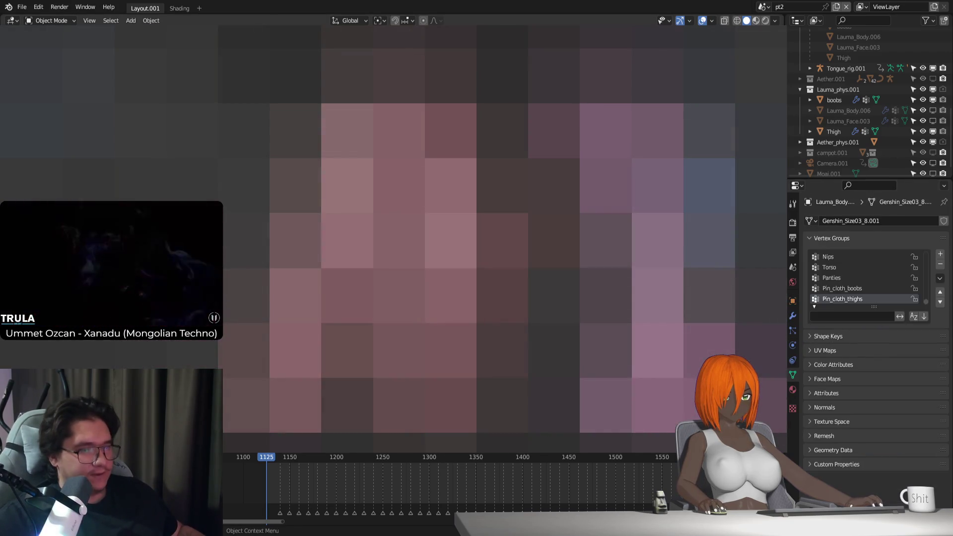
{"action": "left_click", "coordinate": [793, 316]}
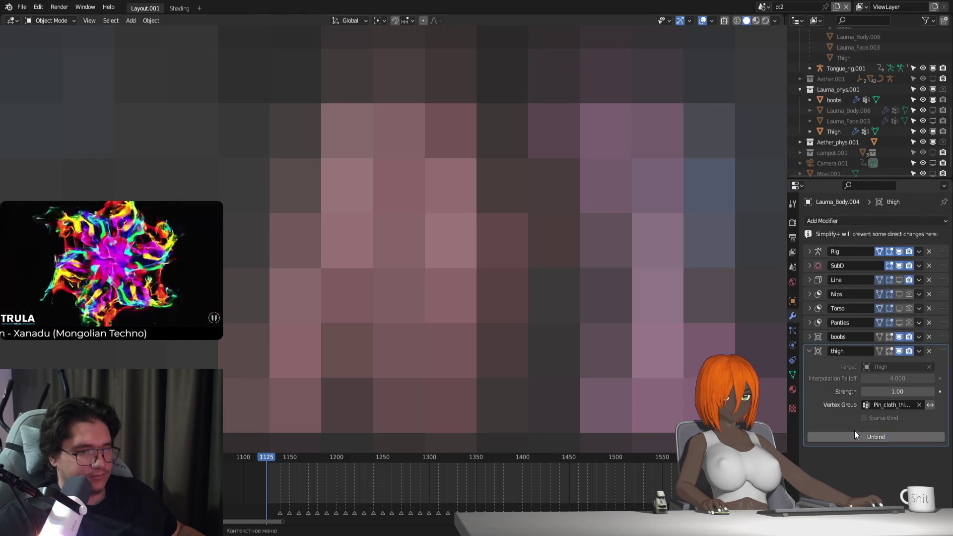
Step: Return Lauma_Rig.001 to Pose Position and pan the view across the model
{"action": "left_click", "coordinate": [793, 345]}
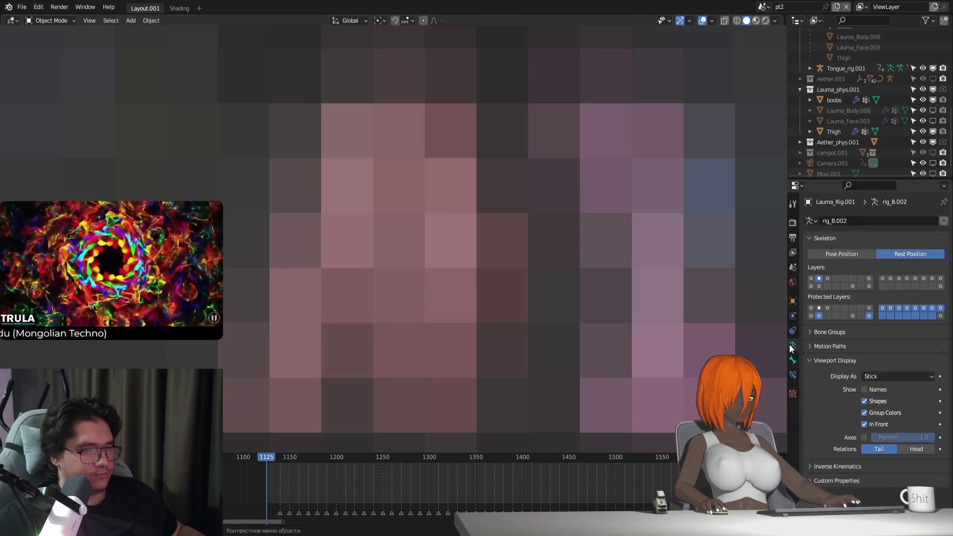
{"action": "left_click", "coordinate": [844, 253]}
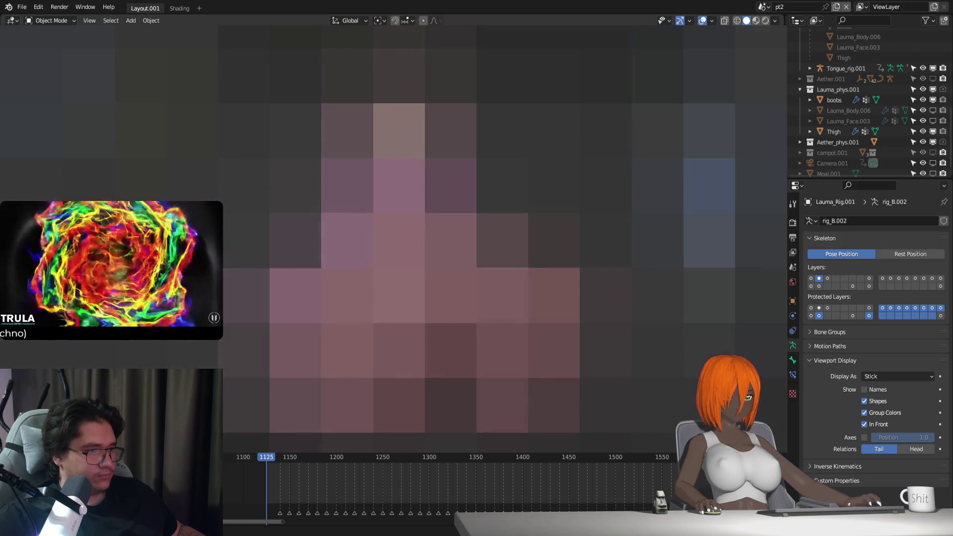
{"action": "scroll", "coordinate": [476, 229], "scroll_direction": "up", "scroll_amount": 5}
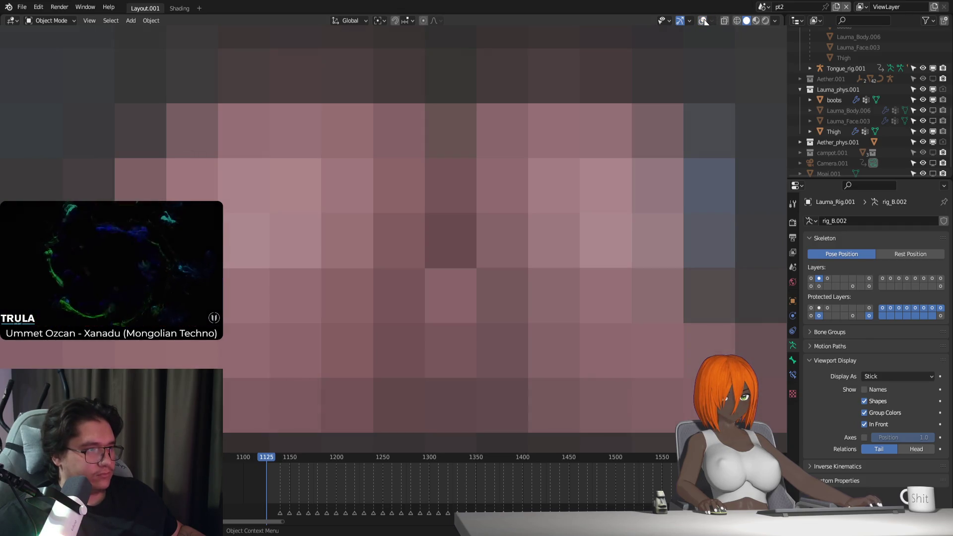
{"action": "middle_click_drag", "start_coordinate": [447, 199], "coordinate": [447, 253], "text": "shift"}
Step: Play the animation in Rendered, then Material Preview shading, and select the Thigh mesh
{"action": "key", "text": "space"}
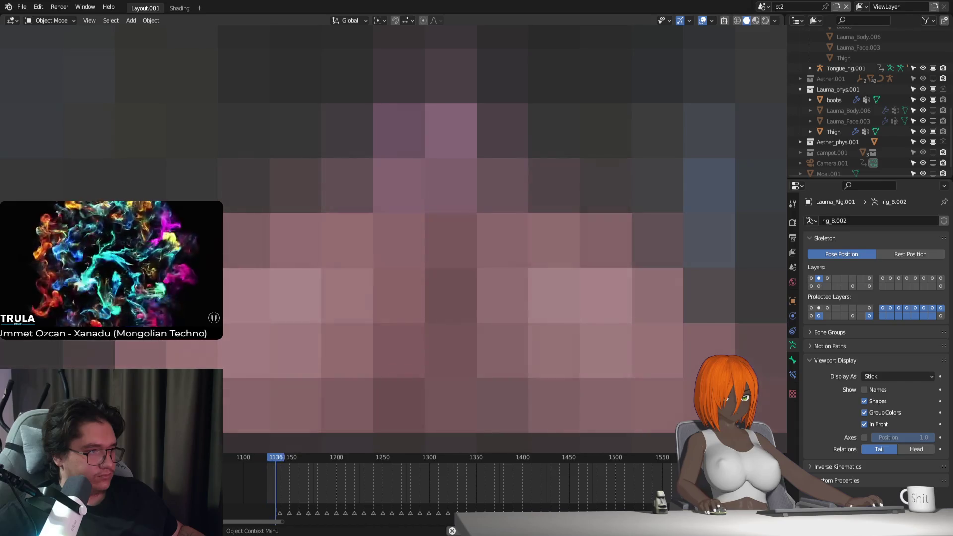
{"action": "key", "text": "Escape"}
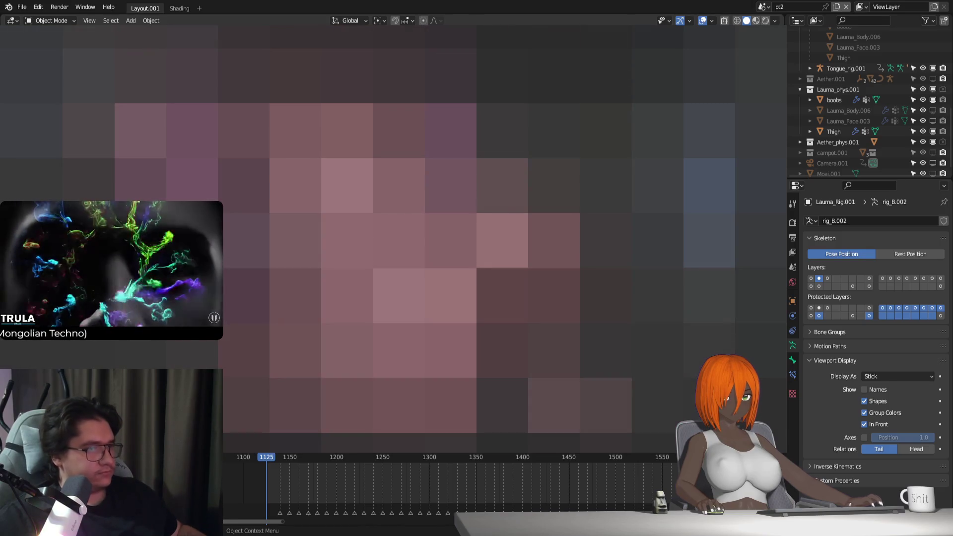
{"action": "key", "text": "z"}
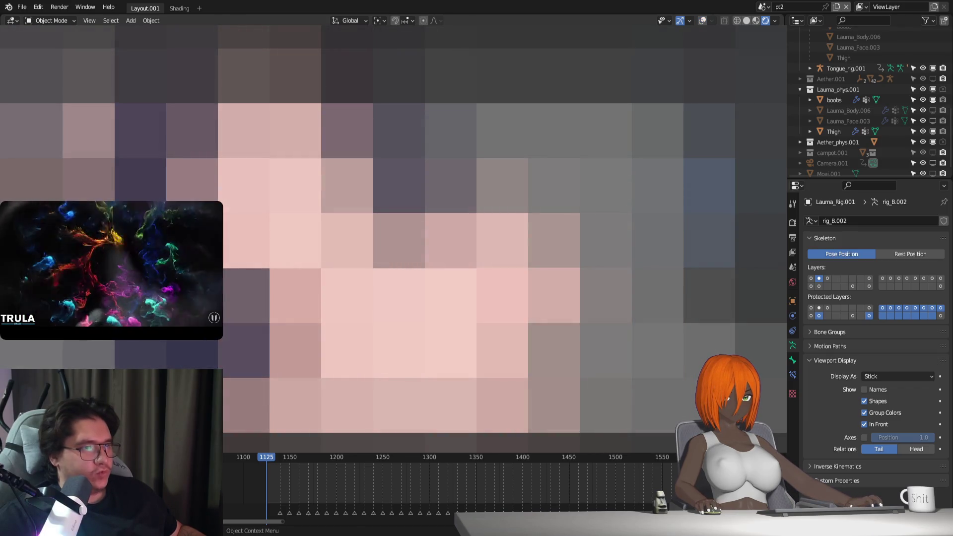
{"action": "key", "text": "z"}
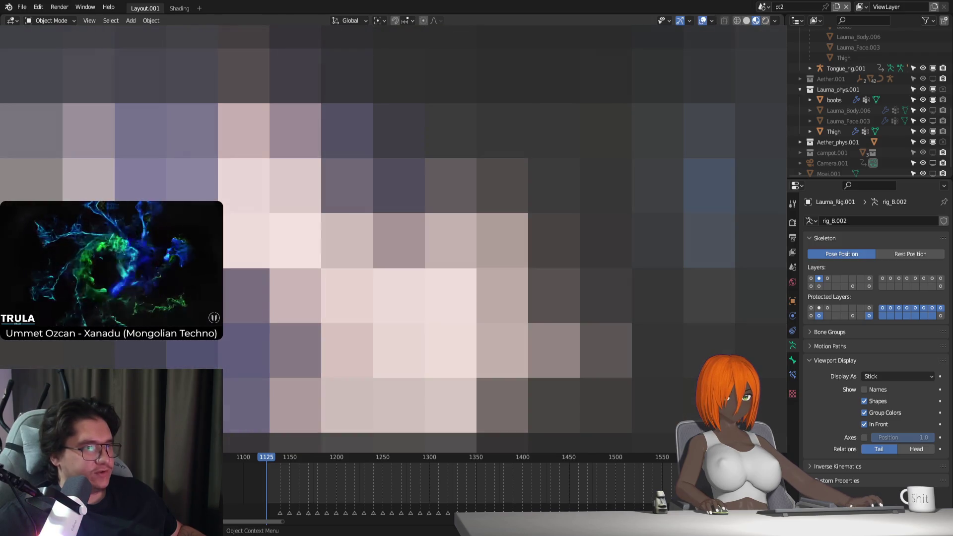
{"action": "key", "text": "space"}
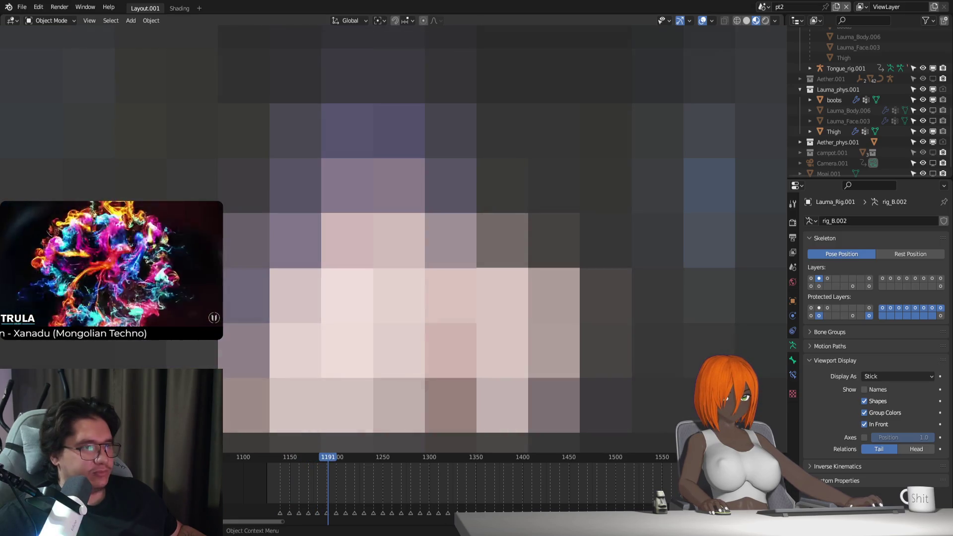
{"action": "scroll", "coordinate": [422, 273], "scroll_direction": "up", "scroll_amount": 3}
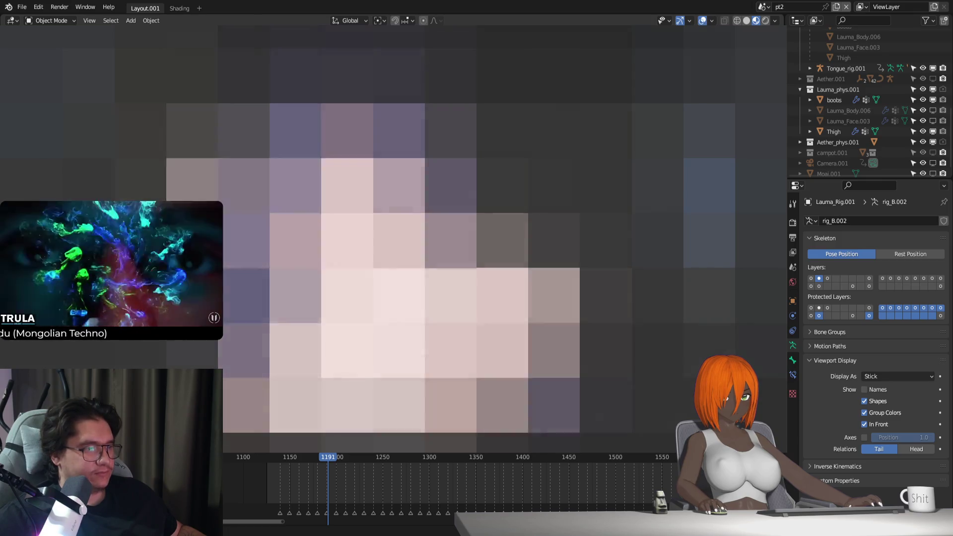
{"action": "left_click", "coordinate": [834, 132]}
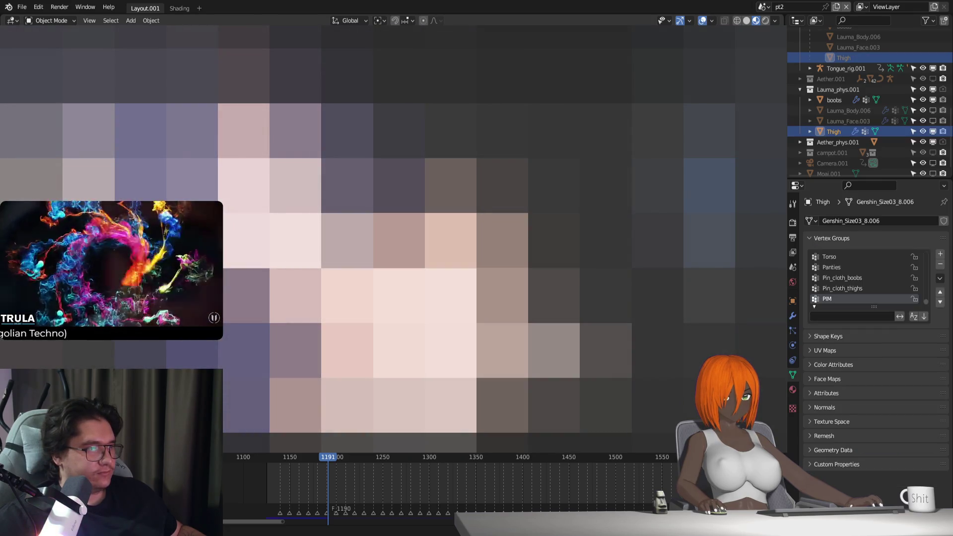
{"action": "key", "text": "shift+Left"}
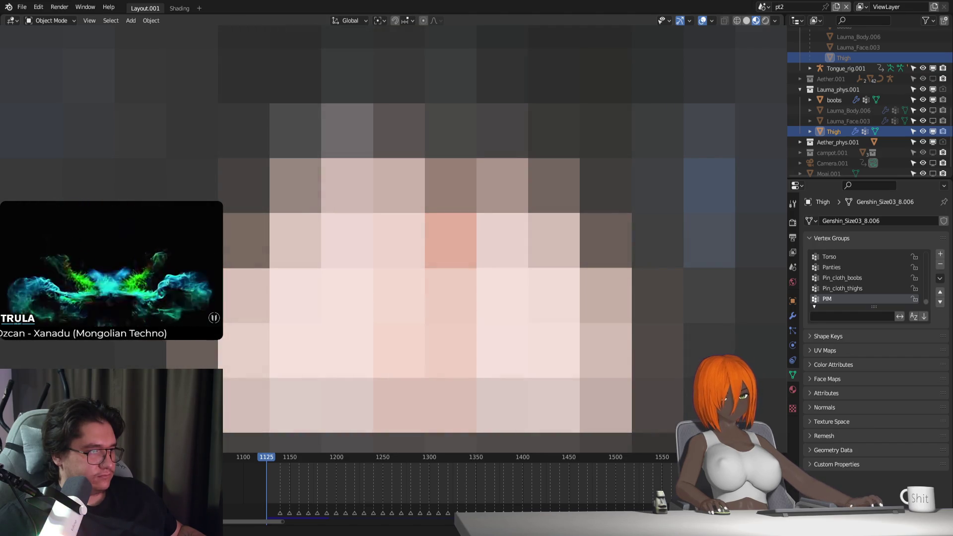
{"action": "key", "text": "space"}
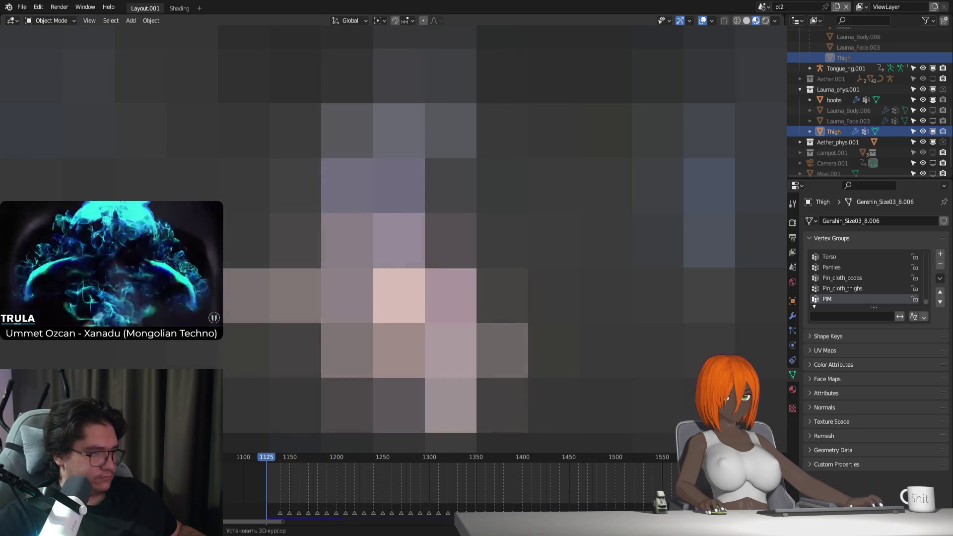
{"action": "key", "text": "space"}
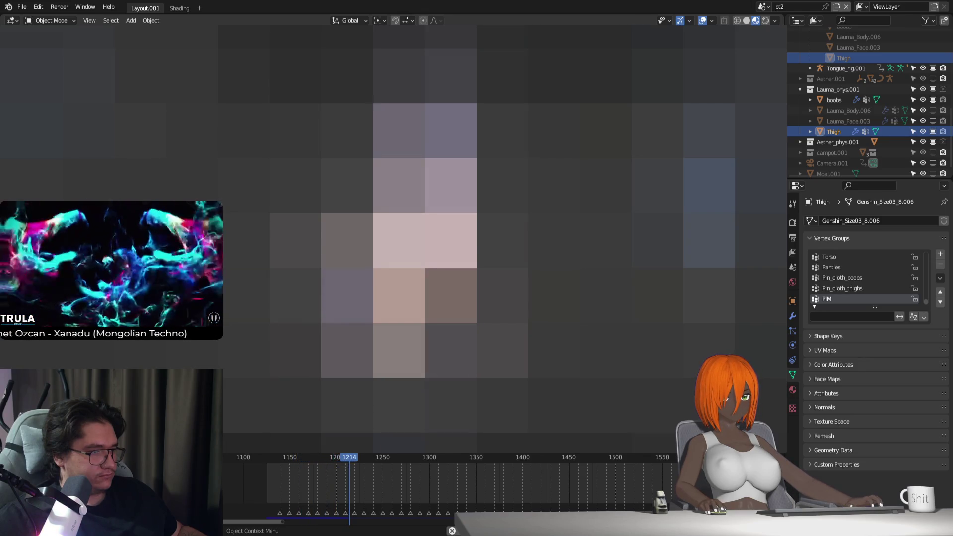
{"action": "key", "text": "Escape"}
{"action": "key", "text": "space"}
{"action": "key", "text": "Escape"}
{"action": "key", "text": "space"}
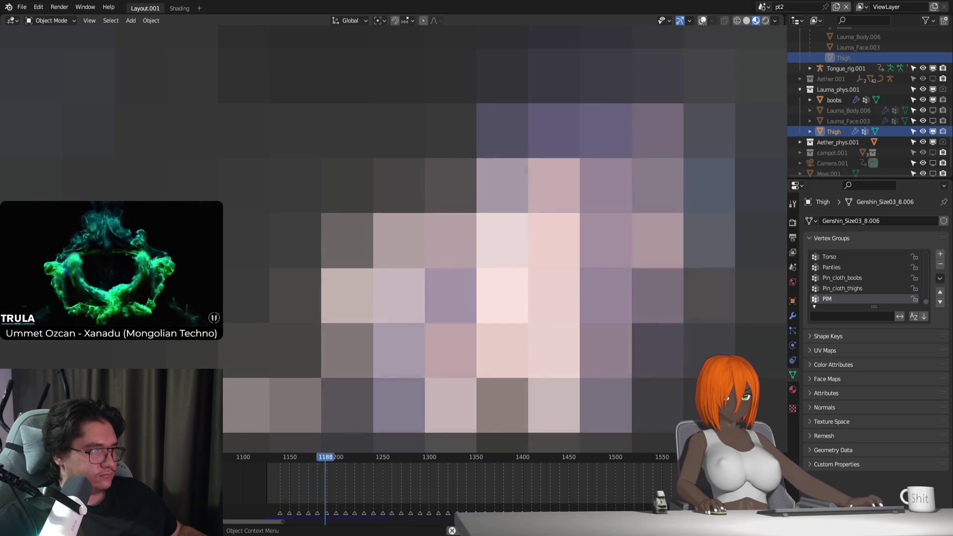
{"action": "key", "text": "shift+Left"}
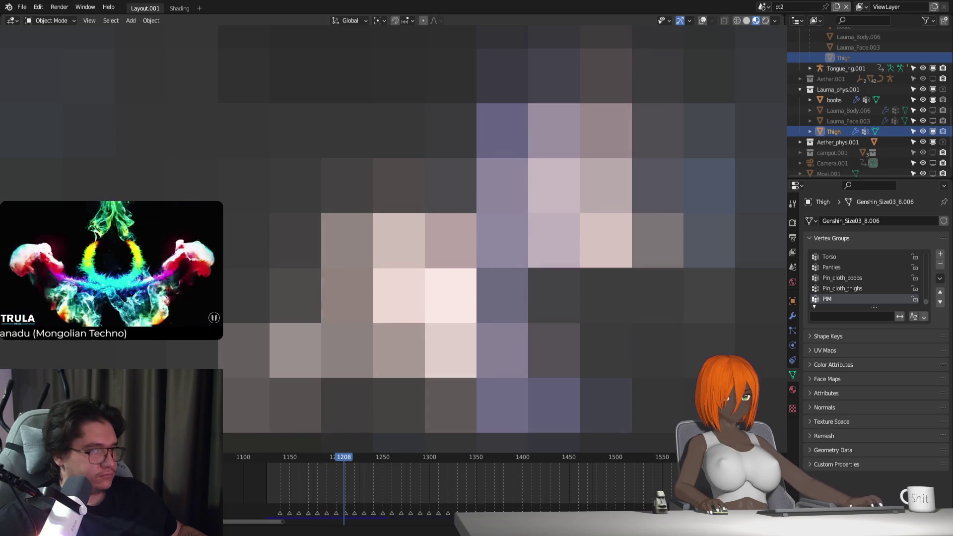
Step: Switch Lauma_Rig.001 to Rest Position
{"action": "left_click", "coordinate": [702, 20]}
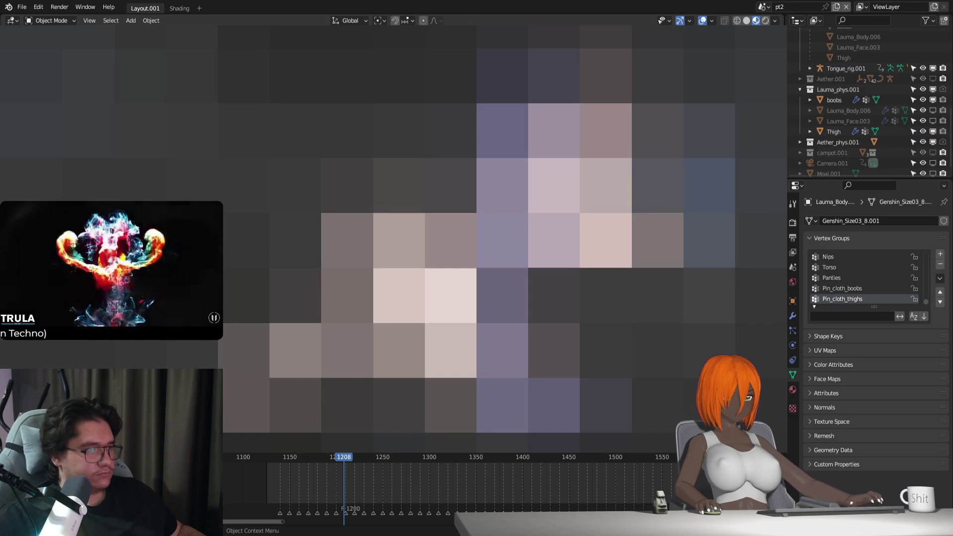
{"action": "left_click", "coordinate": [834, 131]}
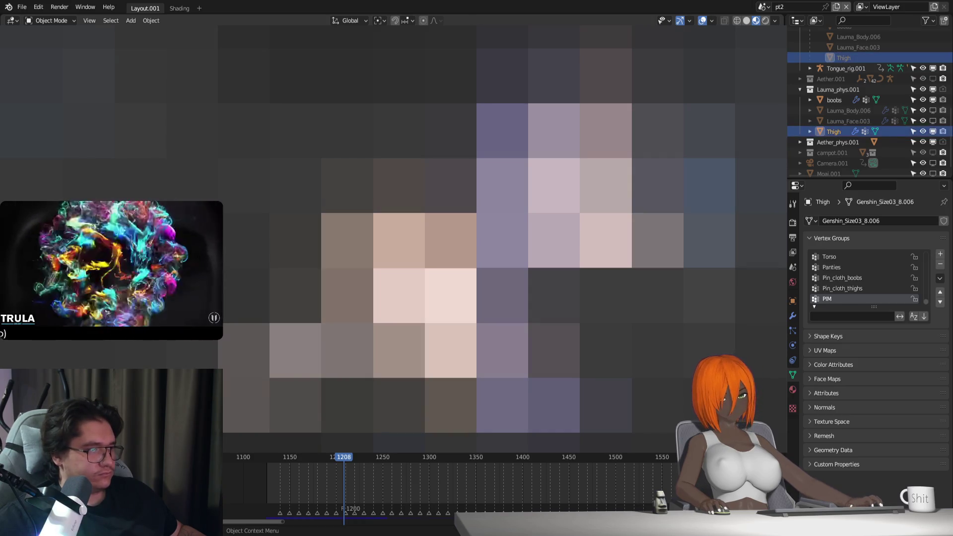
{"action": "left_click", "coordinate": [422, 241]}
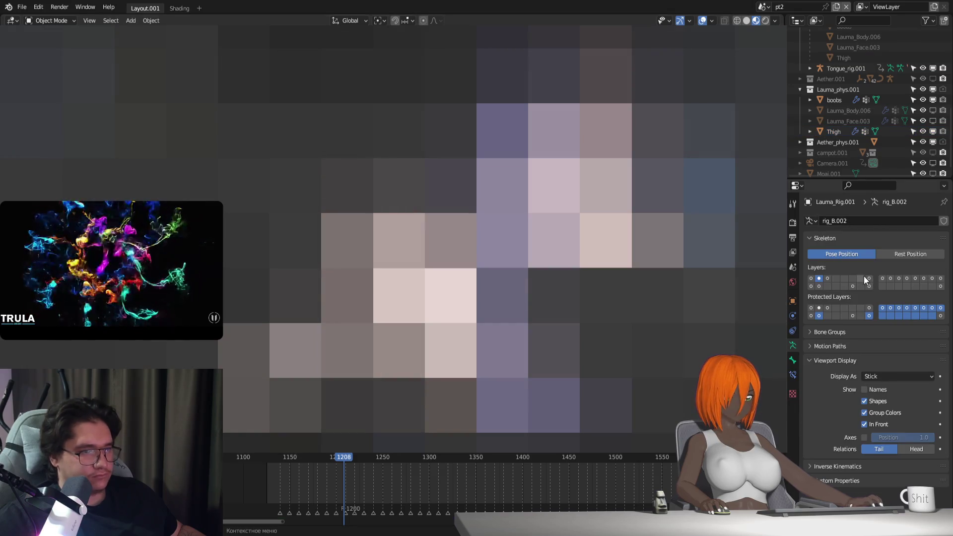
{"action": "left_click", "coordinate": [811, 278]}
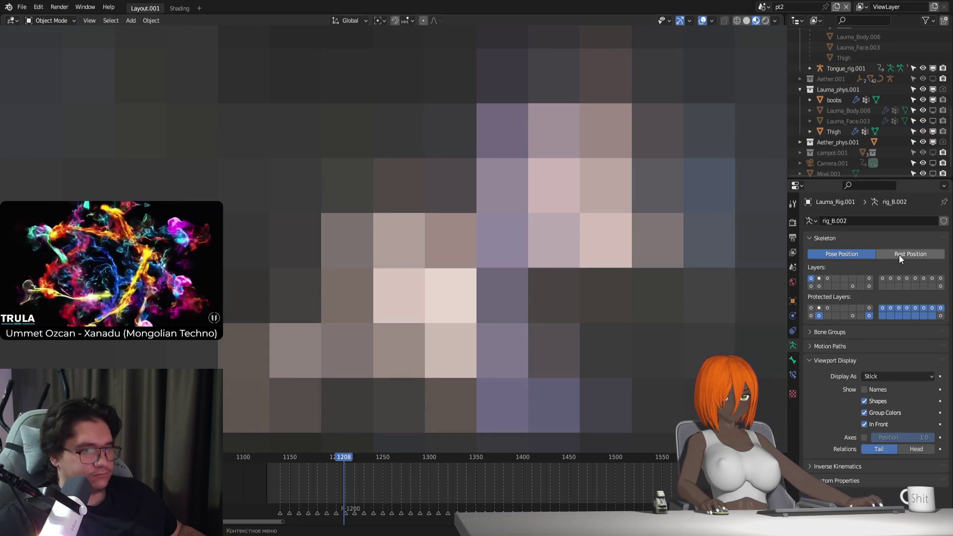
{"action": "left_click", "coordinate": [899, 255]}
Step: Unbind the body's thigh Surface Deform modifier
{"action": "left_click", "coordinate": [422, 242]}
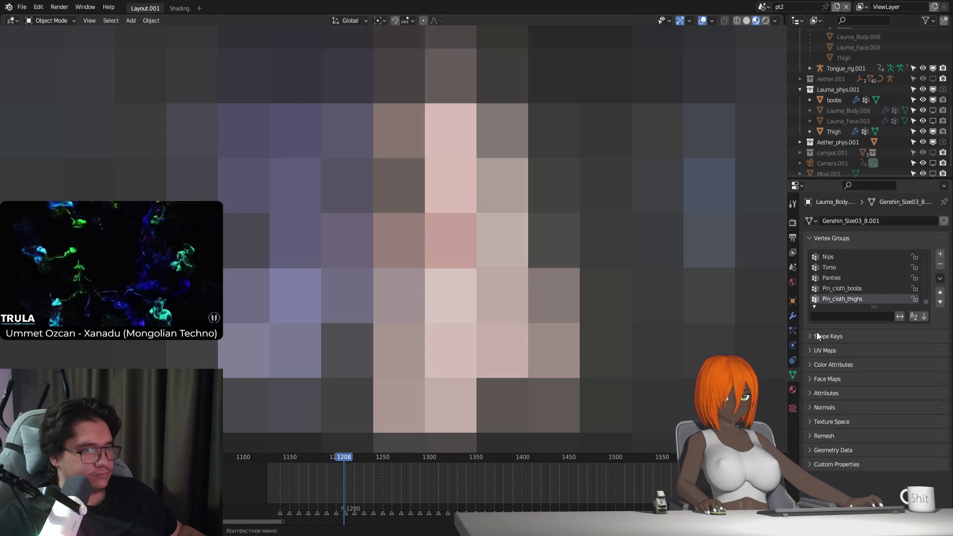
{"action": "left_click", "coordinate": [792, 316]}
{"action": "left_click", "coordinate": [875, 435]}
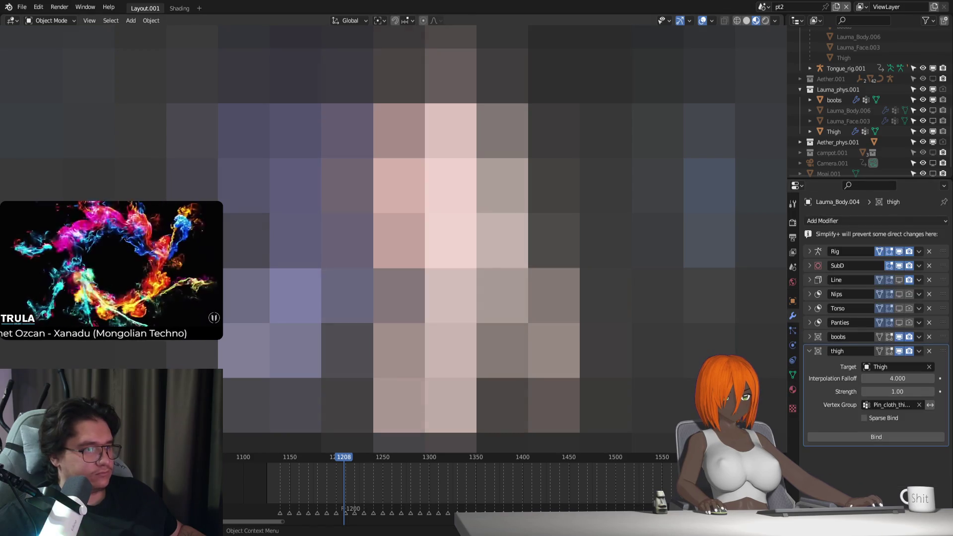
Step: Hide the Thigh's Cloth and SubD in the viewport and jump back to frame 1125
{"action": "left_click", "coordinate": [421, 241]}
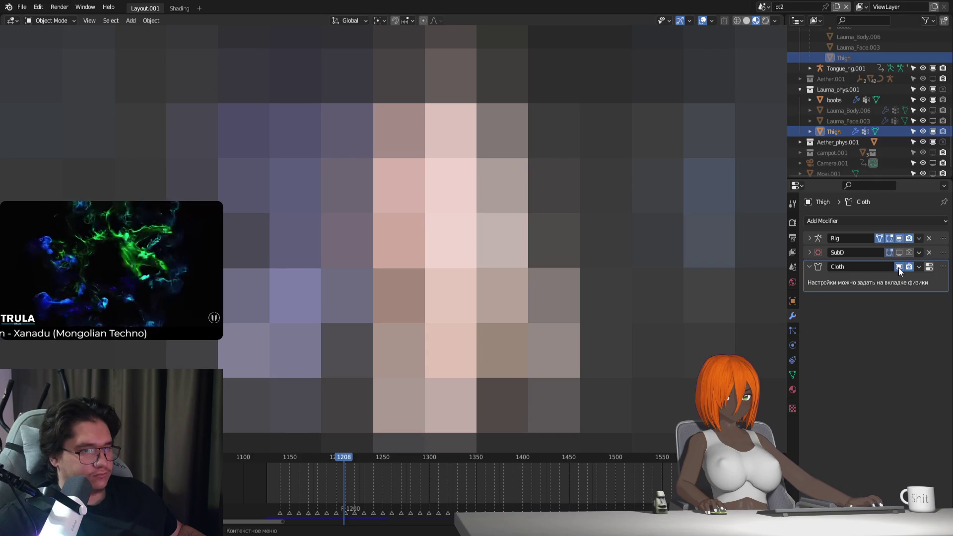
{"action": "left_click", "coordinate": [899, 267]}
{"action": "left_click", "coordinate": [896, 252]}
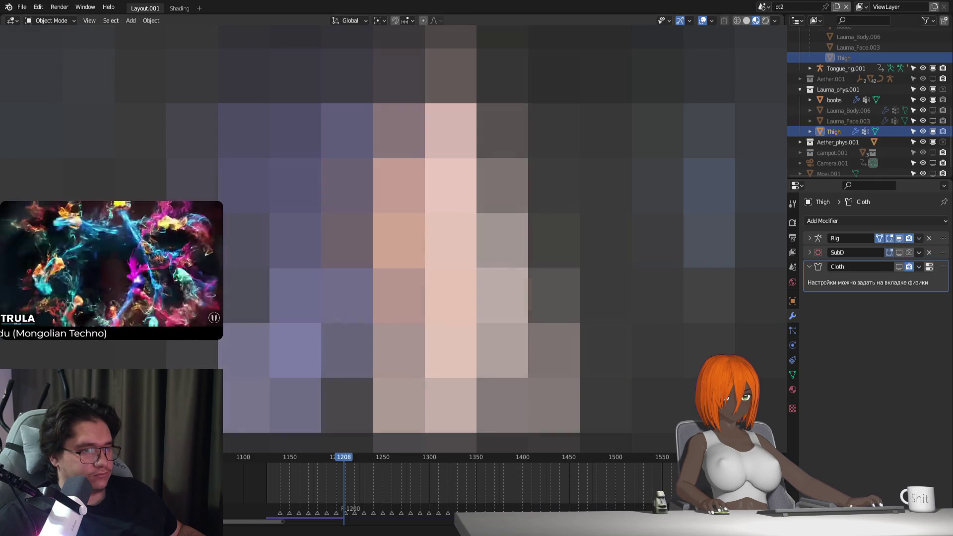
{"action": "left_click", "coordinate": [908, 252]}
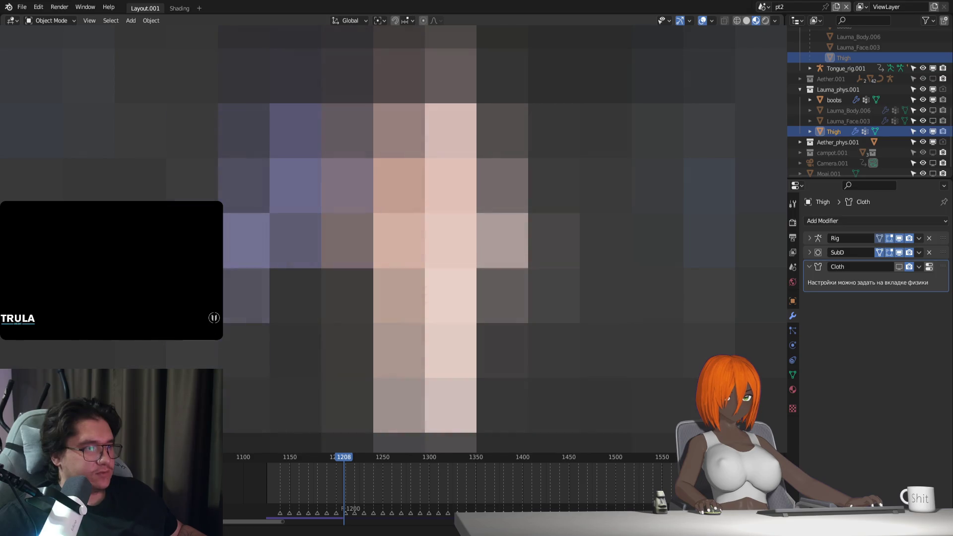
{"action": "key", "text": "shift+Left"}
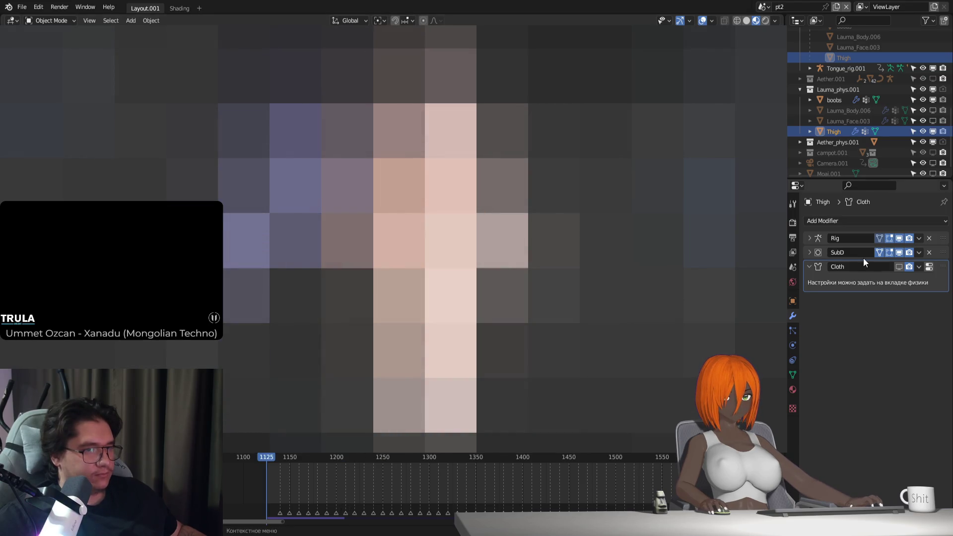
Step: Re-enable the Thigh's Cloth, play the simulation, and remove the SubD modifier
{"action": "left_click", "coordinate": [899, 266]}
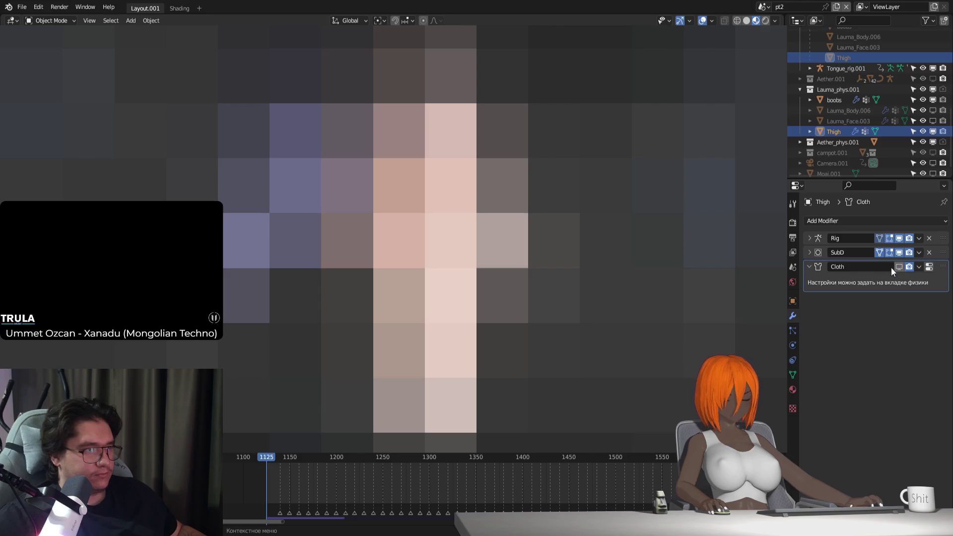
{"action": "key", "text": "space"}
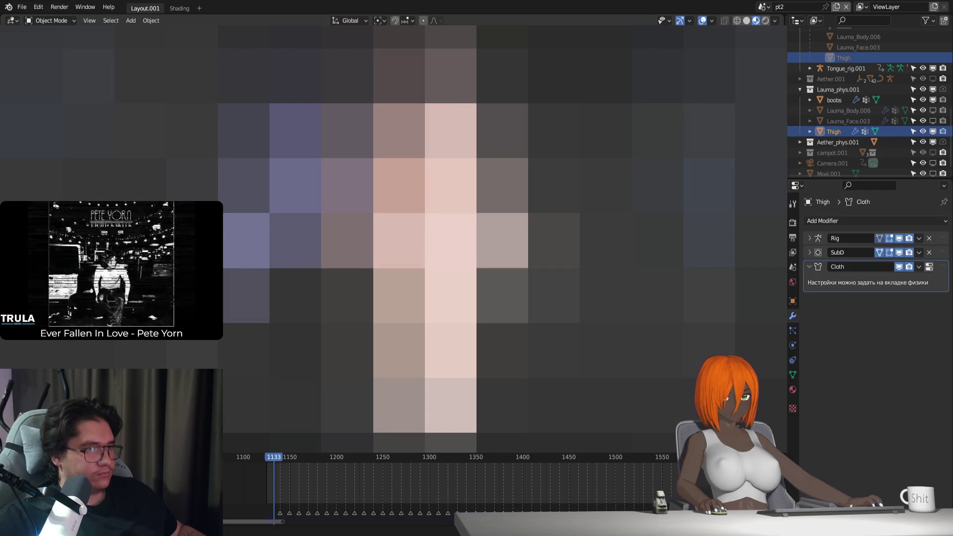
{"action": "left_click", "coordinate": [928, 252]}
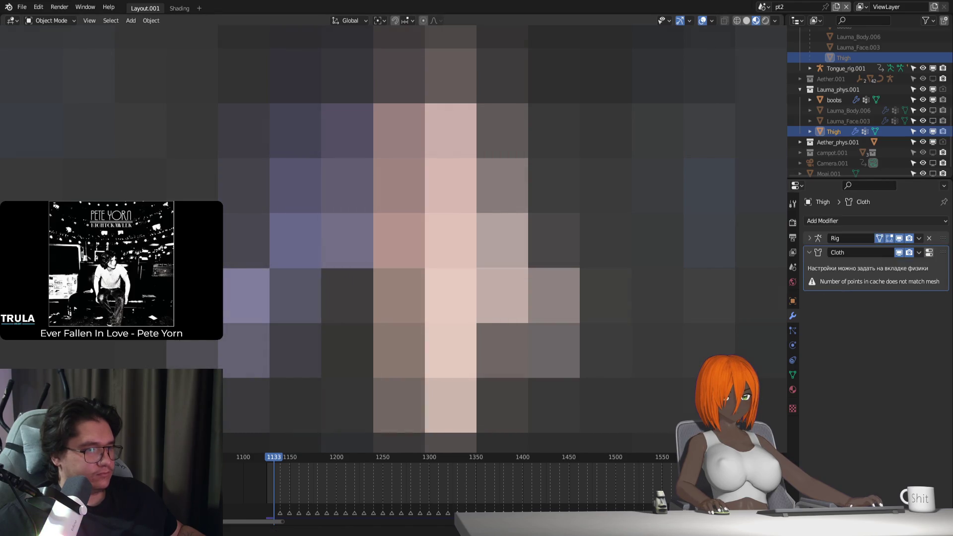
Step: Toggle Cloth off and on to clear its cache, then select the body and rig
{"action": "left_click", "coordinate": [899, 253]}
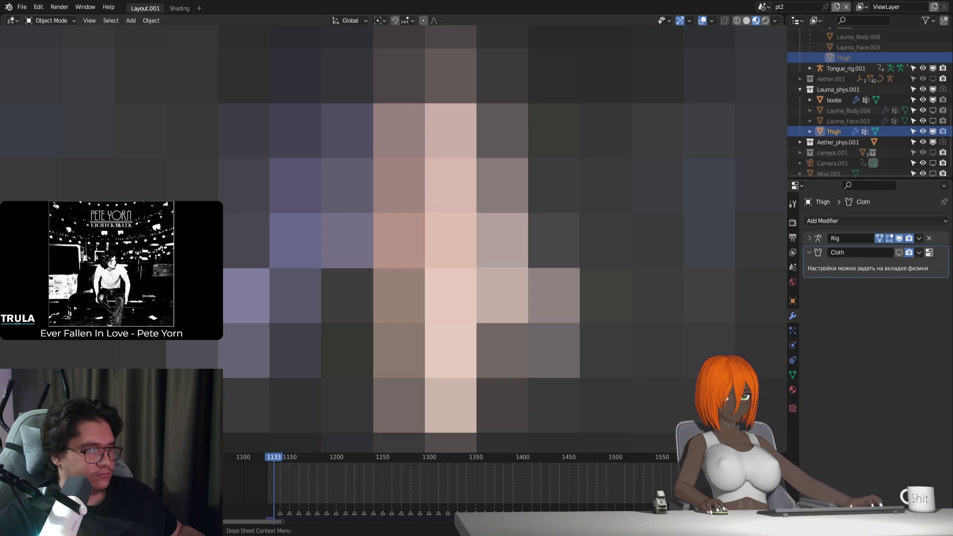
{"action": "left_click", "coordinate": [899, 253]}
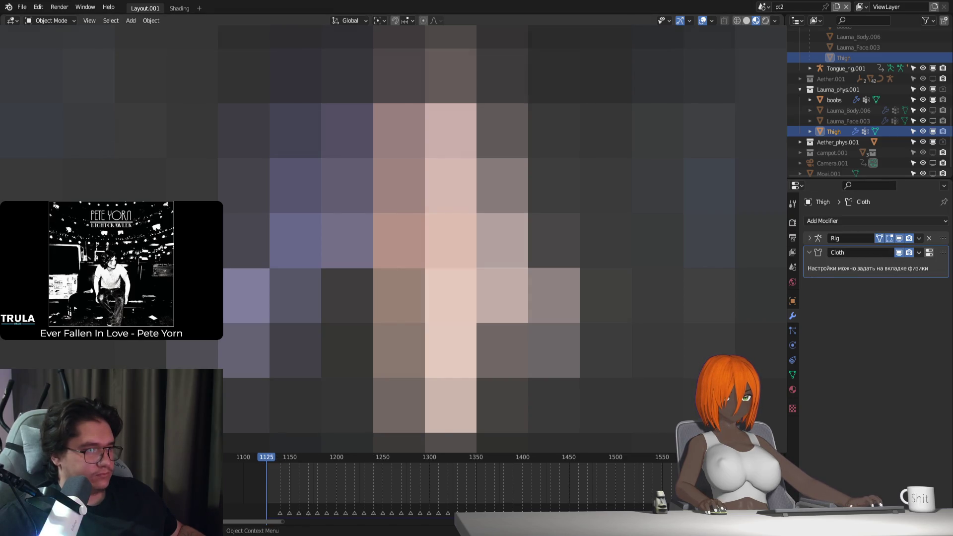
{"action": "left_click", "coordinate": [436, 298]}
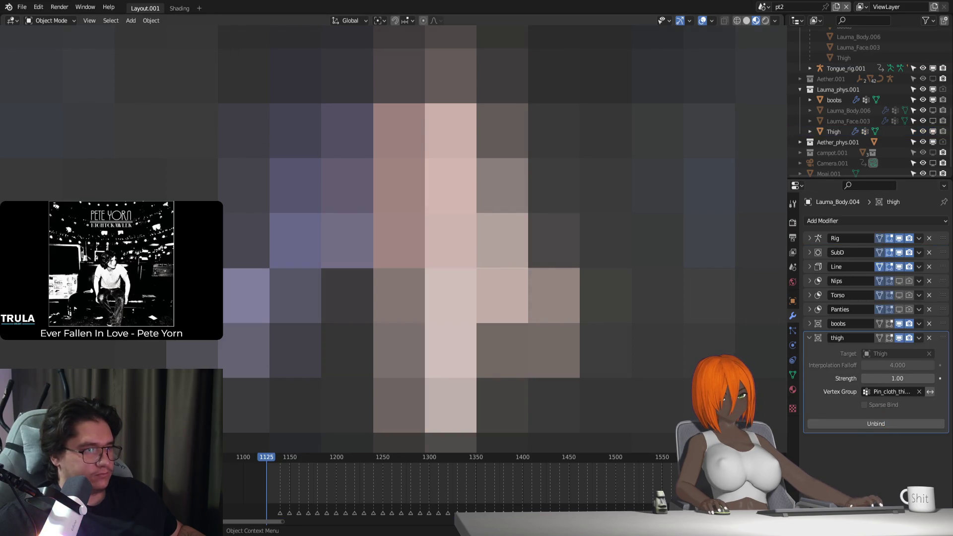
{"action": "left_click", "coordinate": [794, 346]}
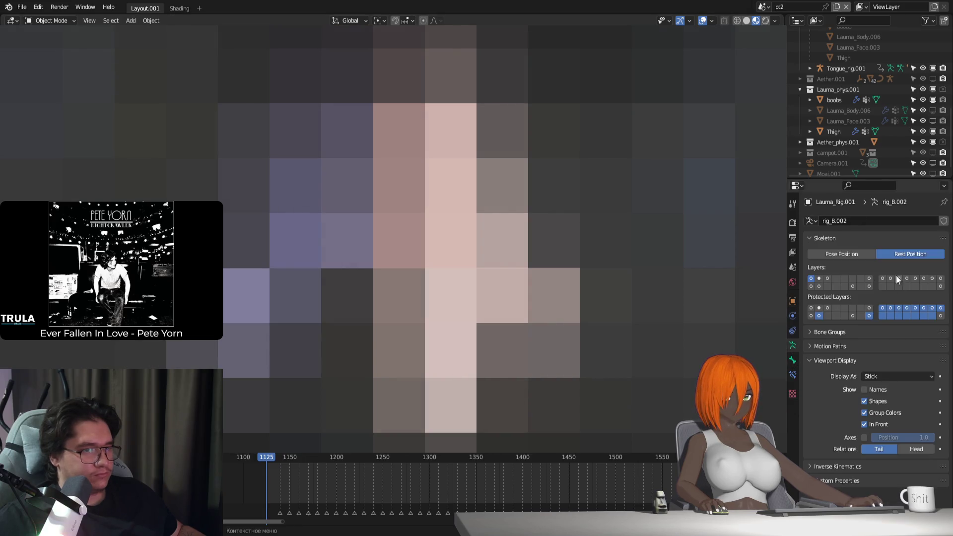
Step: Test the rig in Pose Position, then rewind to frame 1125
{"action": "left_click", "coordinate": [864, 258]}
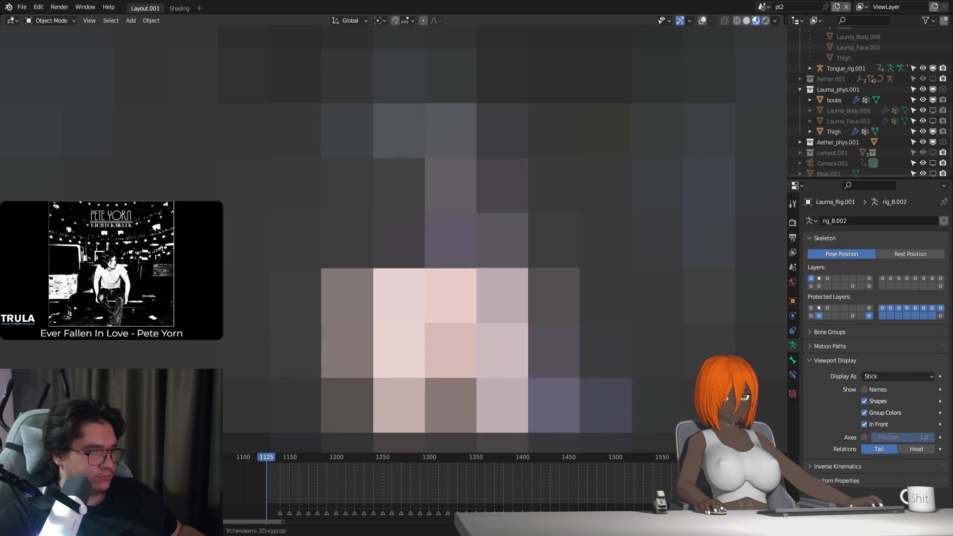
{"action": "scroll", "coordinate": [451, 238], "scroll_direction": "up", "scroll_amount": 3}
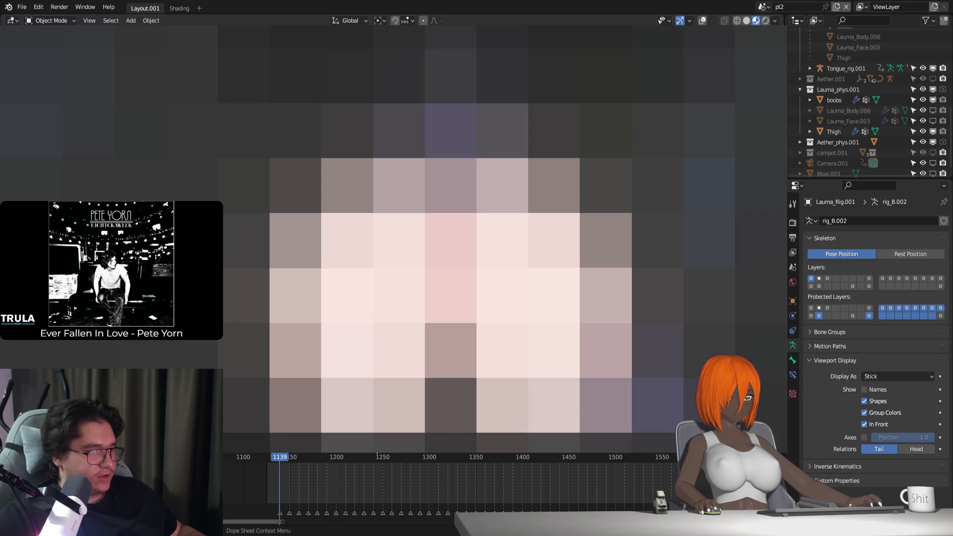
{"action": "key", "text": "Escape"}
{"action": "key", "text": "shift+alt+z"}
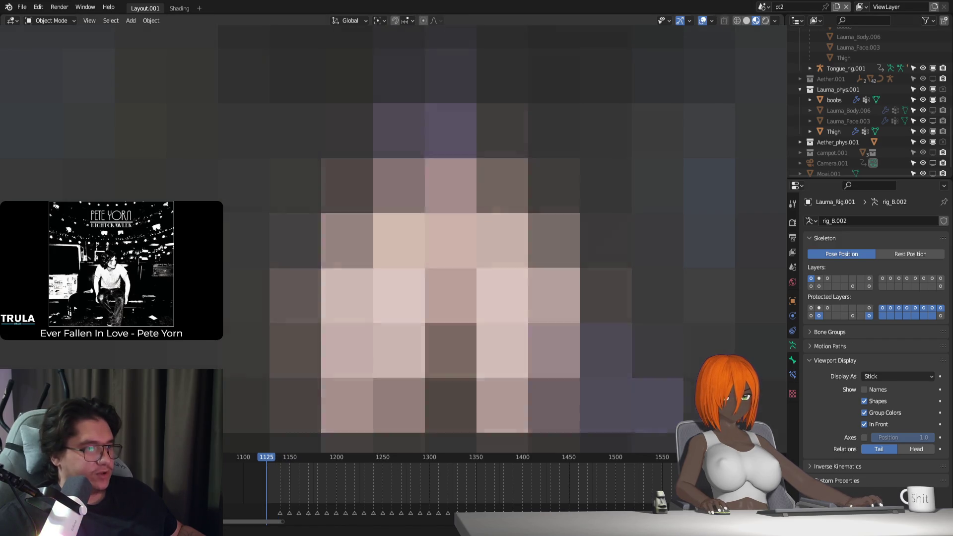
Step: Check the Thigh's modifiers, then Unbind the body's thigh Surface Deform
{"action": "left_click", "coordinate": [834, 132]}
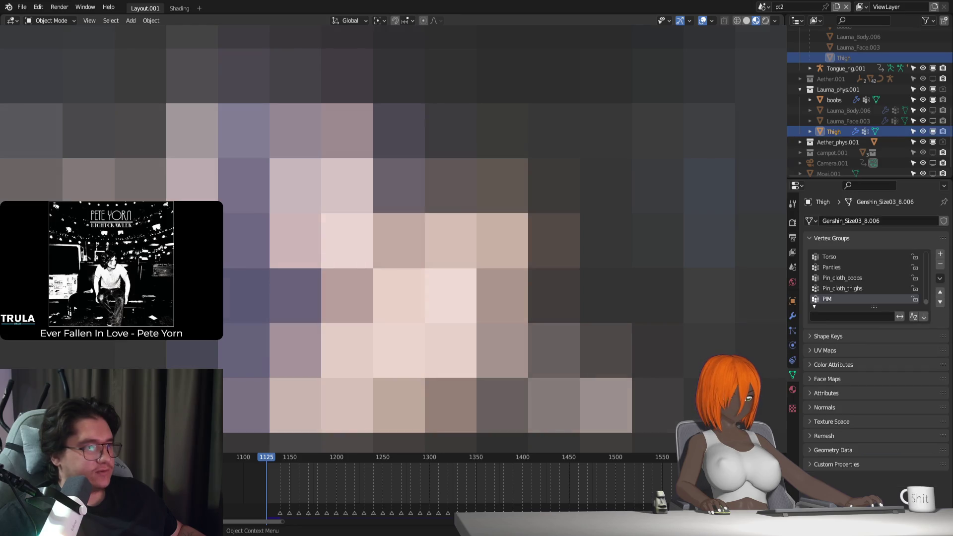
{"action": "left_click", "coordinate": [793, 316]}
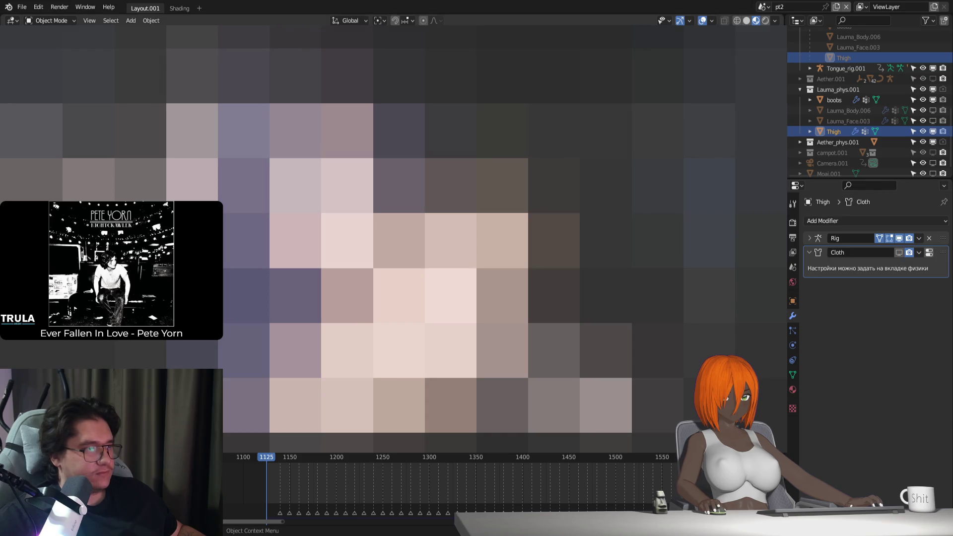
{"action": "left_click", "coordinate": [476, 242]}
{"action": "left_click", "coordinate": [866, 422]}
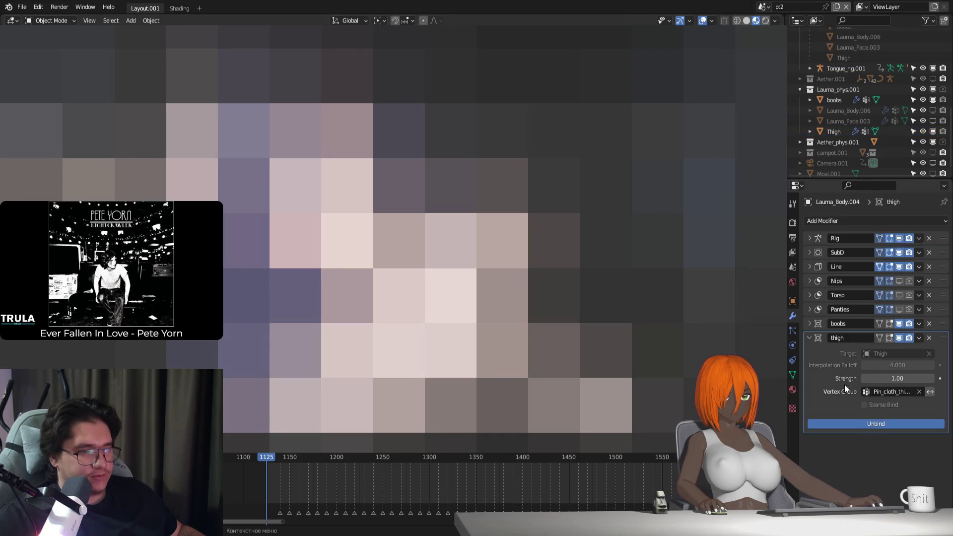
Step: Put the rig in Rest Position and show the Thigh's vertex groups
{"action": "left_click", "coordinate": [477, 241]}
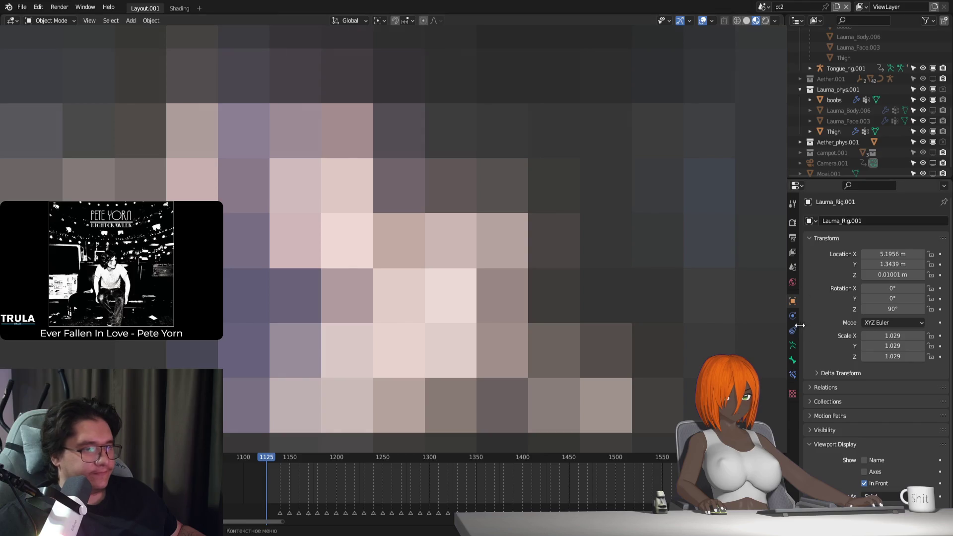
{"action": "left_click", "coordinate": [793, 345]}
{"action": "left_click", "coordinate": [910, 254]}
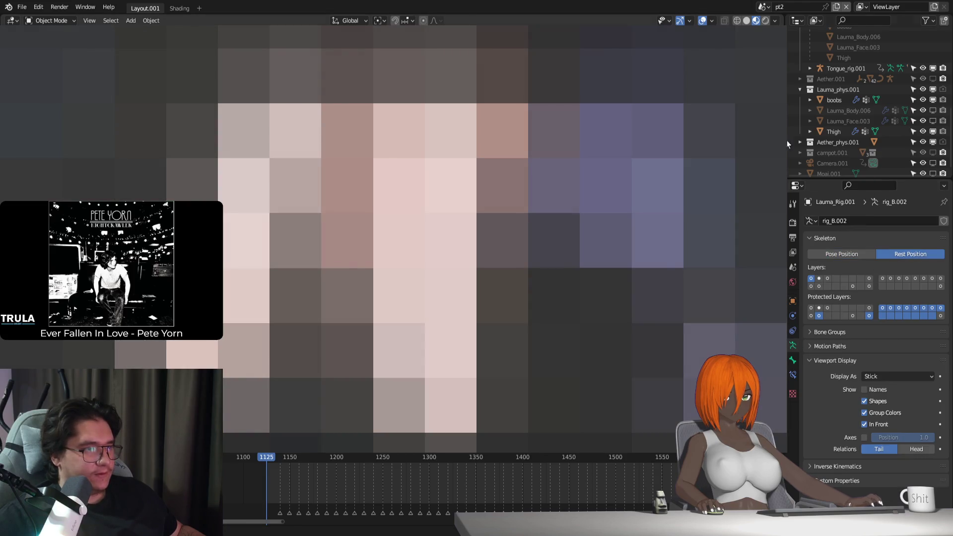
{"action": "left_click", "coordinate": [398, 238]}
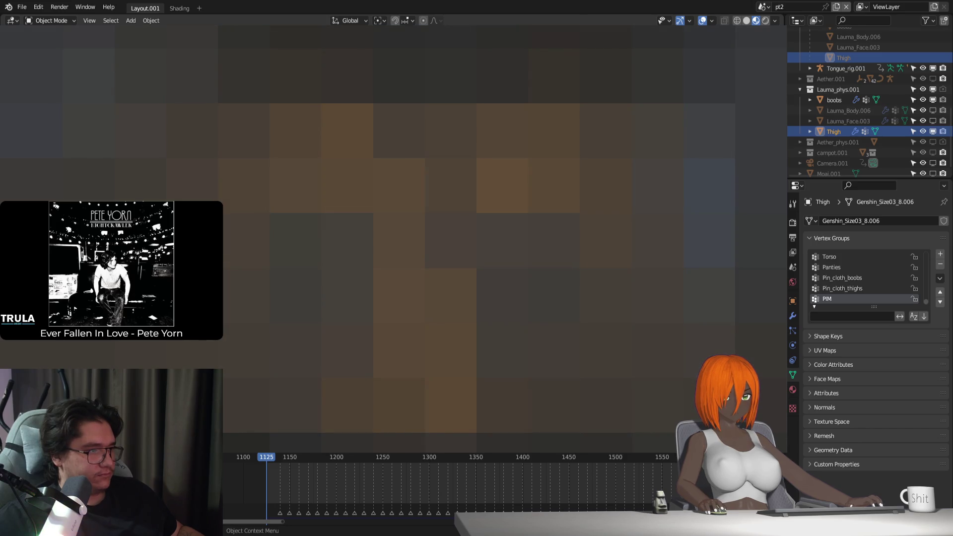
Step: Enter Edit Mode on the Thigh and select areas running up the thigh mesh
{"action": "key", "text": "Tab"}
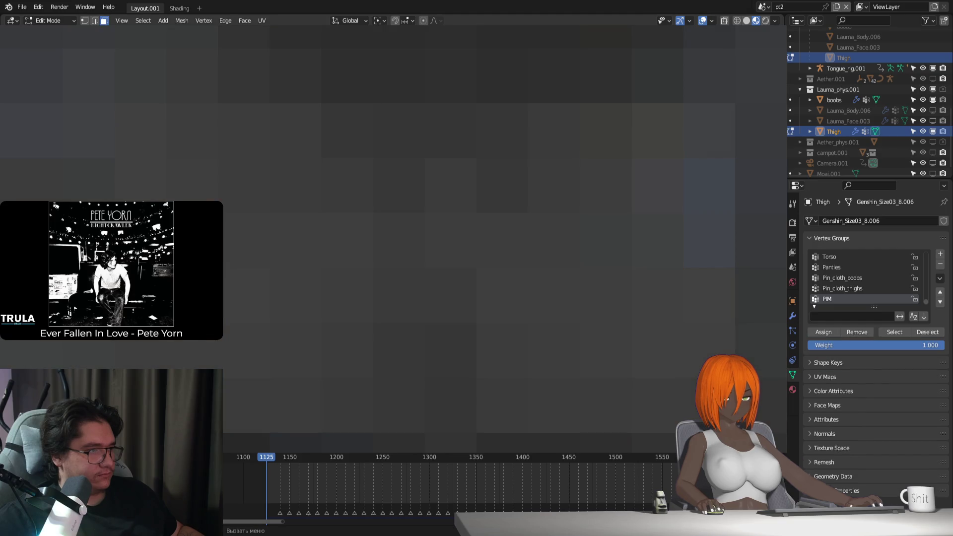
{"action": "key", "text": "Tab"}
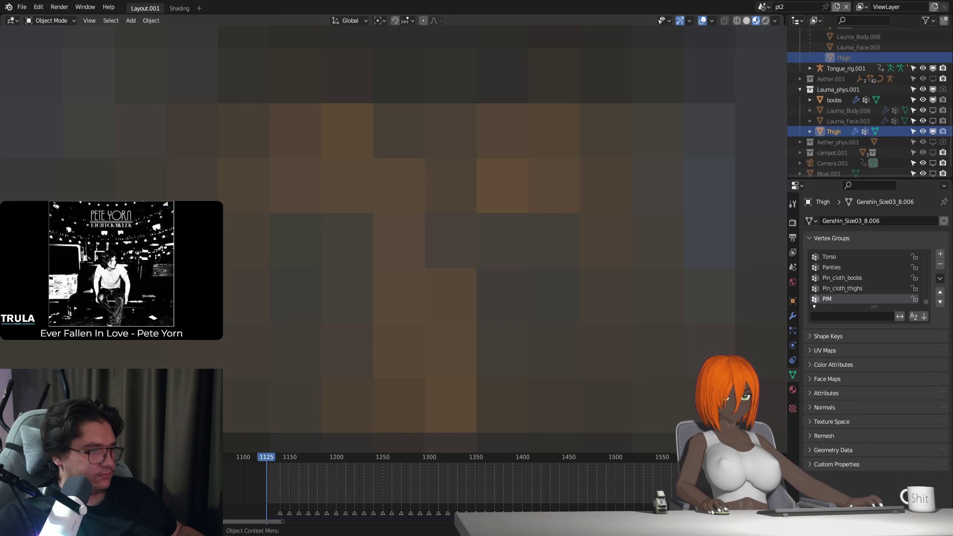
{"action": "key", "text": "Tab"}
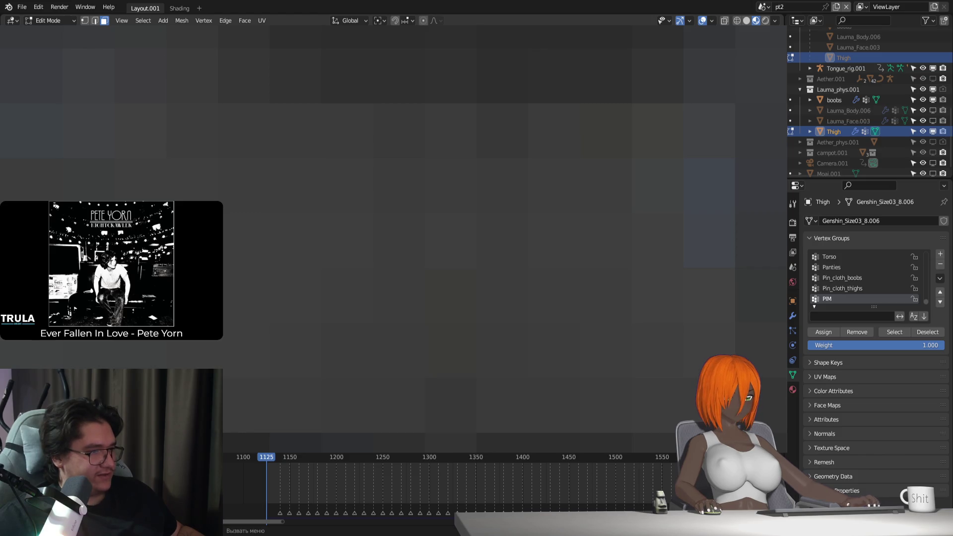
{"action": "left_click", "coordinate": [451, 295], "text": "shift"}
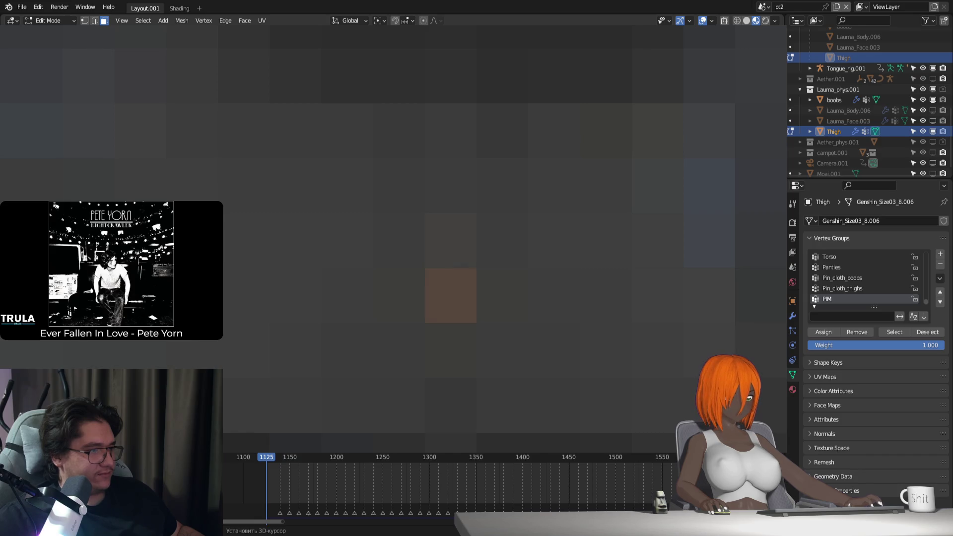
{"action": "left_click", "coordinate": [451, 241], "text": "shift"}
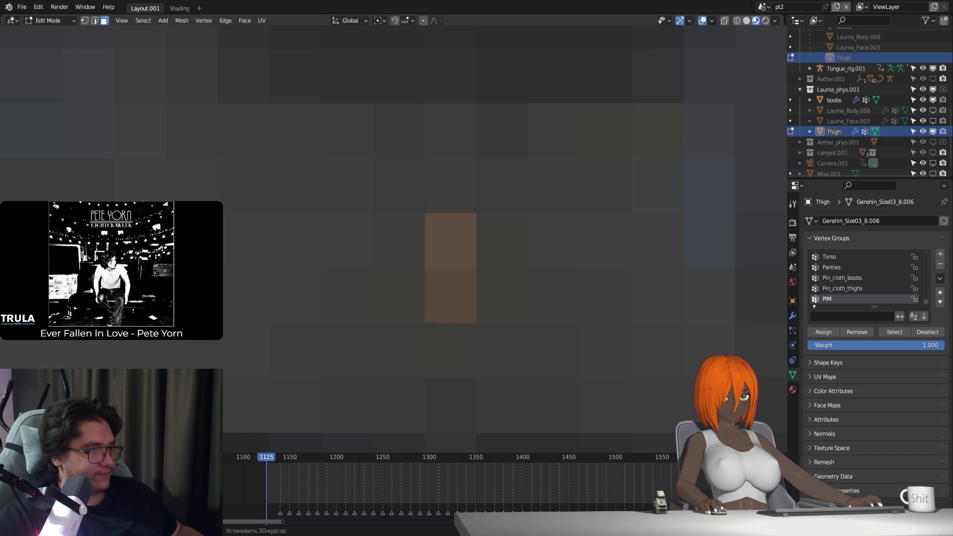
{"action": "left_click", "coordinate": [451, 186], "text": "shift"}
{"action": "left_click", "coordinate": [450, 186], "text": "shift"}
Step: Reselect lower, left and middle thigh areas, then clear the selection
{"action": "left_click", "coordinate": [451, 295]}
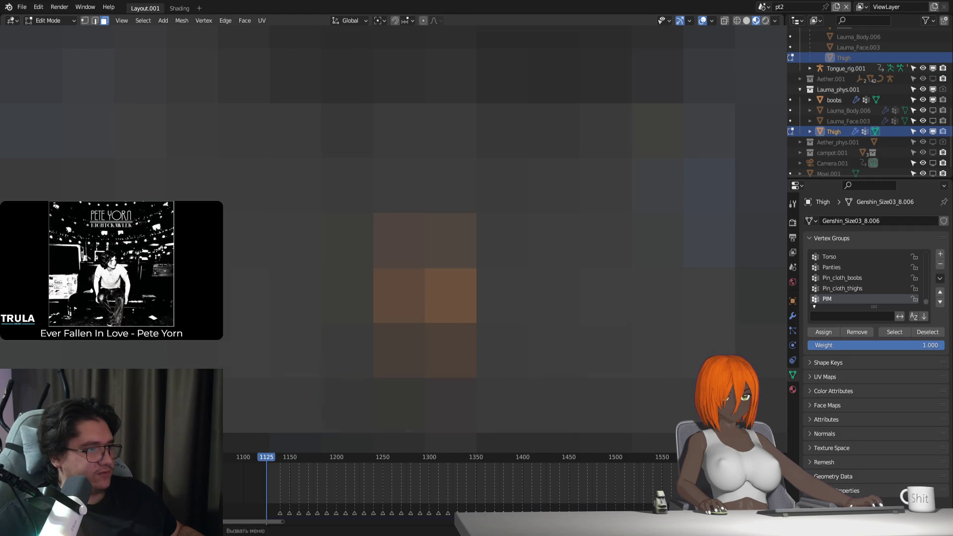
{"action": "left_click", "coordinate": [451, 241], "text": "shift"}
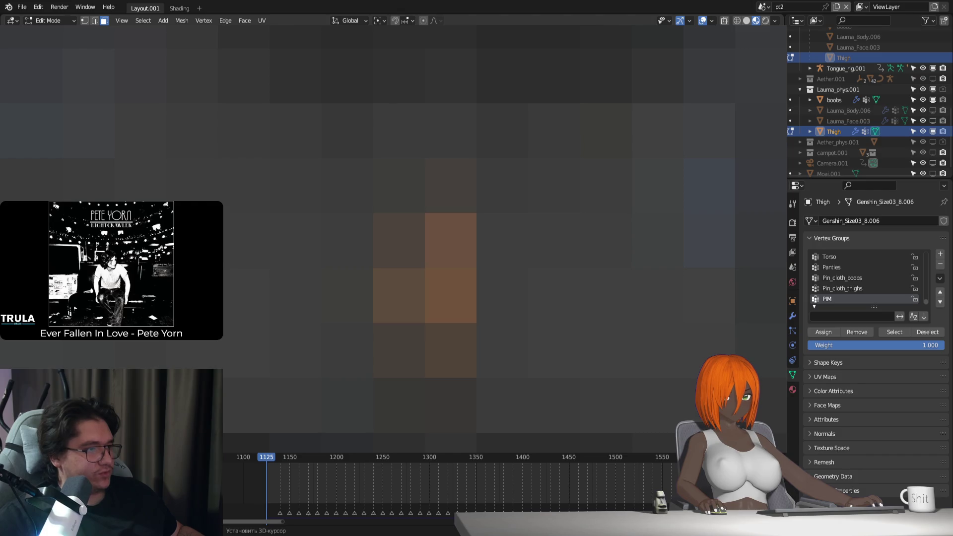
{"action": "left_click", "coordinate": [399, 241], "text": "shift"}
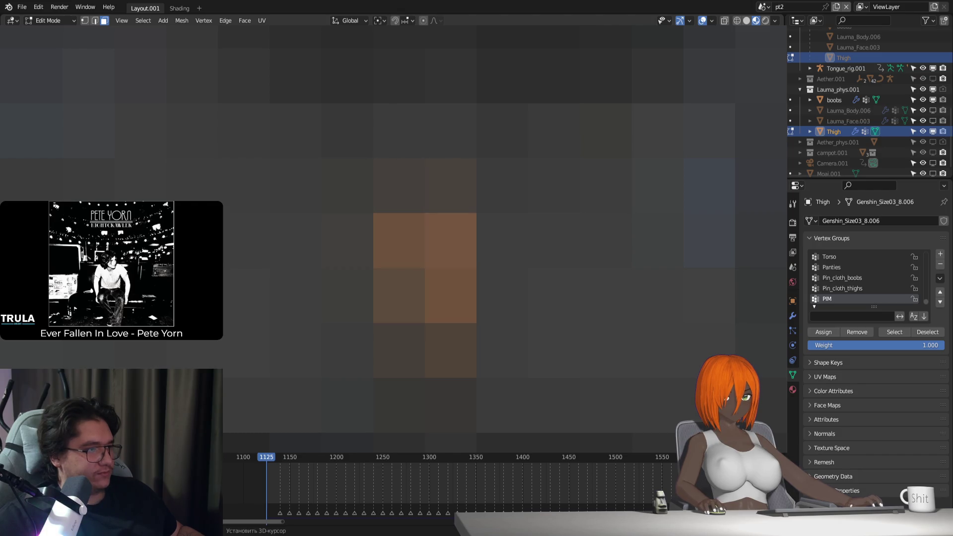
{"action": "left_click", "coordinate": [451, 405]}
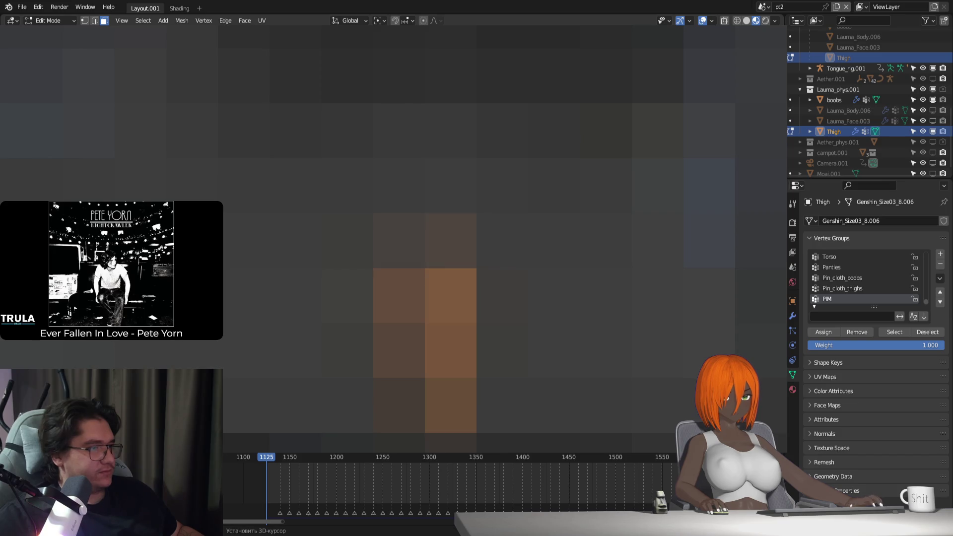
{"action": "left_click", "coordinate": [425, 240], "text": "shift"}
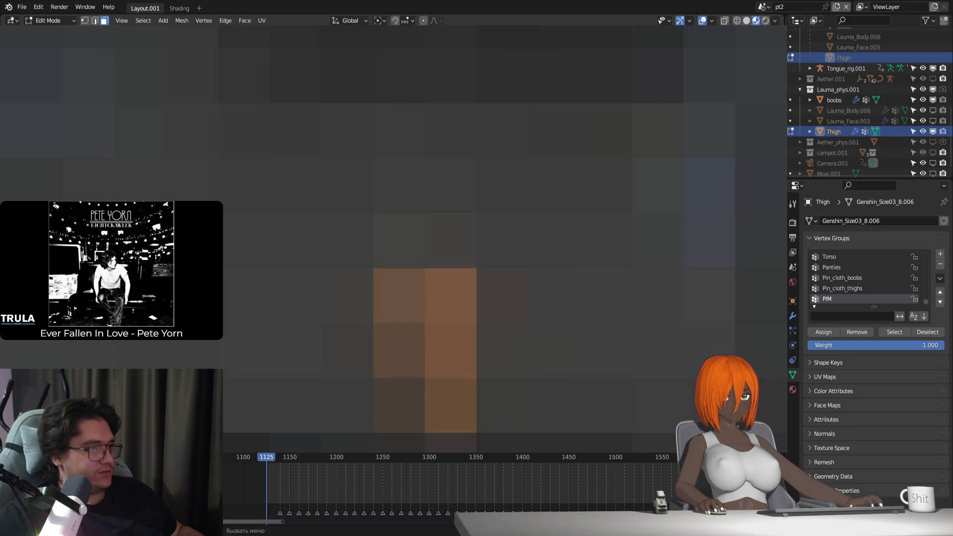
{"action": "left_click", "coordinate": [424, 241], "text": "shift"}
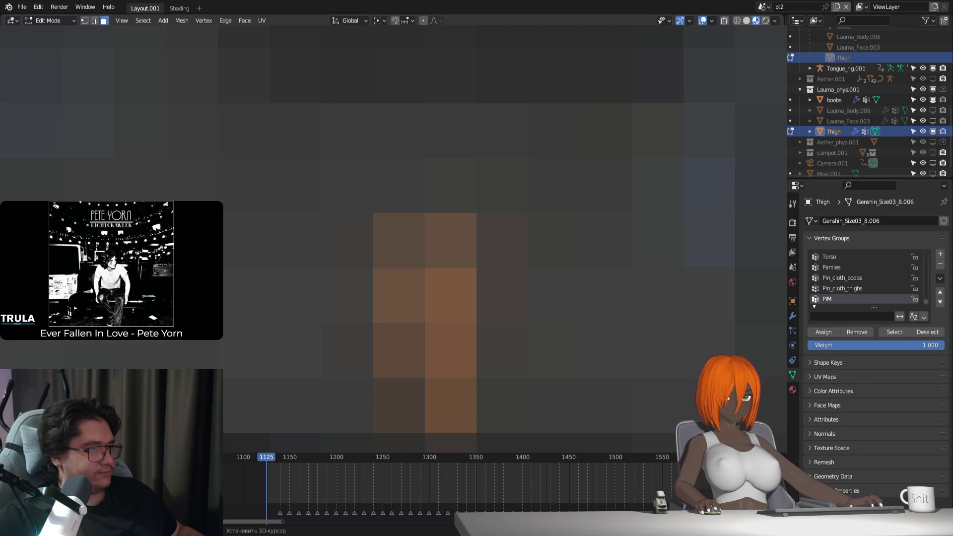
{"action": "left_click", "coordinate": [451, 323]}
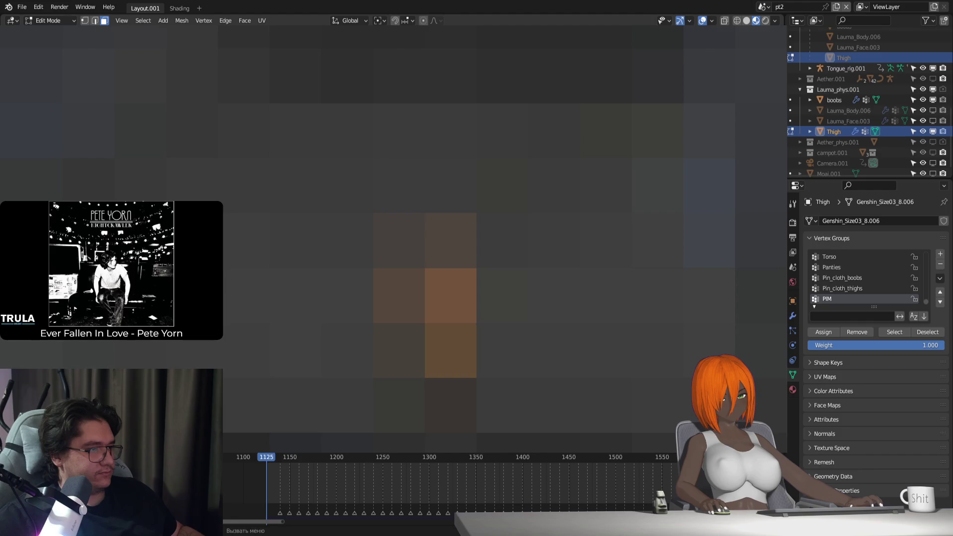
{"action": "key", "text": "alt+a"}
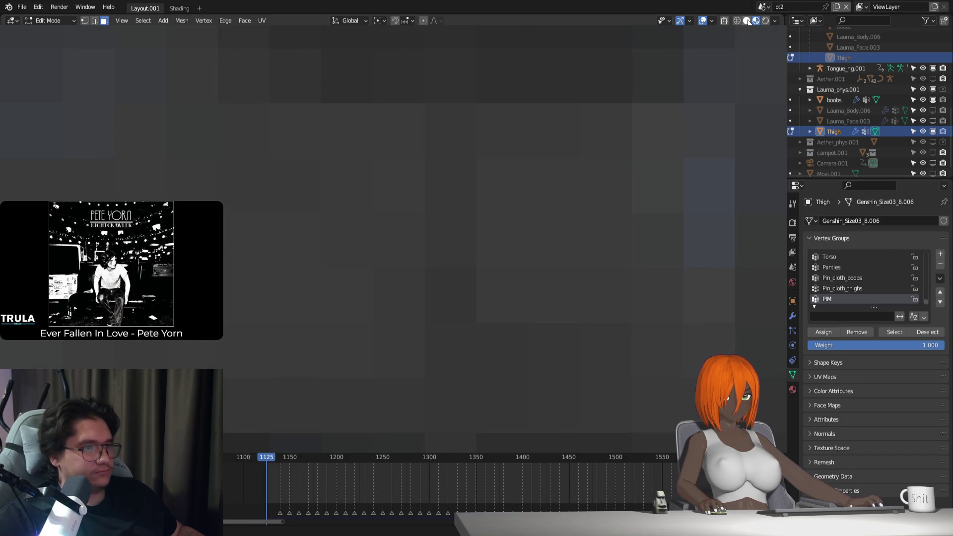
Step: Pick one more thigh area, deselect it, and return the Thigh to Object Mode
{"action": "left_click", "coordinate": [397, 198]}
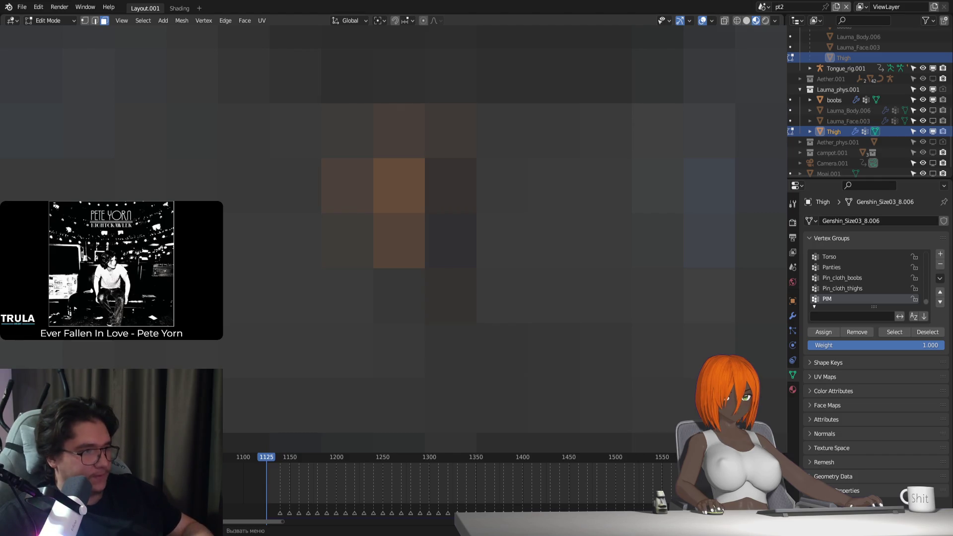
{"action": "key", "text": "alt+a"}
{"action": "key", "text": "Tab"}
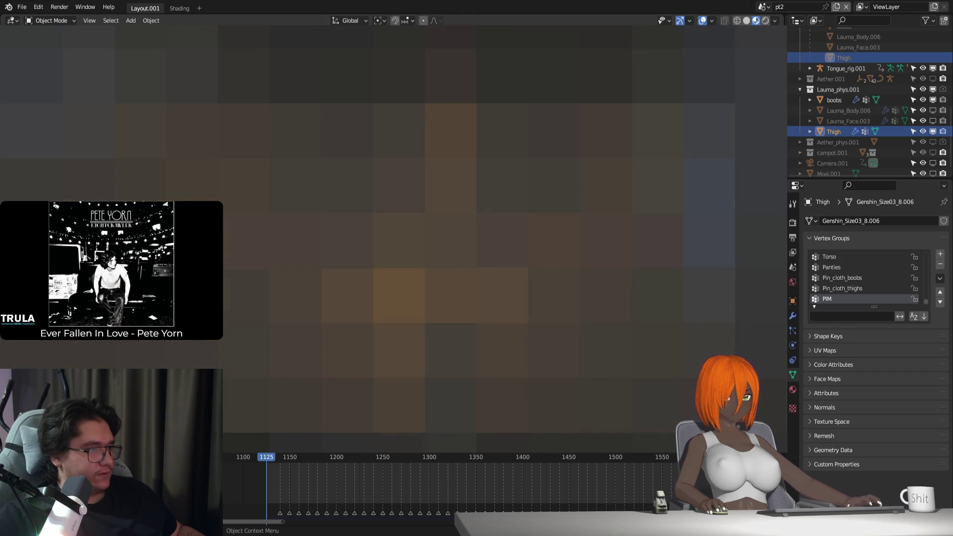
{"action": "key", "text": "Tab"}
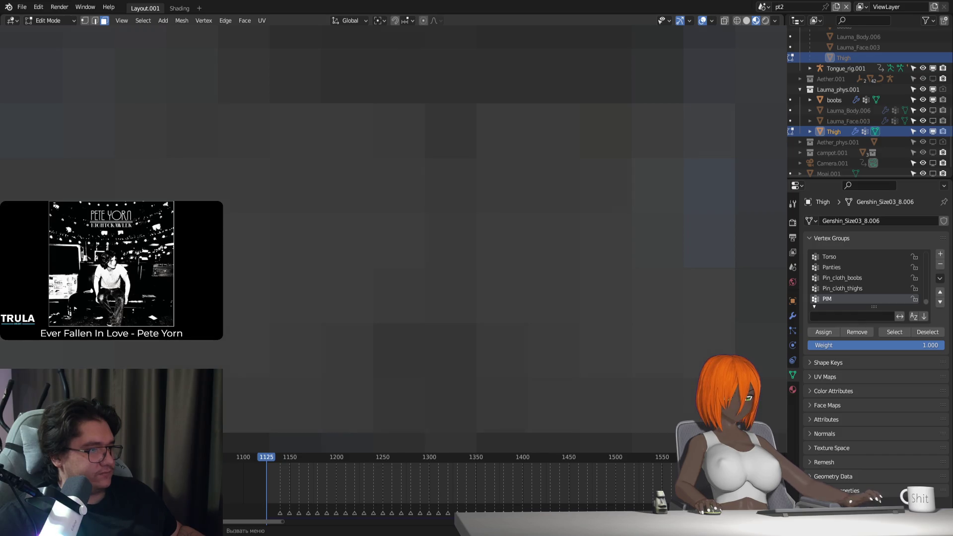
{"action": "key", "text": "Tab"}
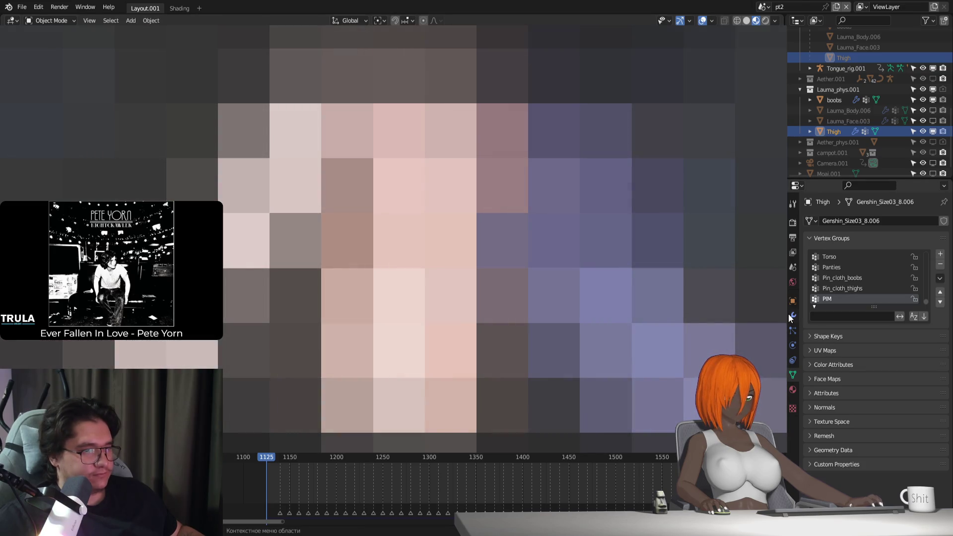
{"action": "left_click", "coordinate": [792, 316]}
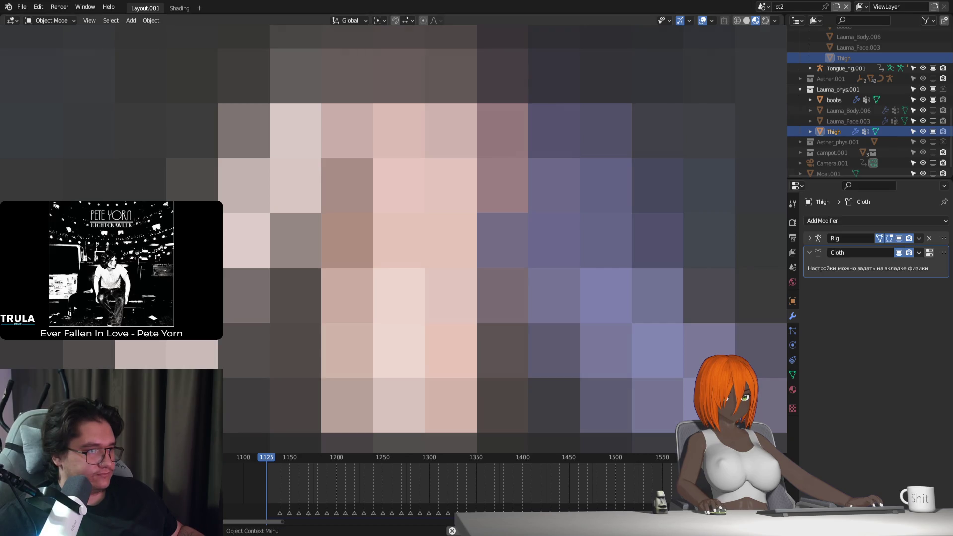
Step: Preview the cloth animation twice from frame 1125
{"action": "key", "text": "Left"}
{"action": "key", "text": "Left"}
{"action": "key", "text": "Left"}
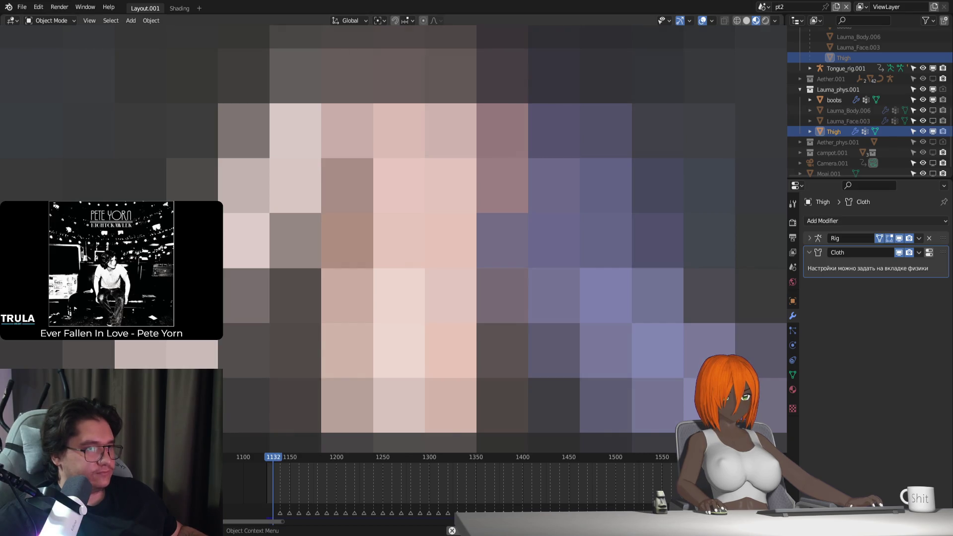
{"action": "key", "text": "space"}
{"action": "key", "text": "Escape"}
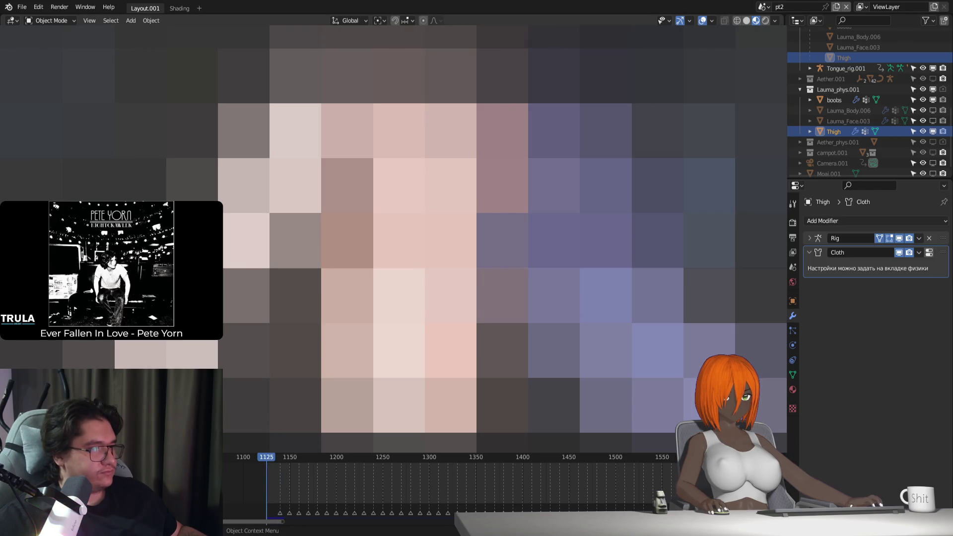
{"action": "key", "text": "space"}
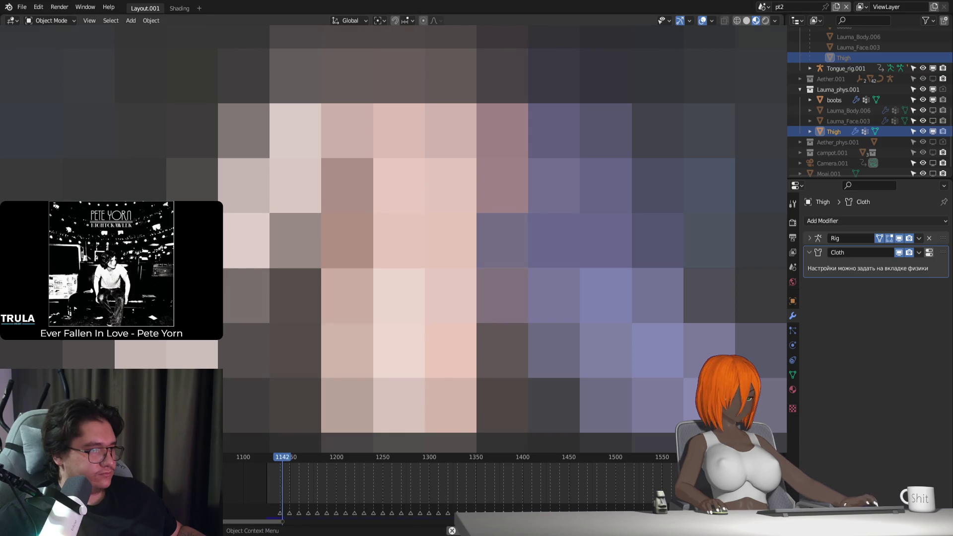
{"action": "key", "text": "Escape"}
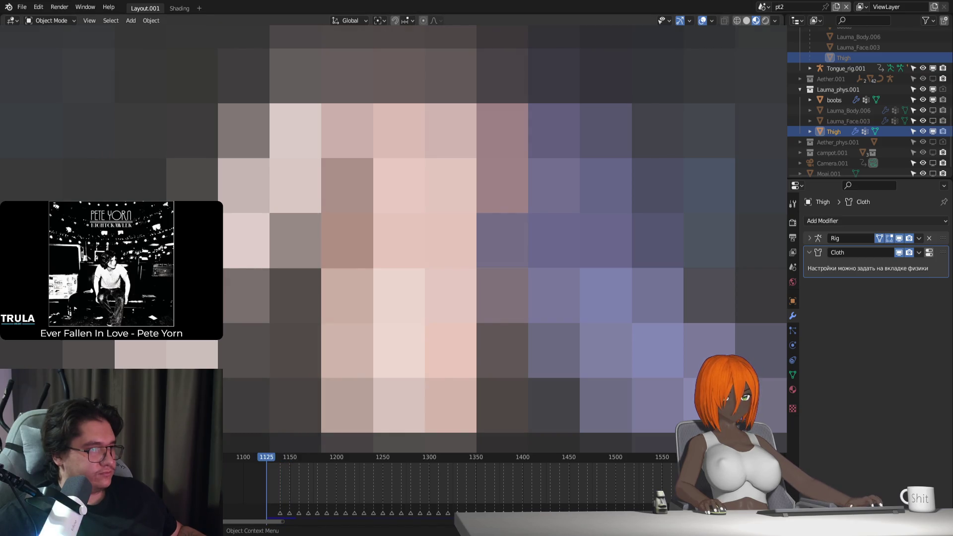
Step: Switch Lauma_Rig.001 to Pose Position, play the animation, and select the Thigh
{"action": "key", "text": "ctrl+z"}
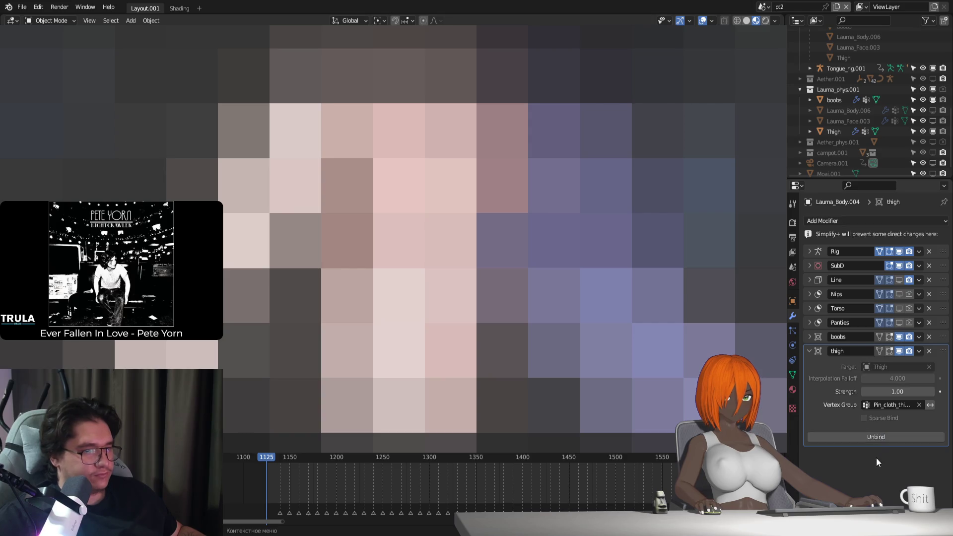
{"action": "key", "text": "ctrl+z"}
{"action": "left_click", "coordinate": [792, 345]}
{"action": "left_click", "coordinate": [854, 255]}
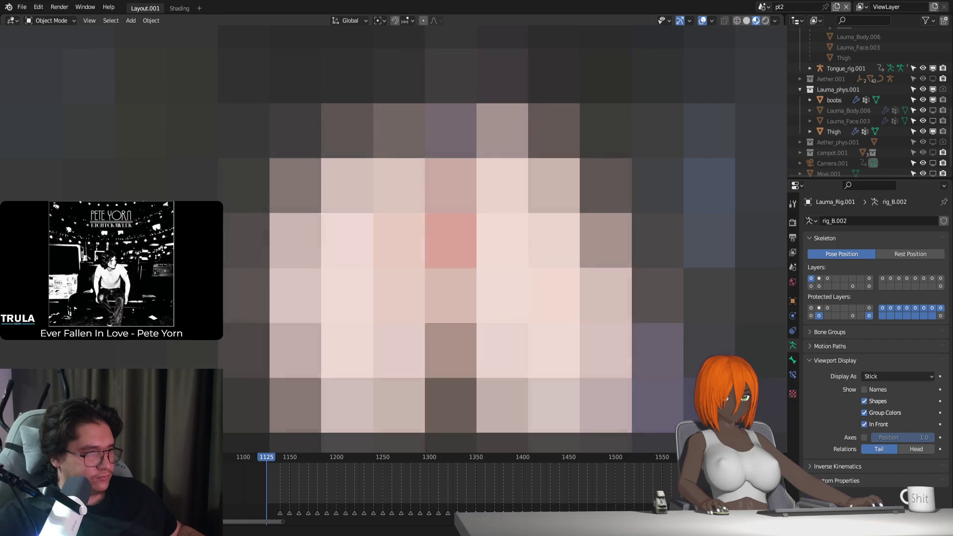
{"action": "key", "text": "space"}
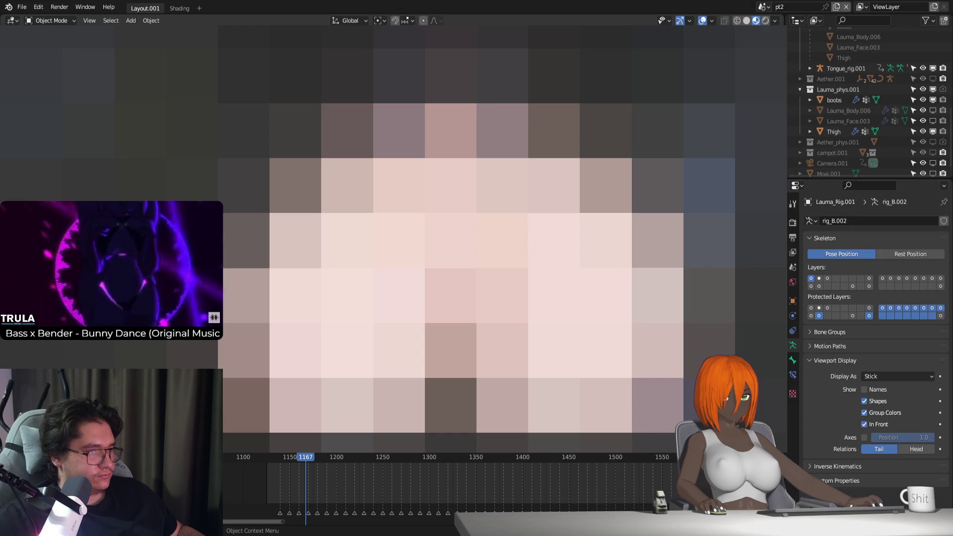
{"action": "left_click", "coordinate": [834, 131]}
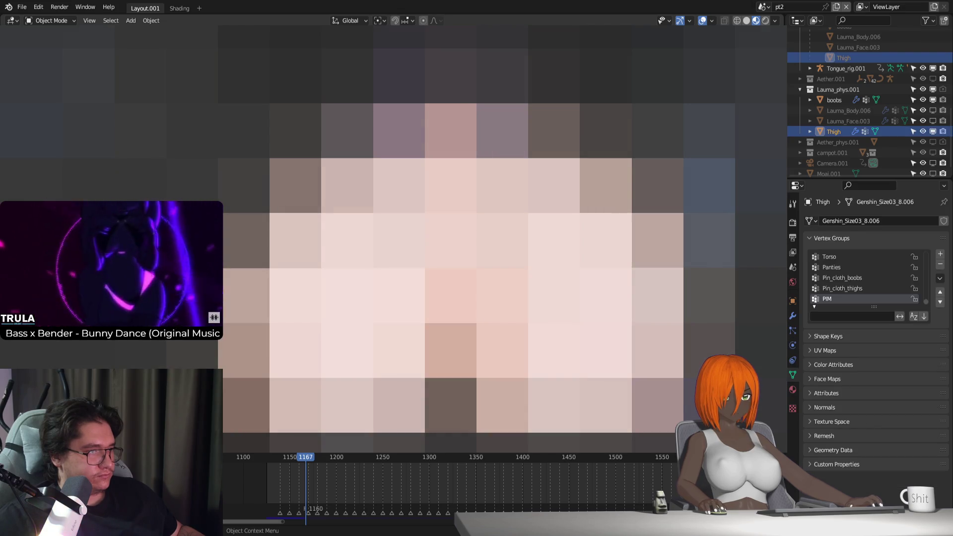
Step: Turn off the Thigh cloth's Dynamic Mesh and play the simulation from the start frame
{"action": "left_click", "coordinate": [791, 346]}
{"action": "scroll", "coordinate": [862, 407], "scroll_direction": "down", "scroll_amount": 5}
{"action": "scroll", "coordinate": [862, 407], "scroll_direction": "down", "scroll_amount": 15}
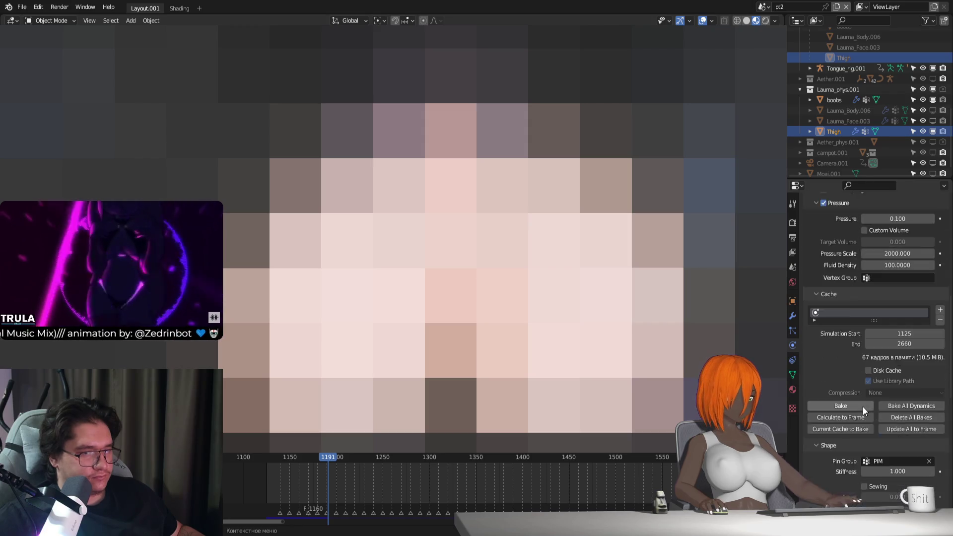
{"action": "left_click", "coordinate": [865, 396]}
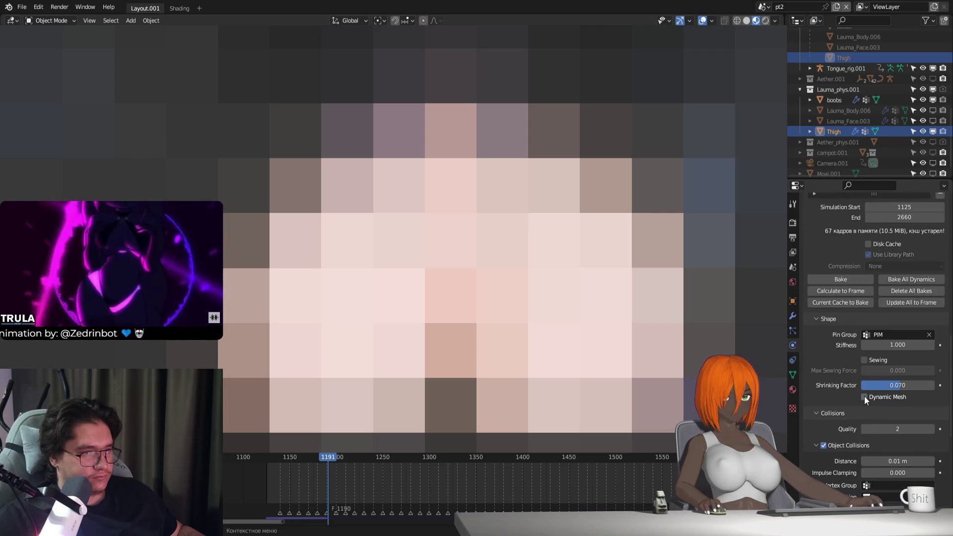
{"action": "key", "text": "shift+Left"}
{"action": "key", "text": "space"}
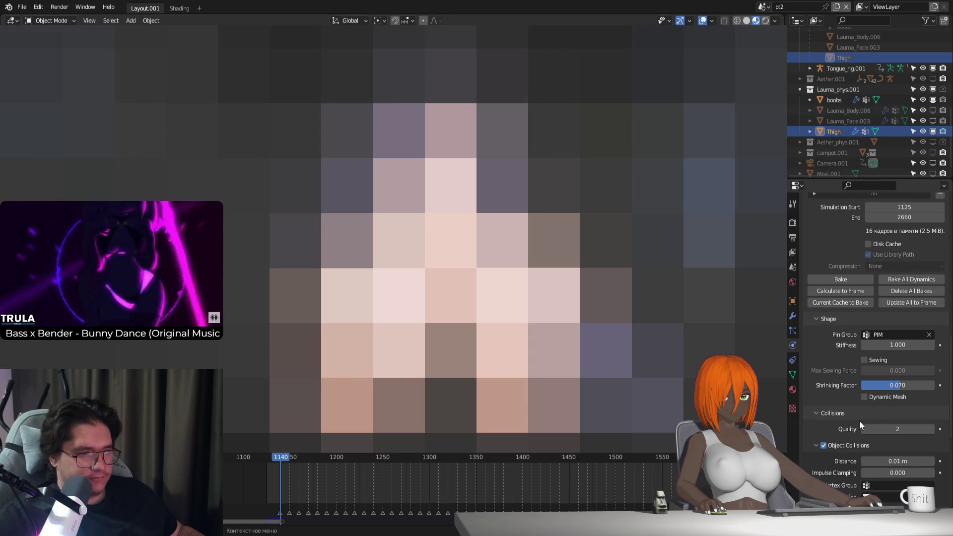
Step: Turn Dynamic Mesh back on, reset Shrinking Factor to 0, and preview the cloth
{"action": "scroll", "coordinate": [838, 408], "scroll_direction": "down", "scroll_amount": 2}
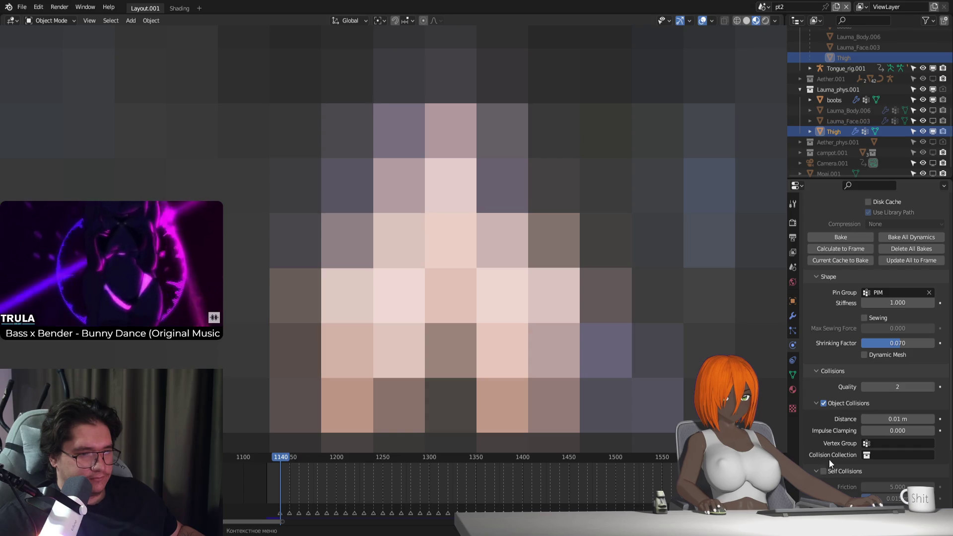
{"action": "left_click", "coordinate": [865, 355]}
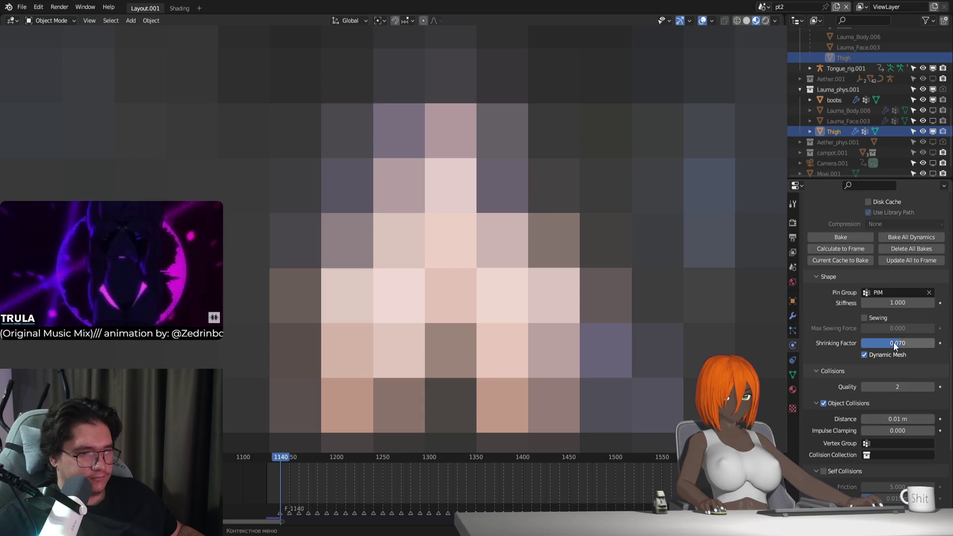
{"action": "key", "text": "BackSpace"}
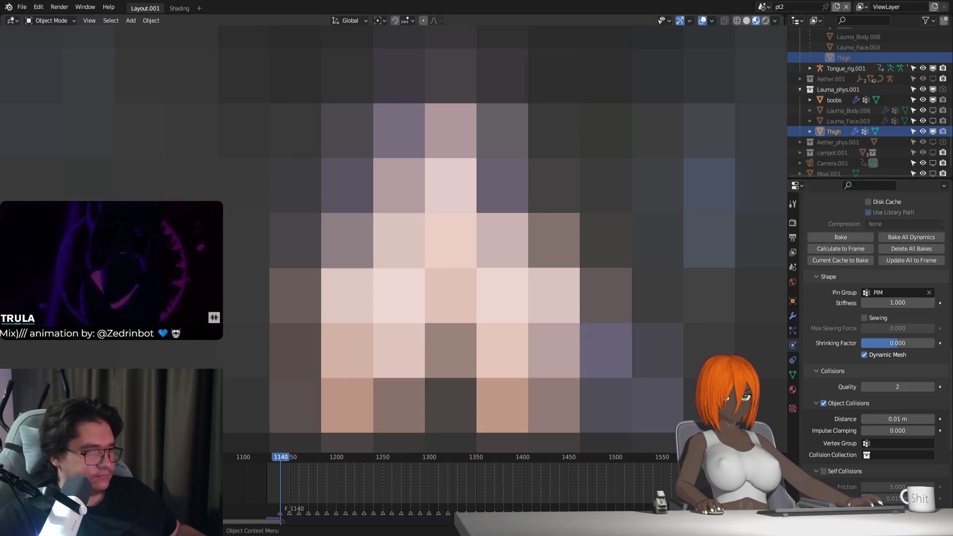
{"action": "key", "text": "space"}
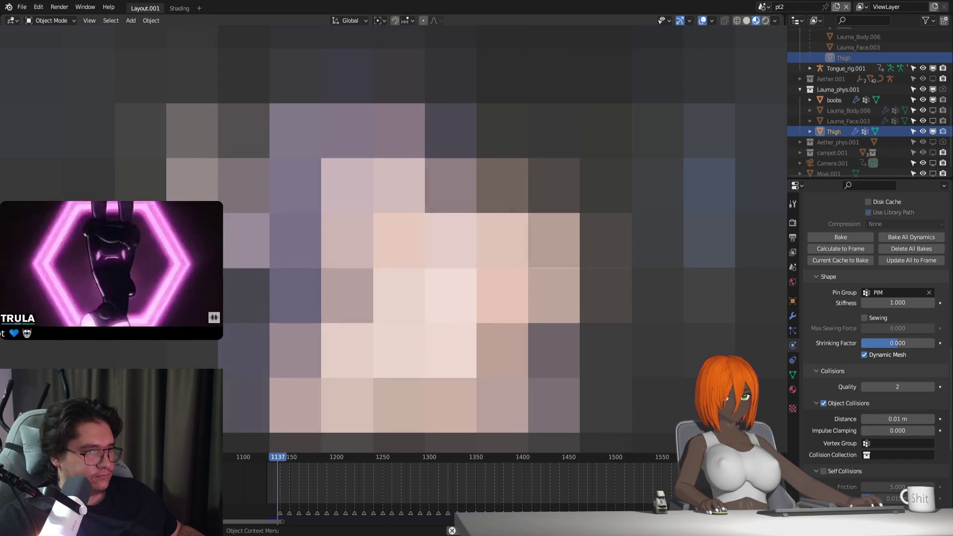
Step: Set Shrinking Factor to 0.010, preview the cloth, and return to frame 1125
{"action": "left_click", "coordinate": [904, 343]}
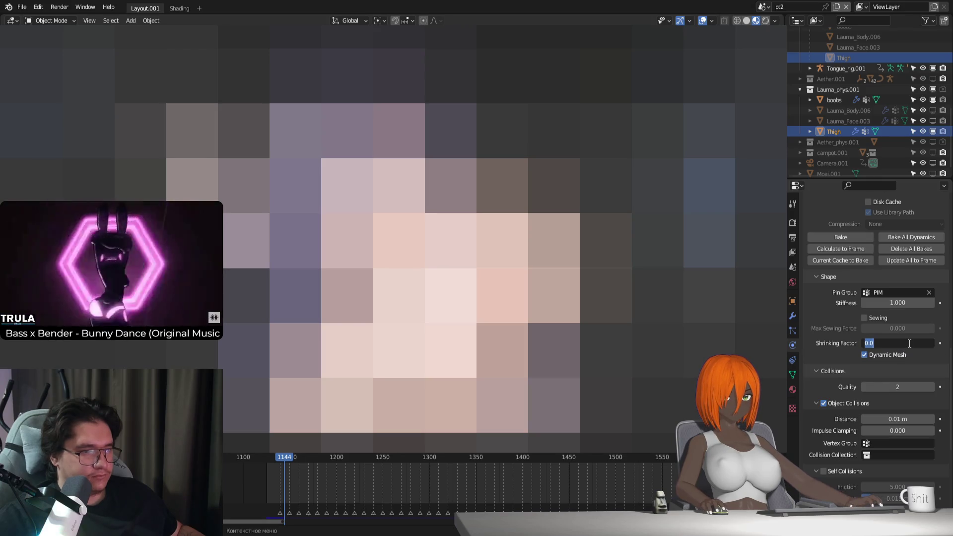
{"action": "left_click", "coordinate": [909, 343]}
{"action": "type", "text": "1"}
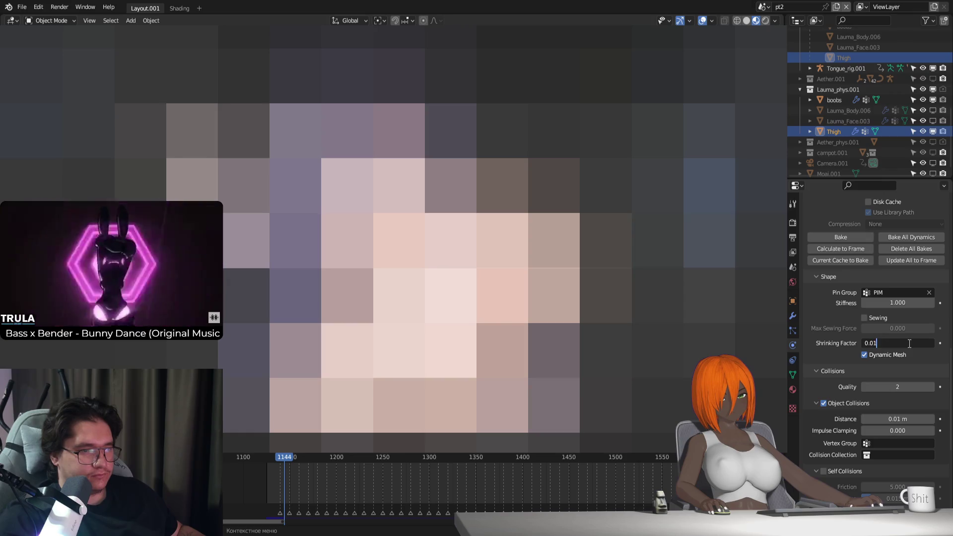
{"action": "key", "text": "Return"}
{"action": "key", "text": "space"}
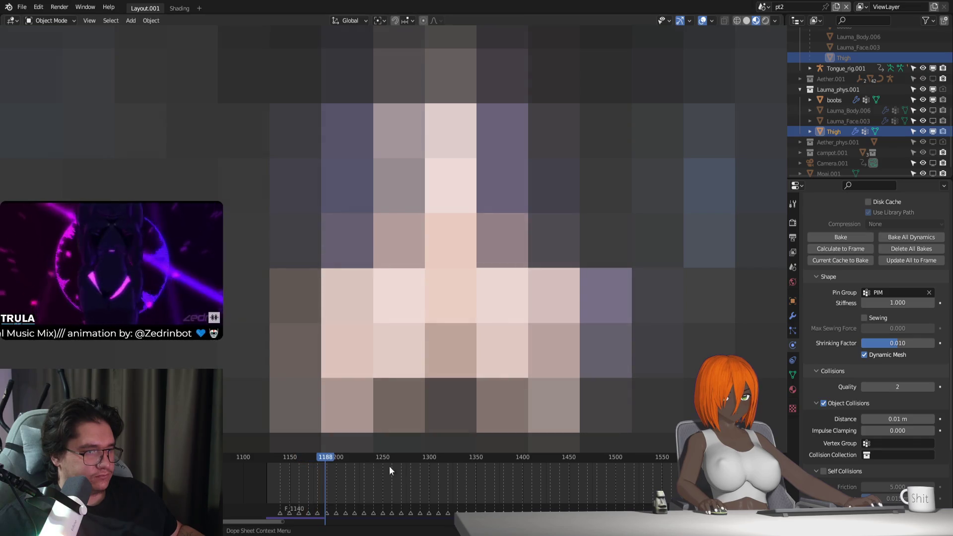
{"action": "key", "text": "Escape"}
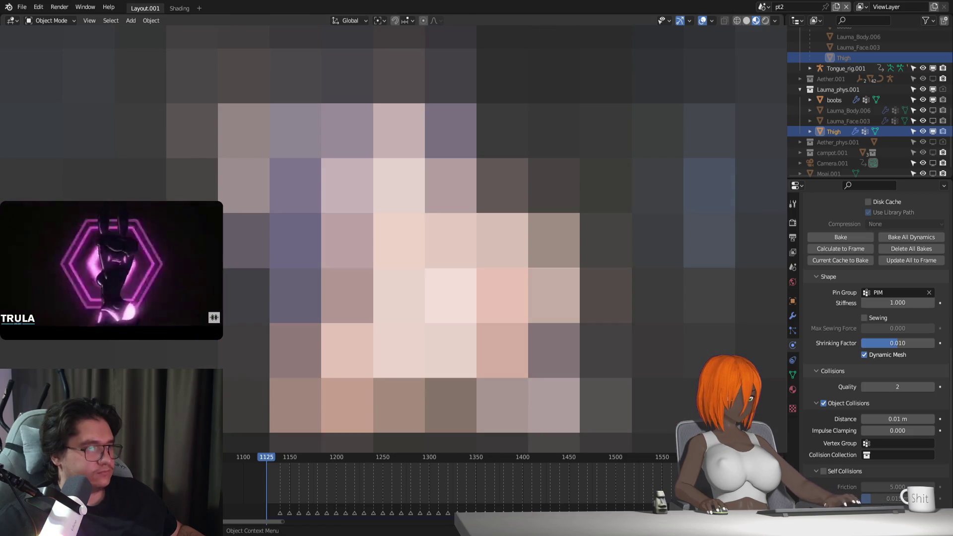
Step: Switch the rig to Rest Position, then select the Thigh and enter Edit Mode on it
{"action": "left_click", "coordinate": [372, 298]}
{"action": "left_click", "coordinate": [792, 316]}
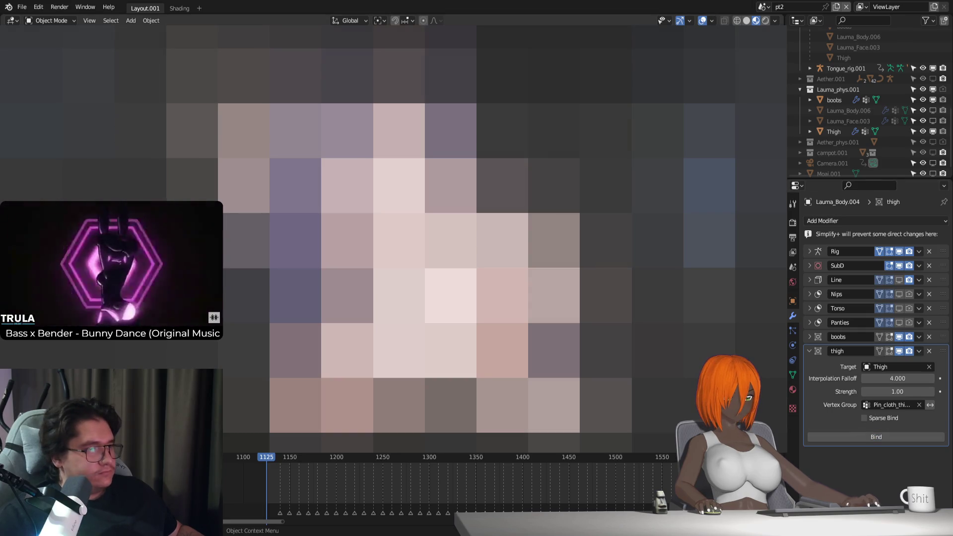
{"action": "left_click", "coordinate": [779, 367]}
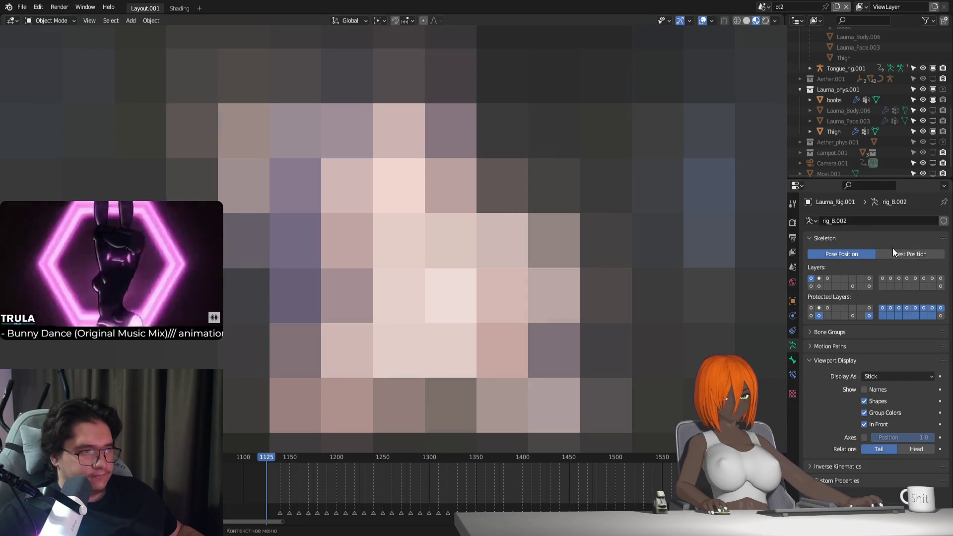
{"action": "left_click", "coordinate": [898, 254]}
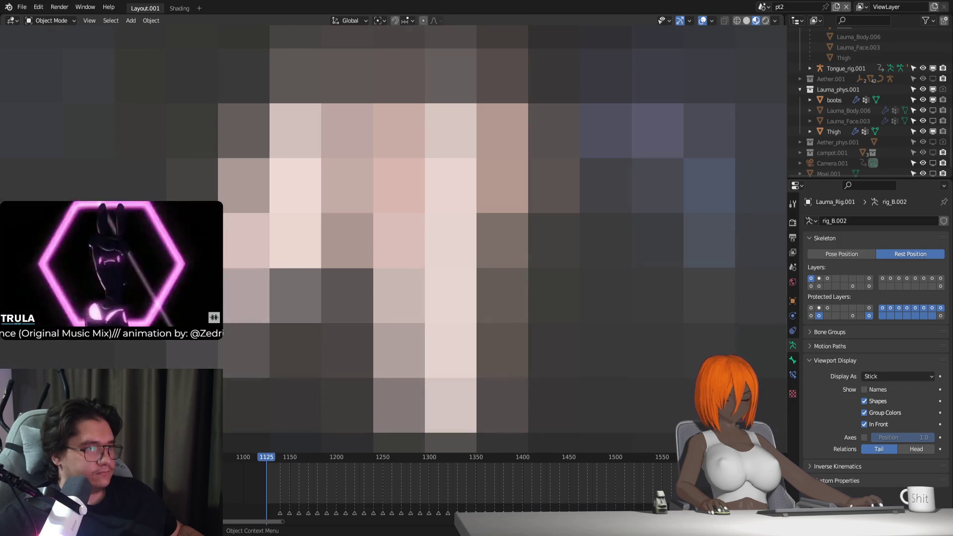
{"action": "left_click", "coordinate": [833, 131]}
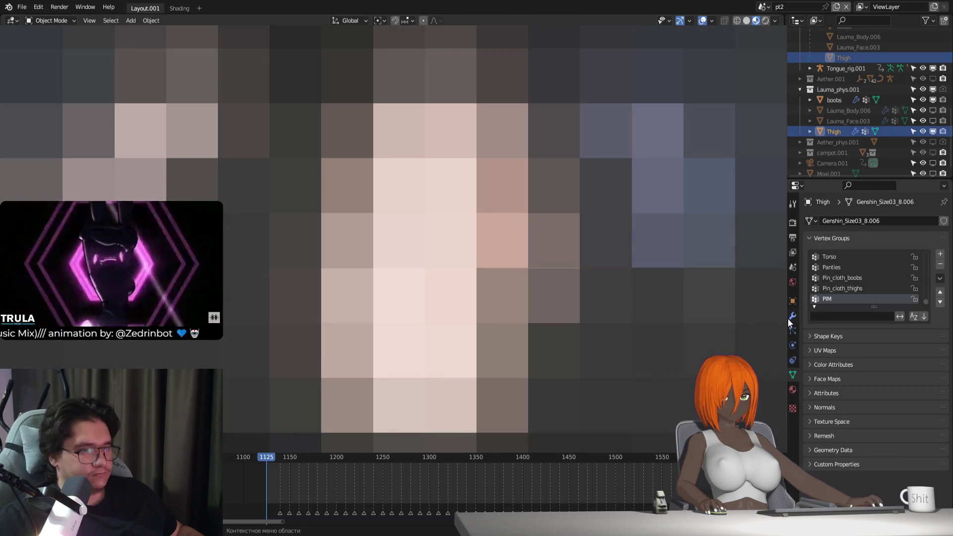
{"action": "left_click", "coordinate": [793, 316]}
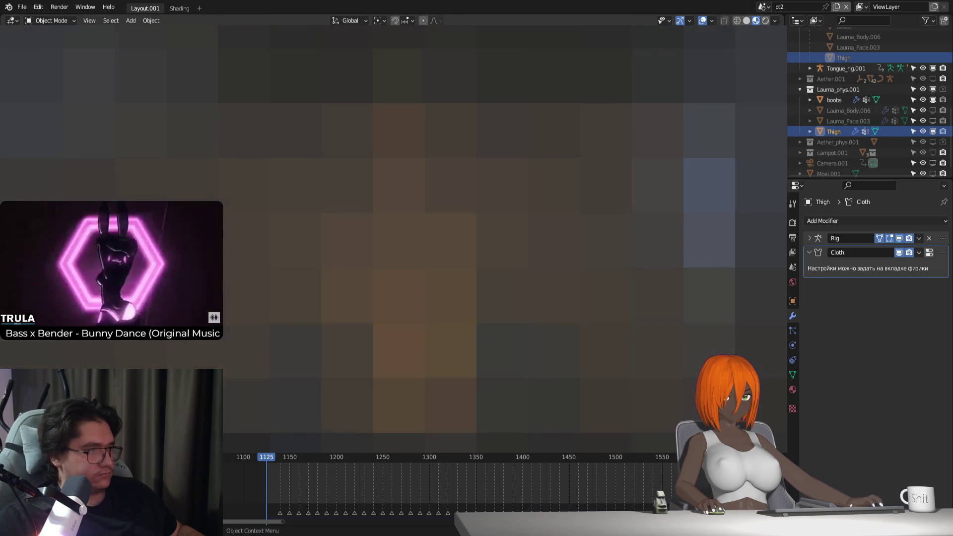
{"action": "key", "text": "Tab"}
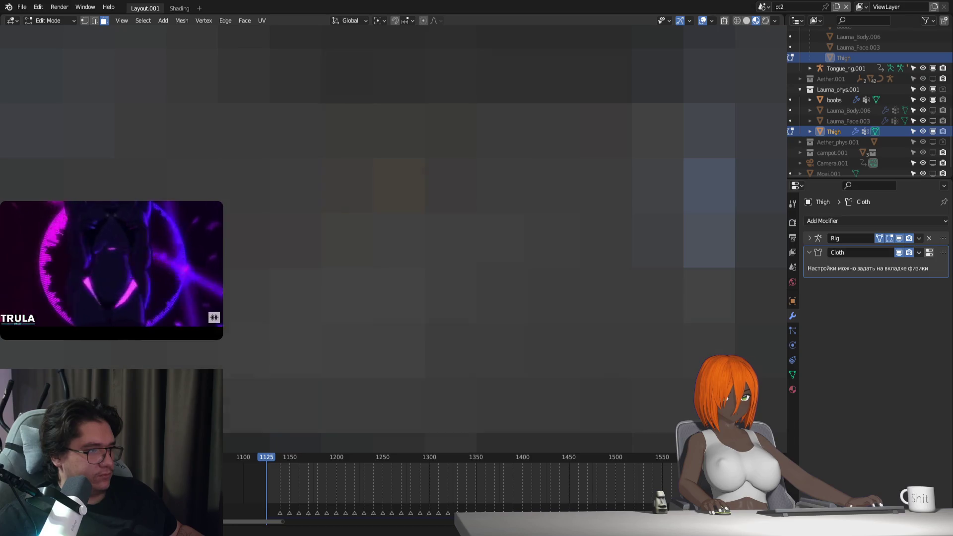
Step: Set the Thigh's viewport Display As to Textured in its object properties
{"action": "left_click", "coordinate": [793, 301]}
{"action": "scroll", "coordinate": [880, 385], "scroll_direction": "down", "scroll_amount": 5}
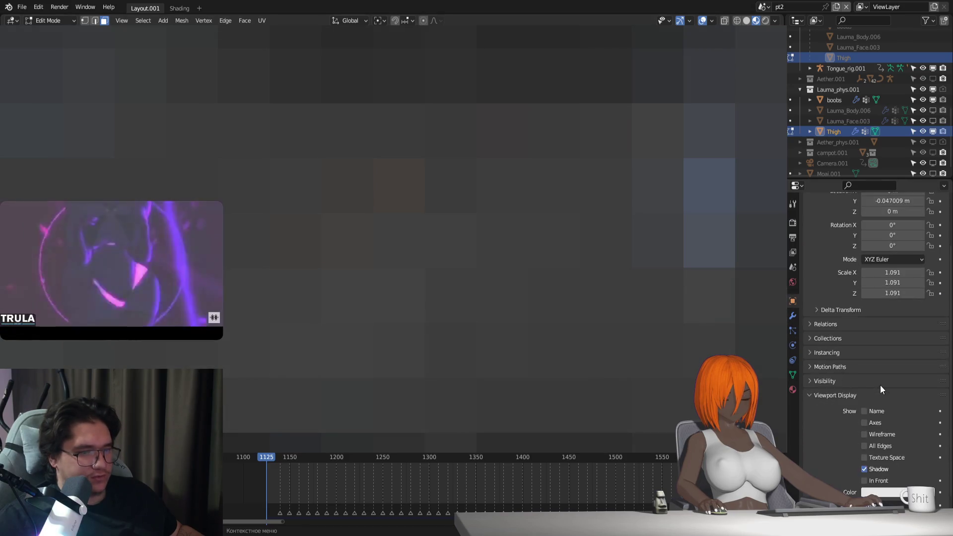
{"action": "left_click", "coordinate": [886, 475]}
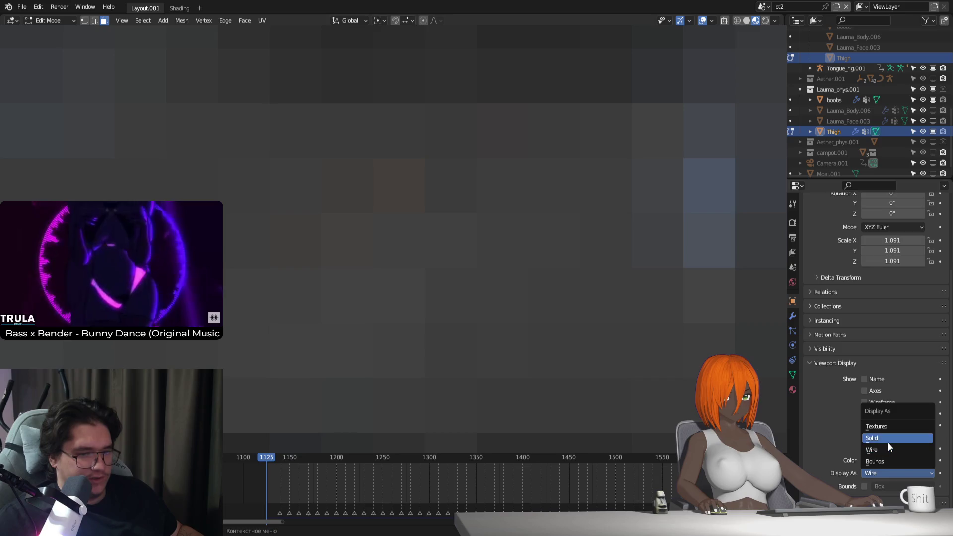
{"action": "left_click", "coordinate": [888, 427]}
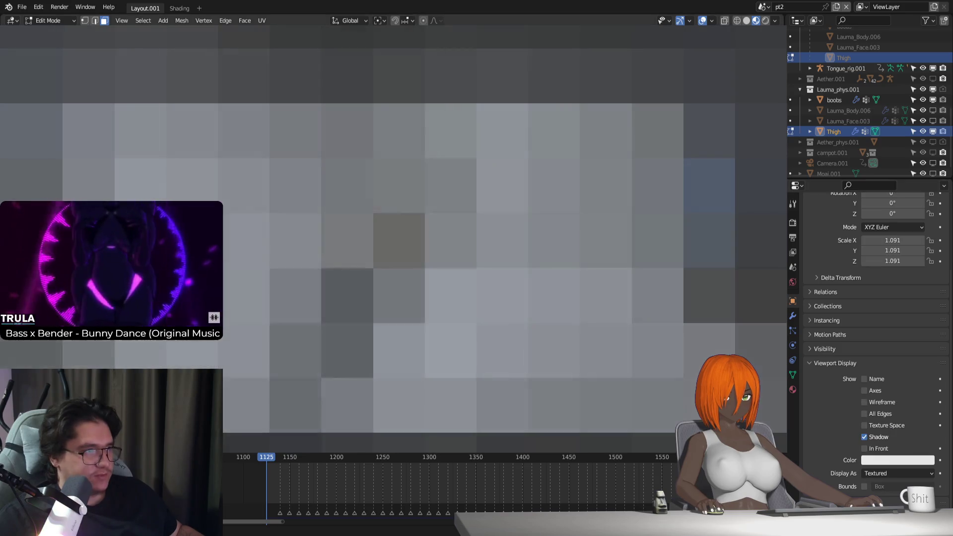
Step: Switch to Solid shading and orbit to inspect the thigh mesh
{"action": "key", "text": "z"}
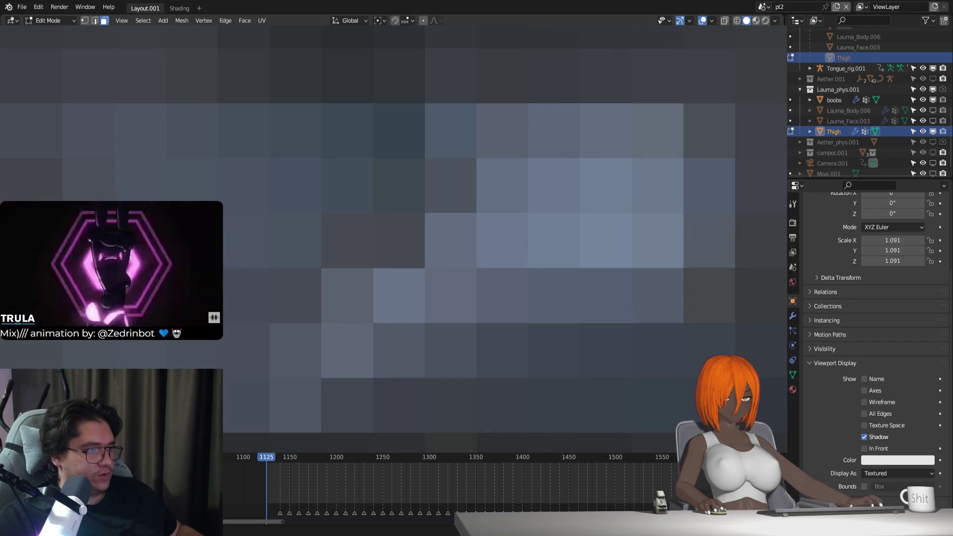
{"action": "middle_click_drag", "start_coordinate": [477, 228], "coordinate": [462, 223], "text": "shift"}
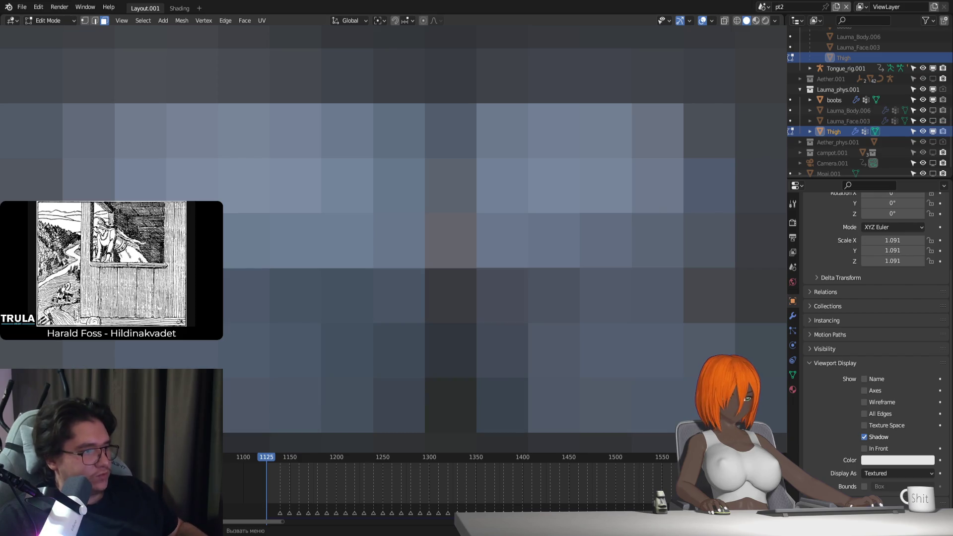
{"action": "key", "text": "Tab"}
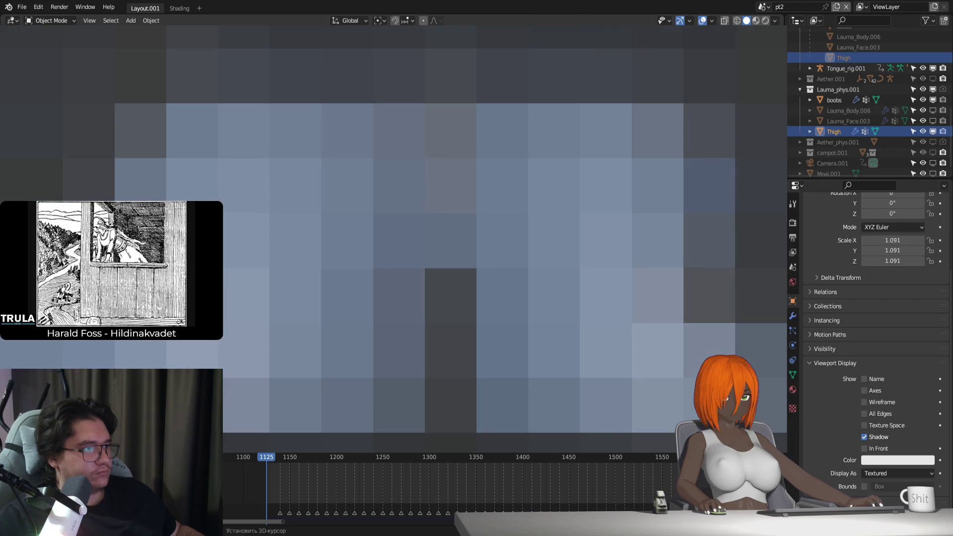
Step: Toggle Edit Mode, try Wire display on the Thigh and undo it, then show the body's modifiers
{"action": "key", "text": "Tab"}
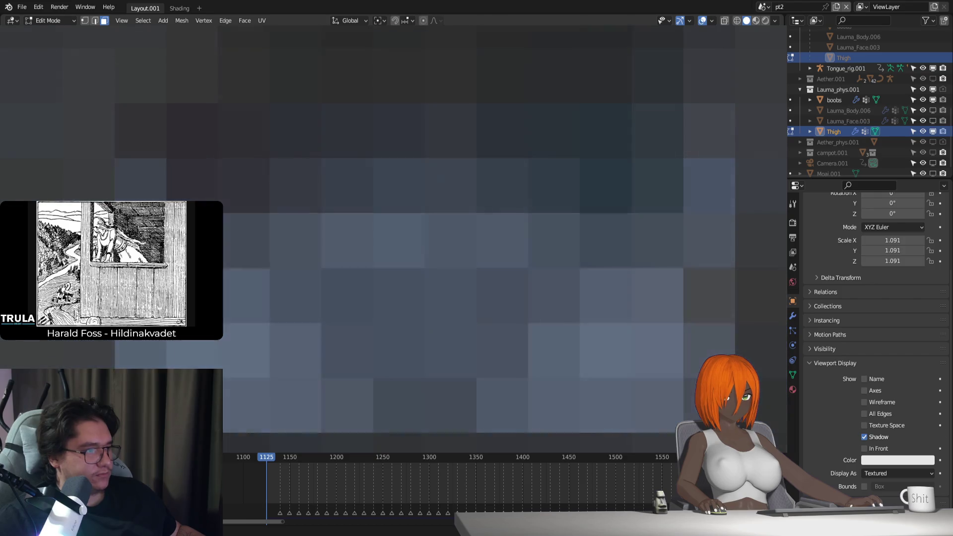
{"action": "key", "text": "Tab"}
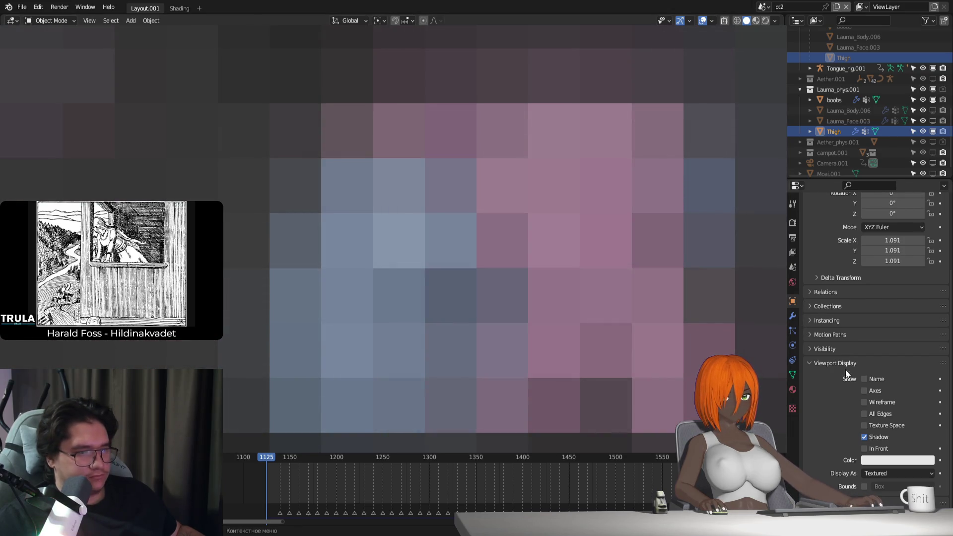
{"action": "left_click", "coordinate": [895, 470]}
{"action": "left_click", "coordinate": [889, 451]}
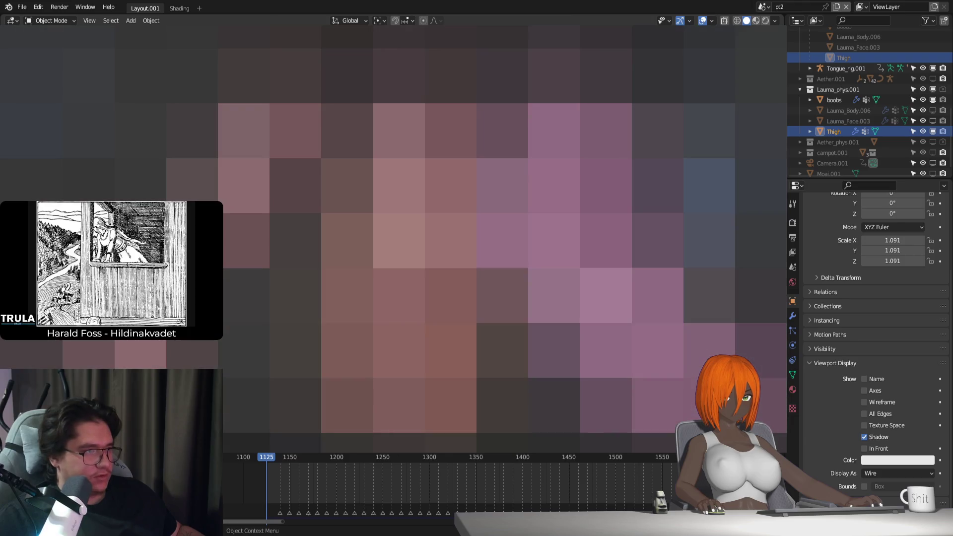
{"action": "key", "text": "ctrl+z"}
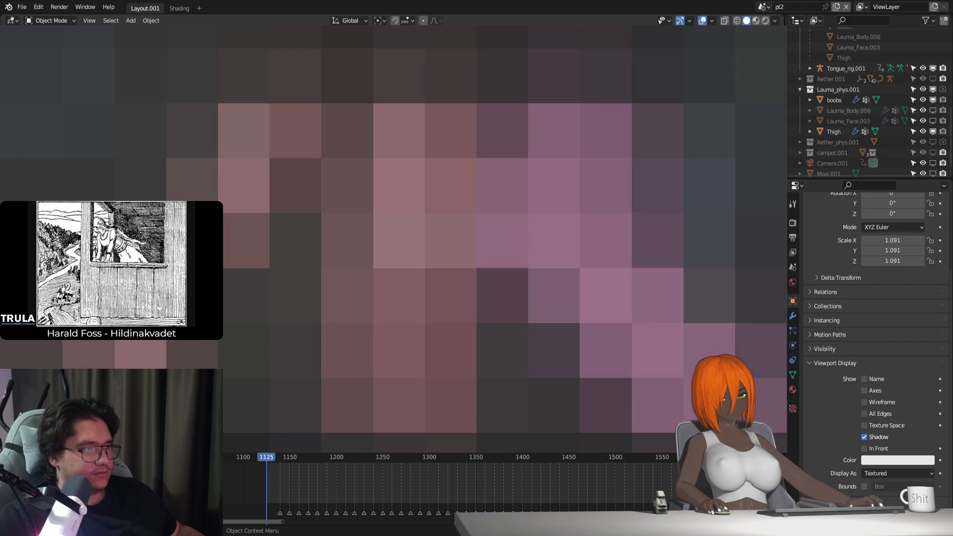
{"action": "left_click", "coordinate": [794, 317]}
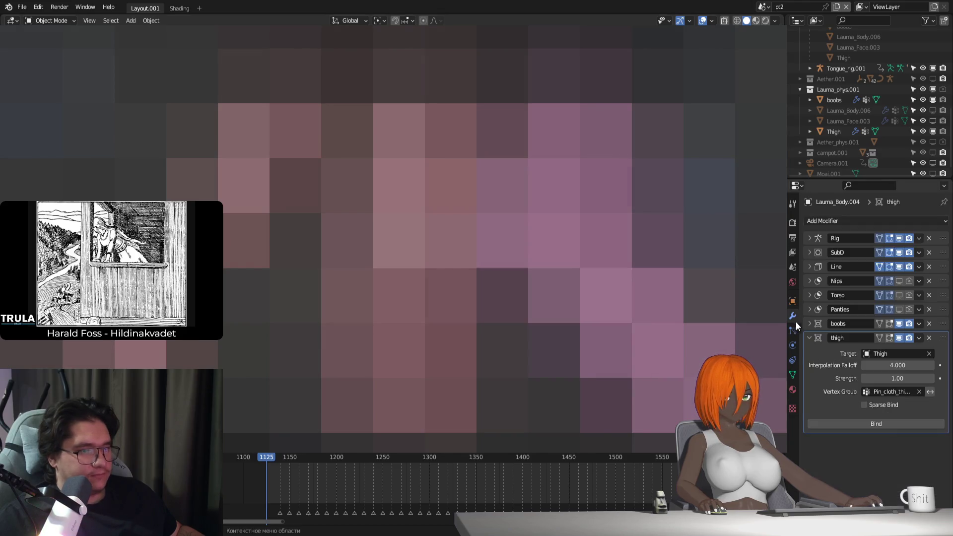
Step: Attempt to bind the thigh Surface Deform, then preview the animation from the Thigh
{"action": "left_click", "coordinate": [895, 426]}
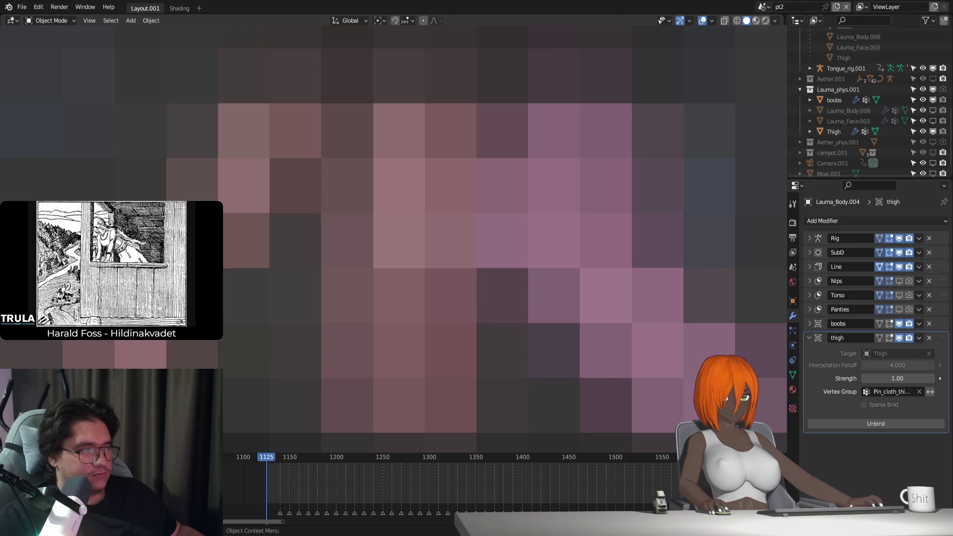
{"action": "left_click", "coordinate": [400, 323]}
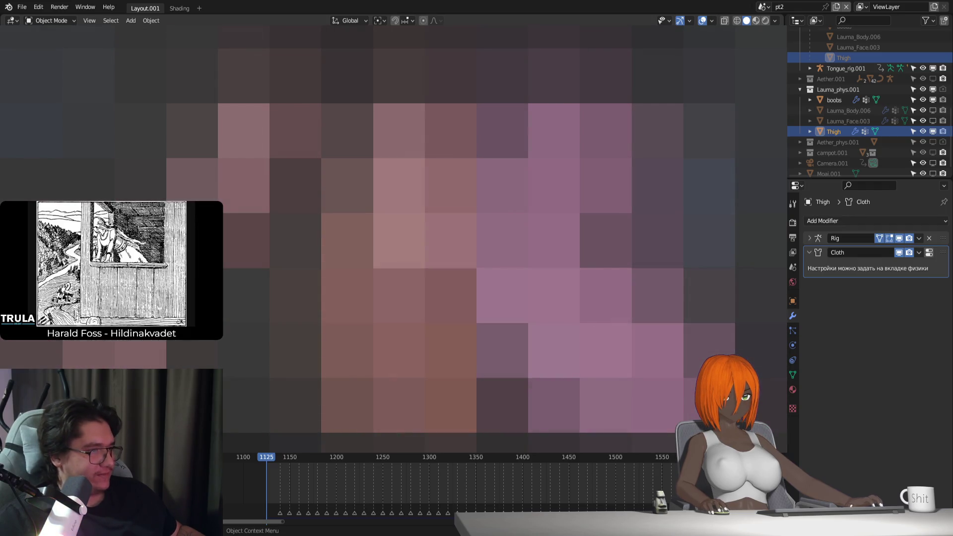
{"action": "key", "text": "space"}
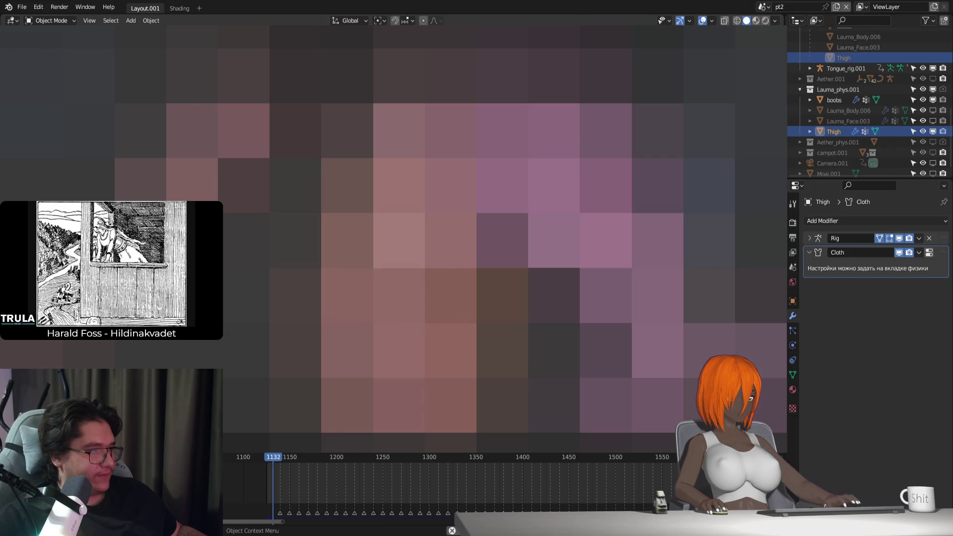
{"action": "key", "text": "Escape"}
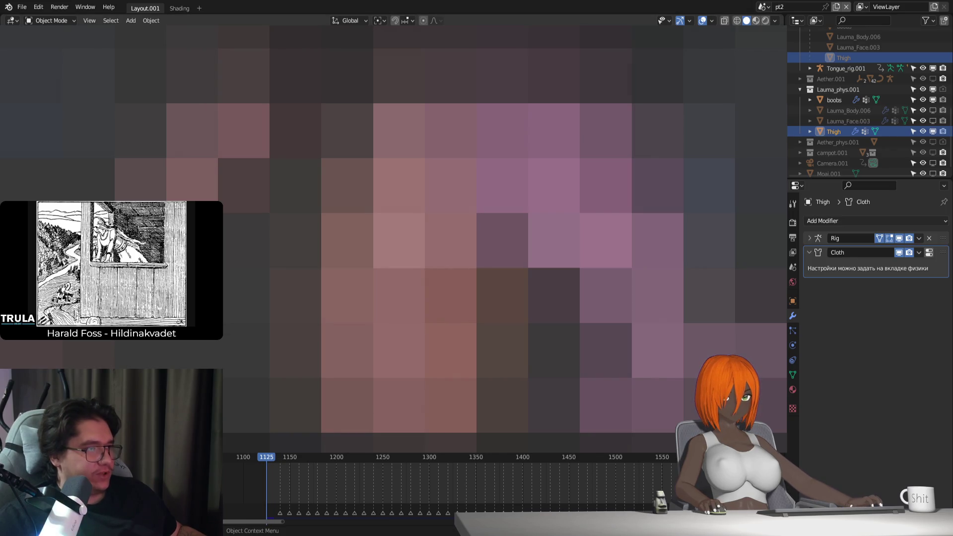
Step: Put the rig back into Pose Position from its armature settings
{"action": "left_click", "coordinate": [476, 348]}
{"action": "left_click", "coordinate": [475, 348]}
{"action": "left_click", "coordinate": [793, 345]}
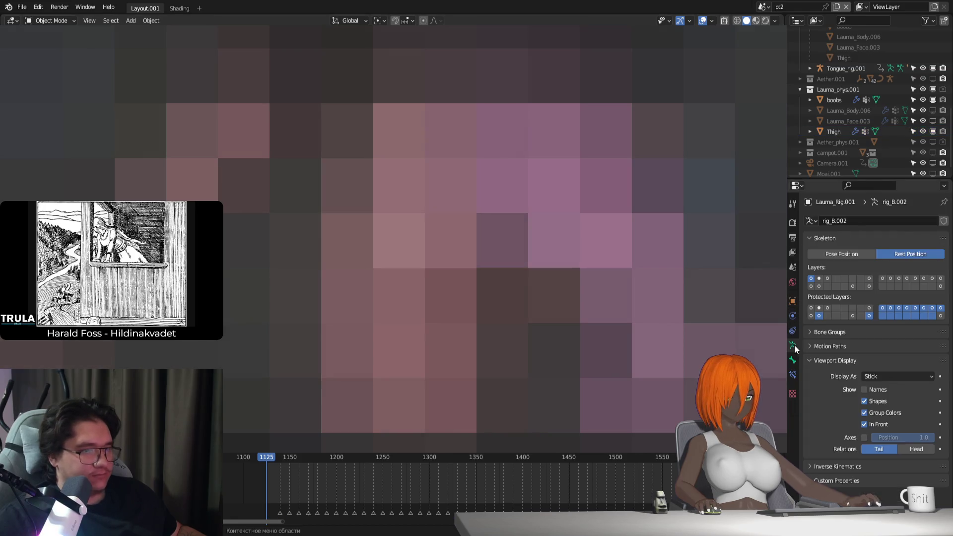
{"action": "left_click", "coordinate": [844, 254]}
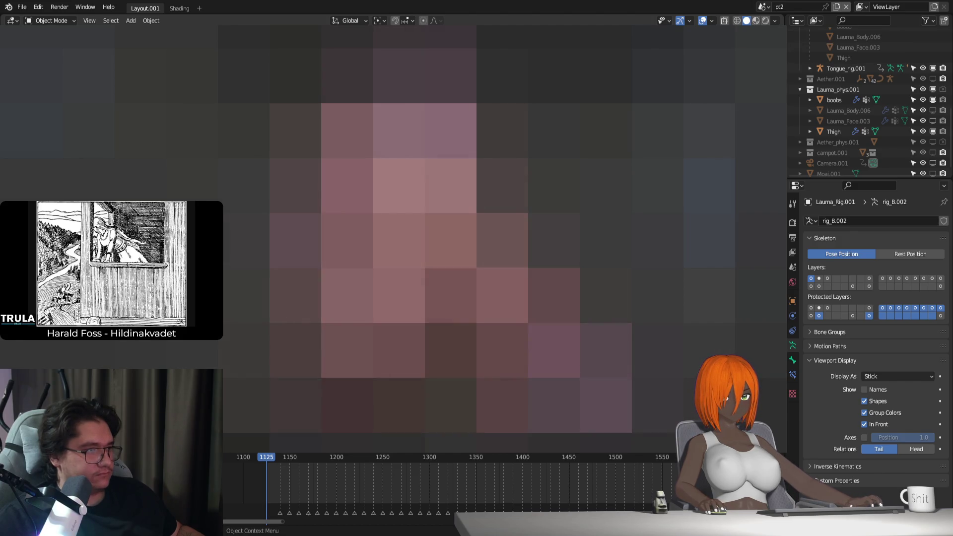
Step: Unbind Lauma_Body.004's thigh Surface Deform and retry binding it several times
{"action": "left_click", "coordinate": [450, 213]}
{"action": "left_click", "coordinate": [793, 316]}
{"action": "left_click", "coordinate": [885, 424]}
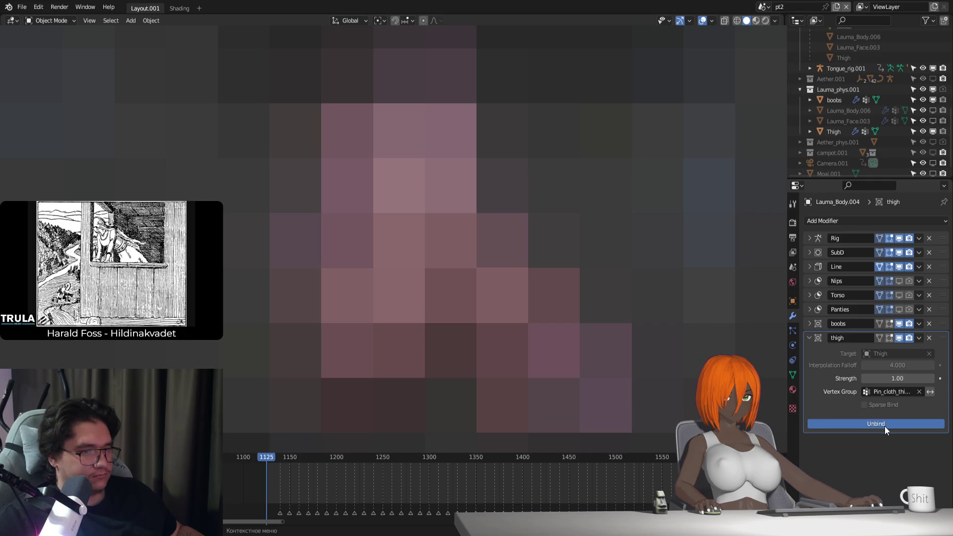
{"action": "left_click", "coordinate": [886, 425]}
{"action": "left_click", "coordinate": [884, 425]}
{"action": "left_click", "coordinate": [883, 424]}
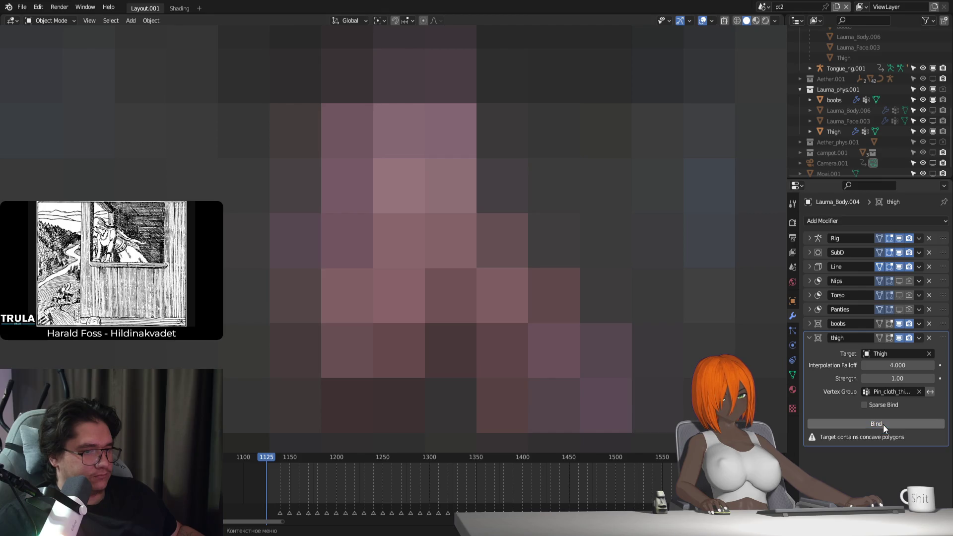
Step: Select the Thigh cloth object and show its Cloth physics settings
{"action": "left_click", "coordinate": [427, 238]}
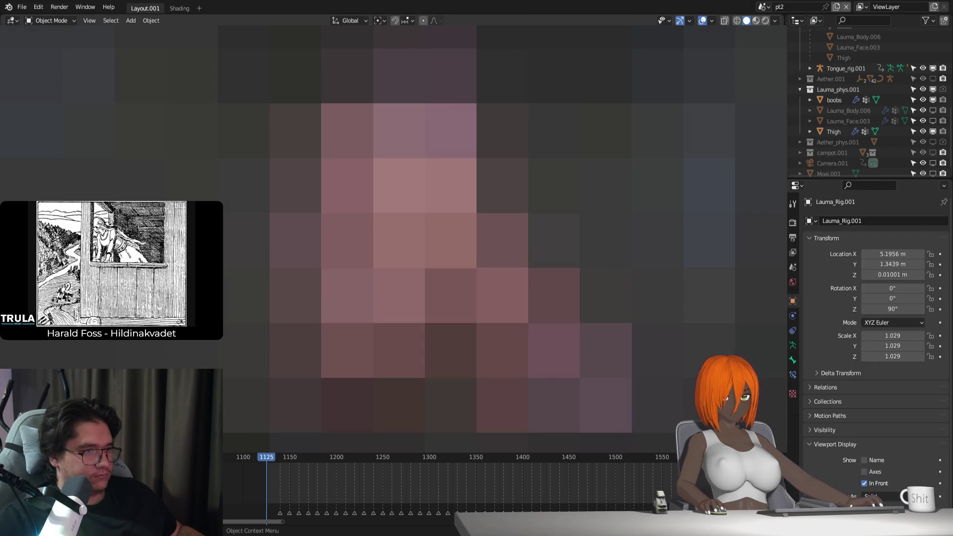
{"action": "left_click", "coordinate": [834, 132]}
{"action": "left_click", "coordinate": [793, 342]}
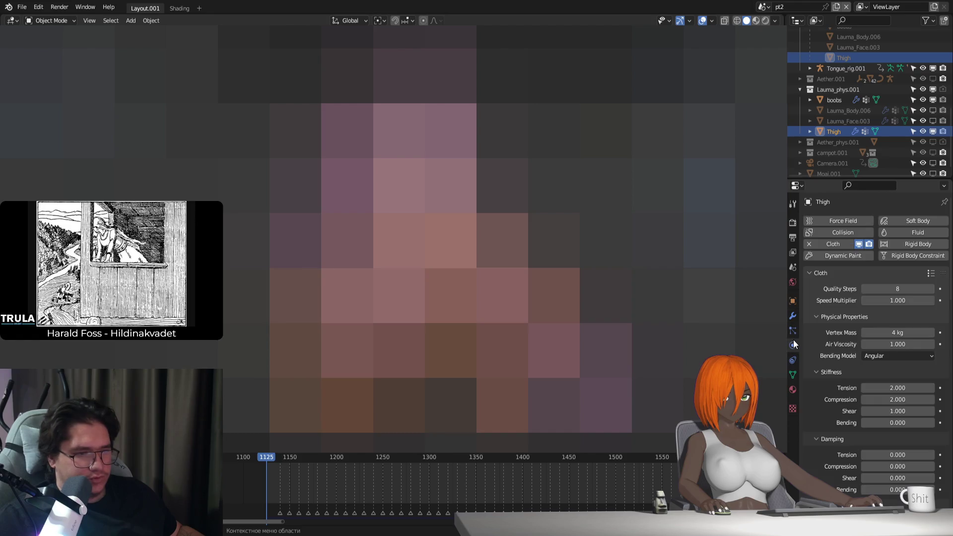
Step: Set the Thigh cloth's Shrinking Factor to 0.020
{"action": "scroll", "coordinate": [907, 401], "scroll_direction": "down", "scroll_amount": 2}
{"action": "scroll", "coordinate": [907, 400], "scroll_direction": "down", "scroll_amount": 15}
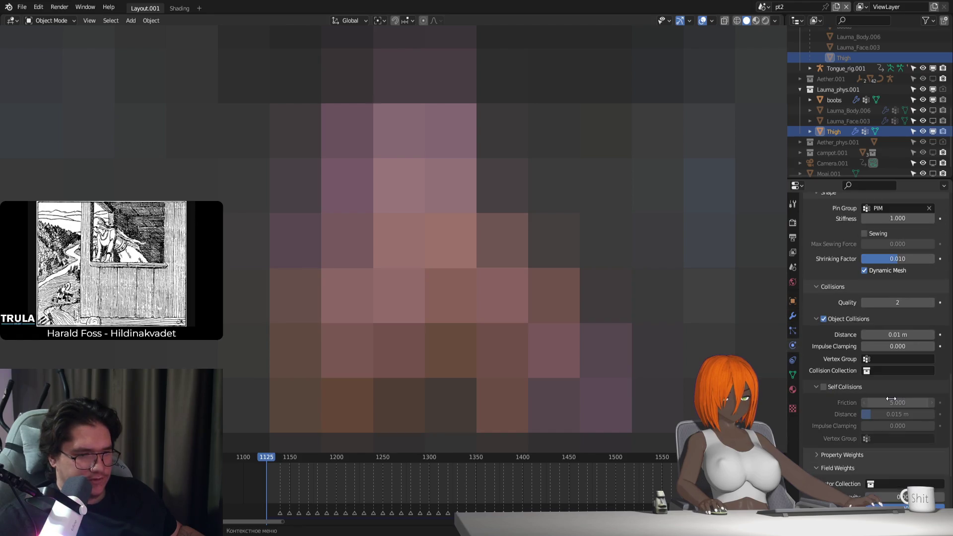
{"action": "scroll", "coordinate": [828, 397], "scroll_direction": "up", "scroll_amount": 2}
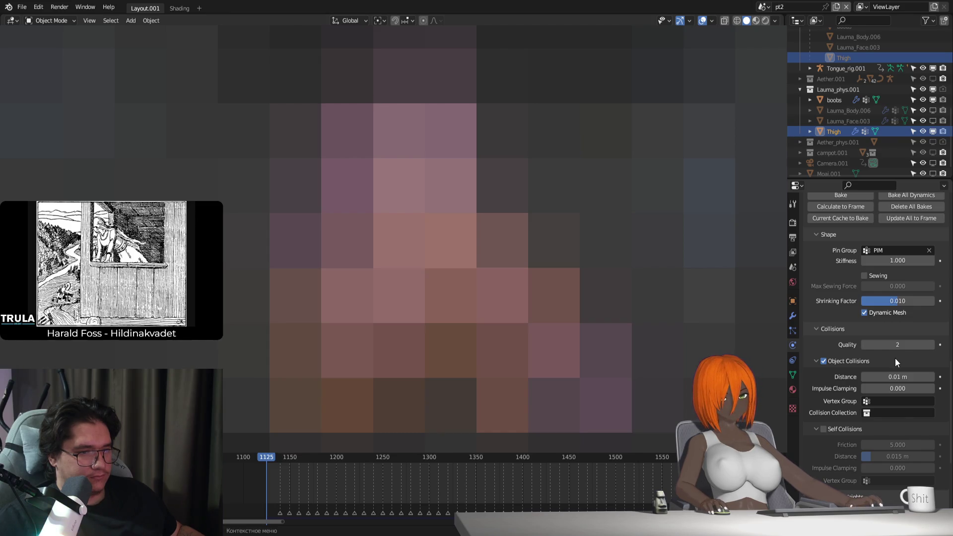
{"action": "left_click", "coordinate": [905, 300]}
{"action": "key", "text": "BackSpace"}
{"action": "type", "text": "2"}
{"action": "key", "text": "Return"}
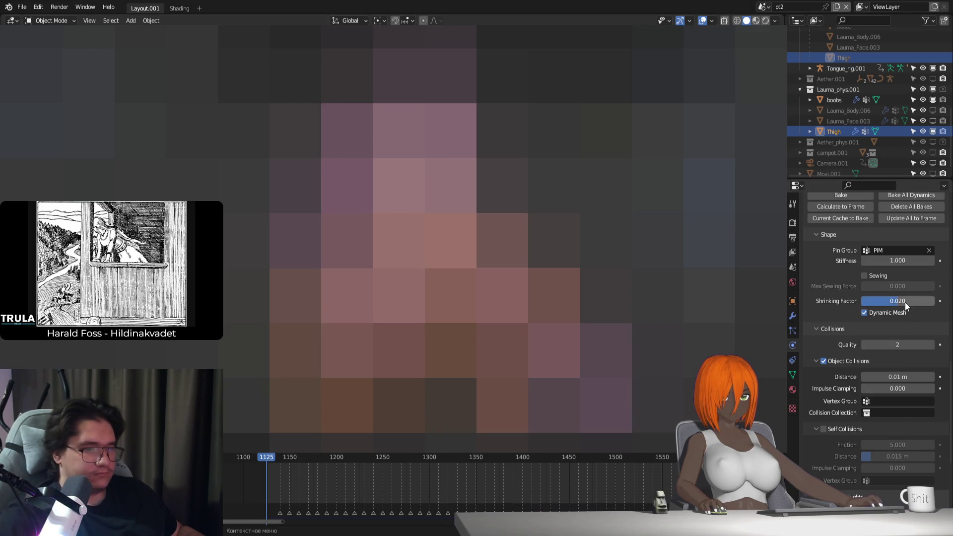
Step: Play the cloth simulation, then switch the Thigh to Weight Paint mode
{"action": "key", "text": "space"}
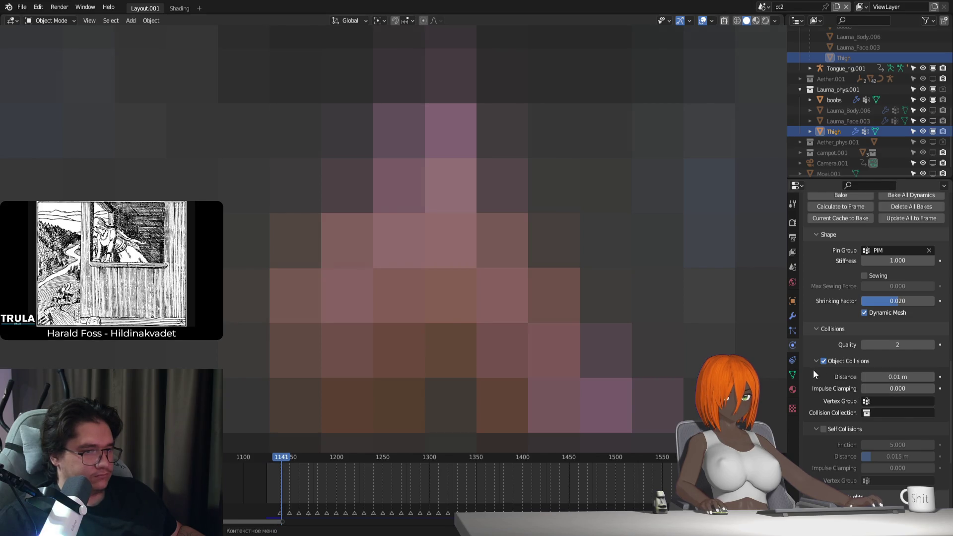
{"action": "scroll", "coordinate": [895, 326], "scroll_direction": "up", "scroll_amount": 1}
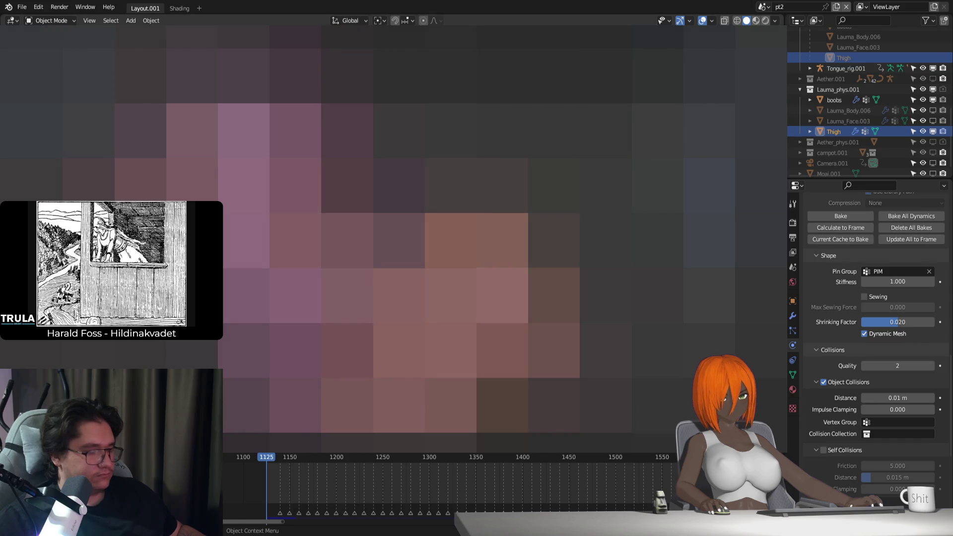
{"action": "key", "text": "ctrl+Tab"}
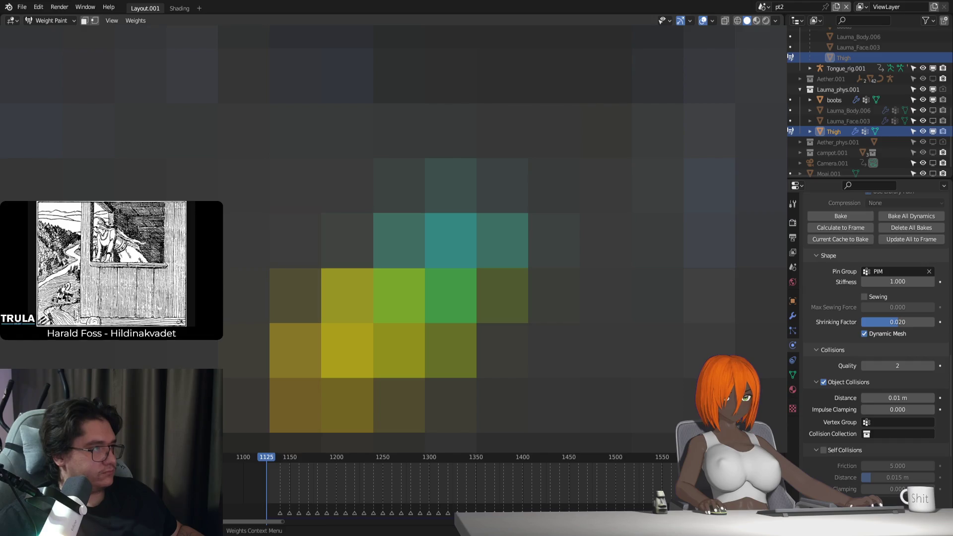
{"action": "left_click", "coordinate": [137, 22]}
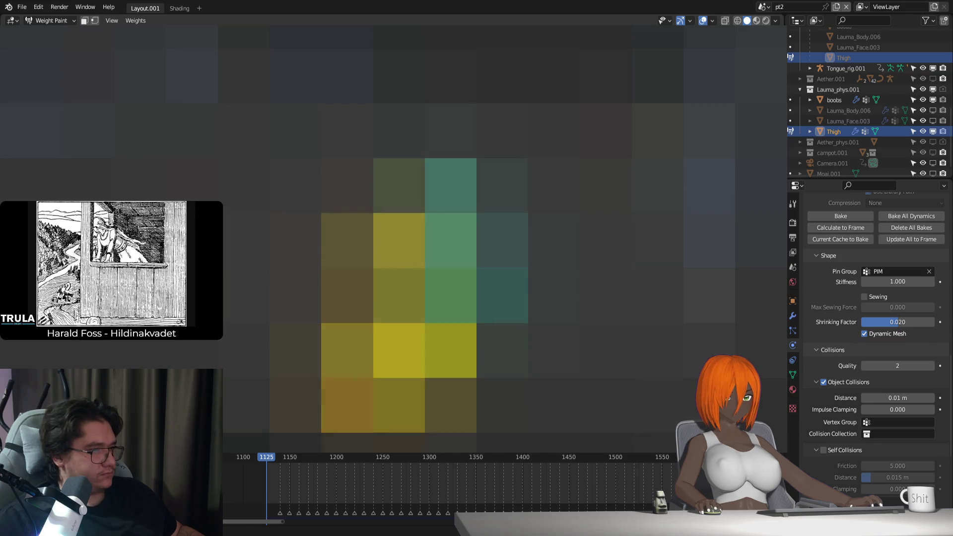
{"action": "key", "text": "ctrl+Tab"}
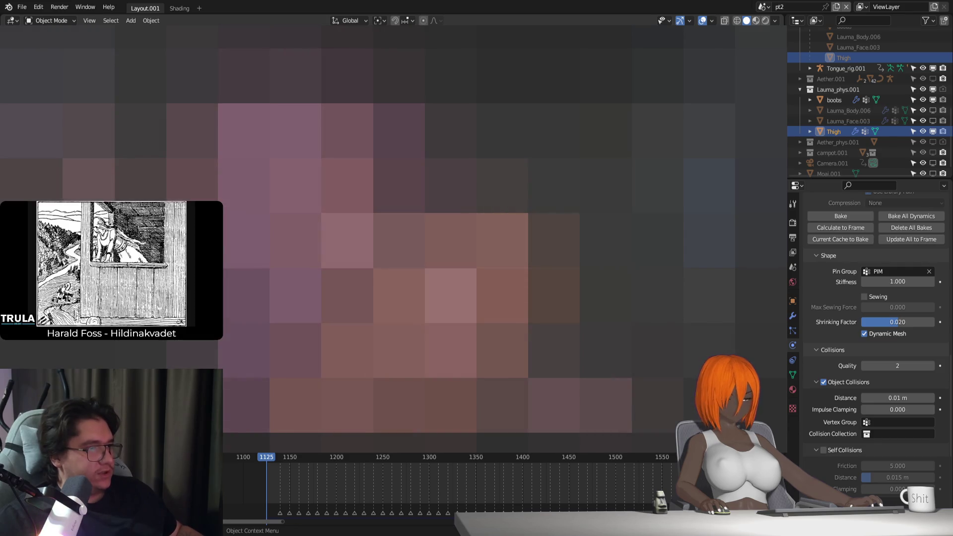
Step: Reselect the Thigh and enter Weight Paint mode, orbiting around the thigh
{"action": "left_click", "coordinate": [621, 317]}
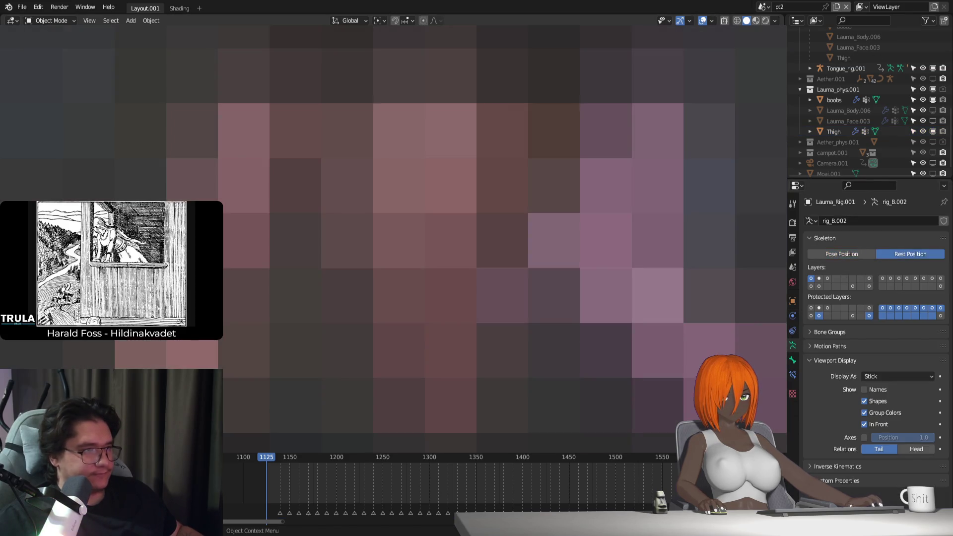
{"action": "left_click", "coordinate": [427, 323]}
{"action": "key", "text": "ctrl+Tab"}
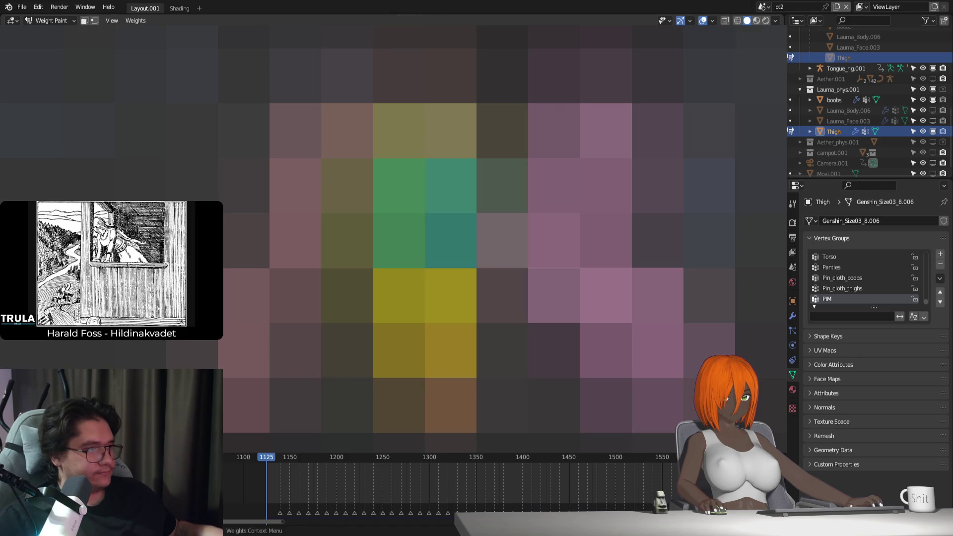
{"action": "scroll", "coordinate": [424, 268], "scroll_direction": "up", "scroll_amount": 3}
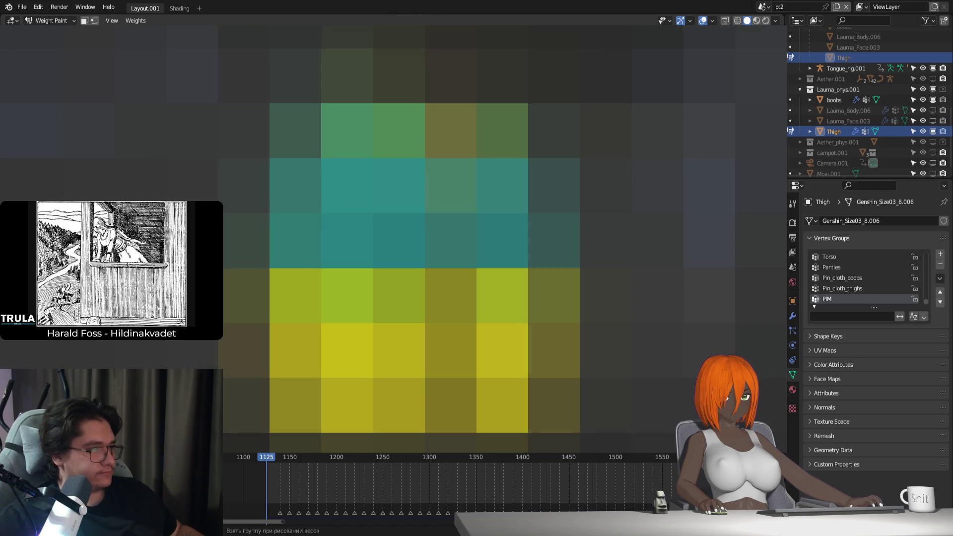
{"action": "scroll", "coordinate": [424, 268], "scroll_direction": "down", "scroll_amount": 1}
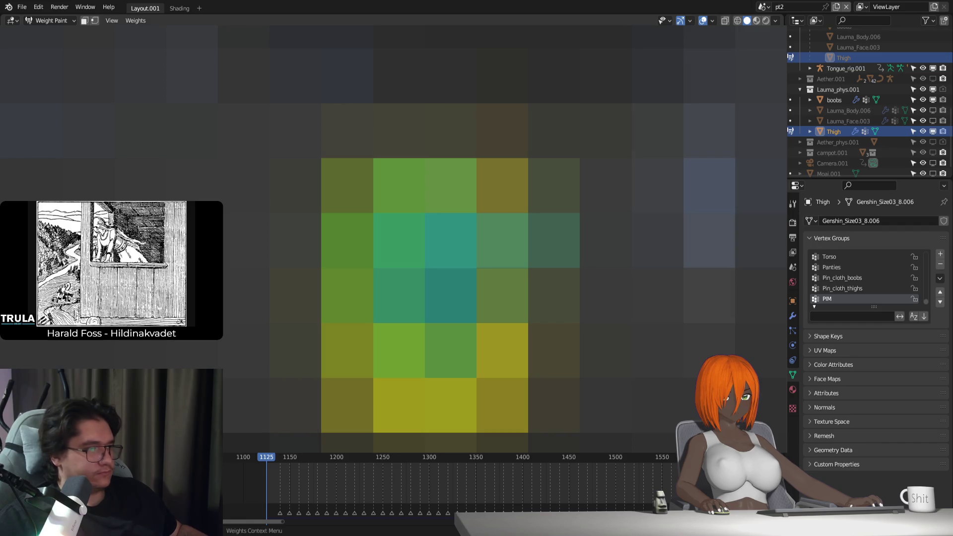
{"action": "middle_click_drag", "start_coordinate": [427, 293], "coordinate": [449, 293]}
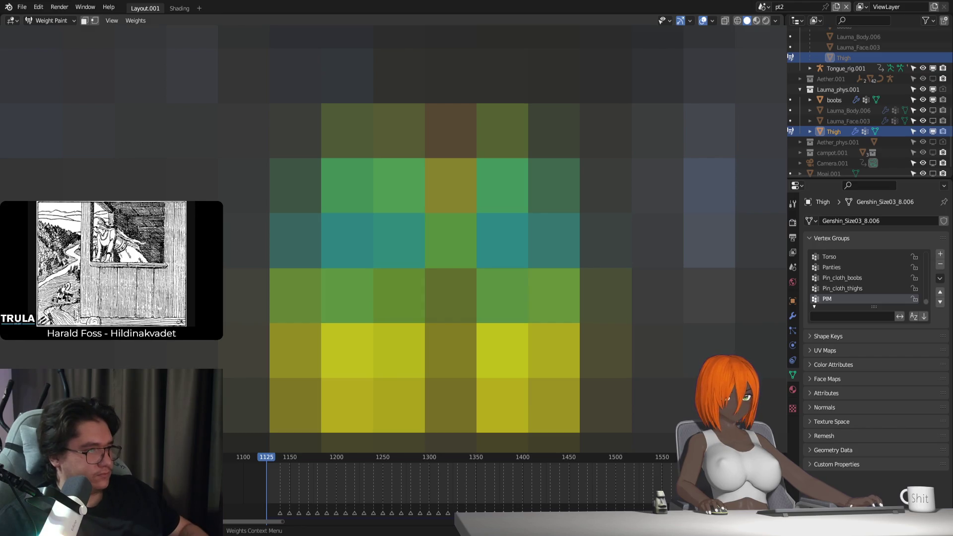
Step: Paint extra pin weight into the PIM group, then return to Object Mode and select the rig
{"action": "left_click", "coordinate": [399, 240]}
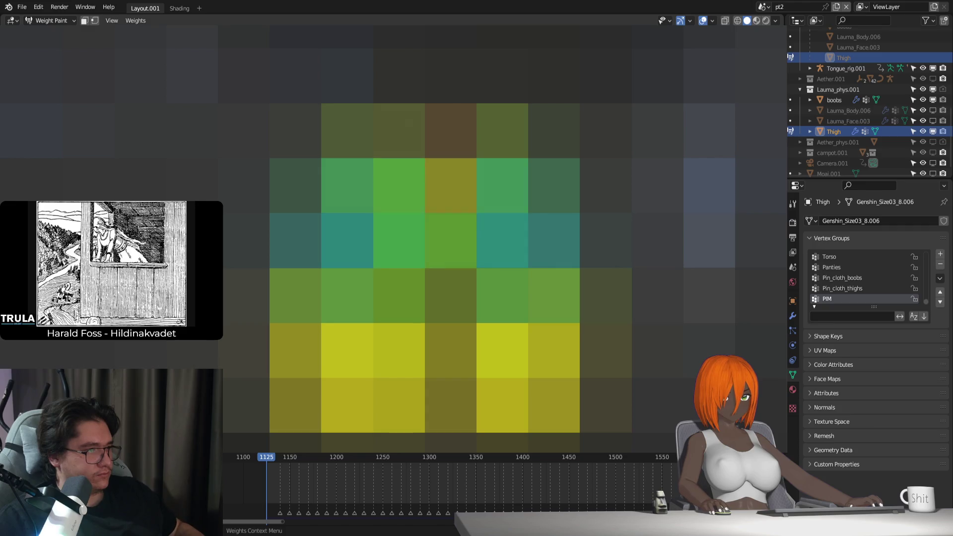
{"action": "key", "text": "ctrl+z"}
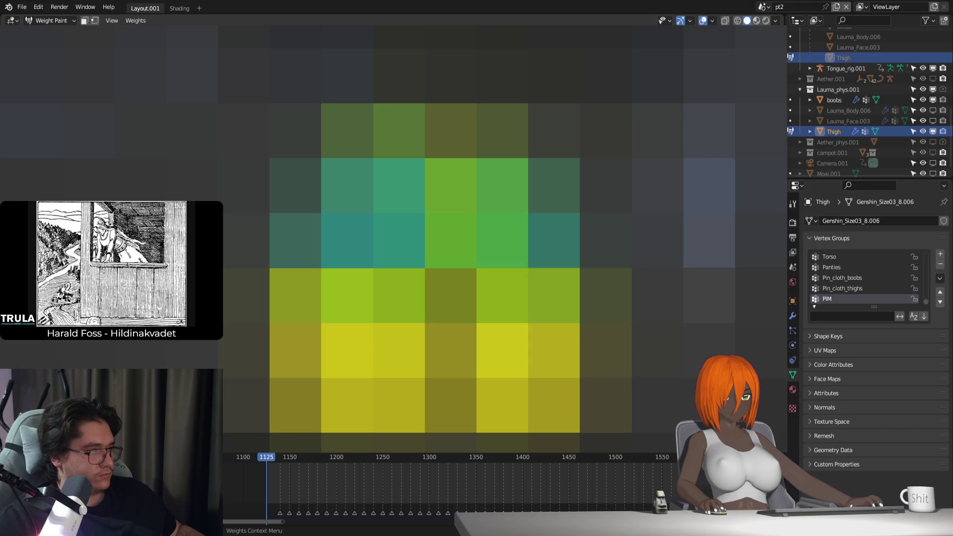
{"action": "scroll", "coordinate": [424, 268], "scroll_direction": "down", "scroll_amount": 1}
{"action": "left_click", "coordinate": [347, 238]}
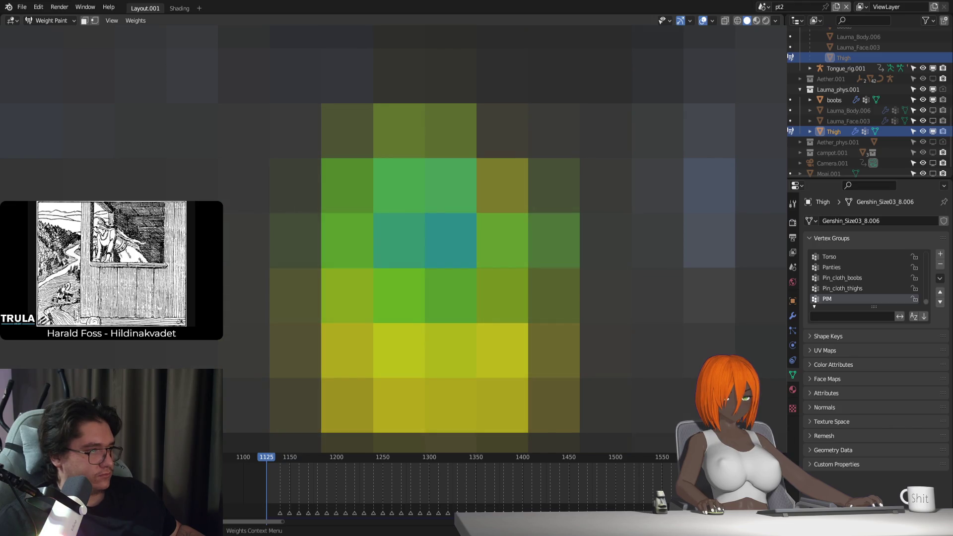
{"action": "left_click", "coordinate": [399, 240]}
{"action": "left_click", "coordinate": [398, 240]}
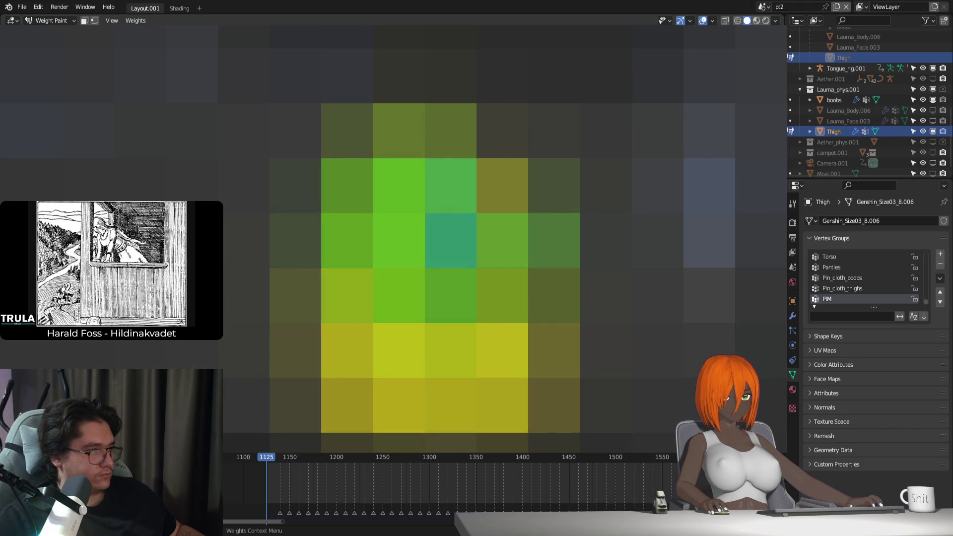
{"action": "left_click", "coordinate": [450, 240]}
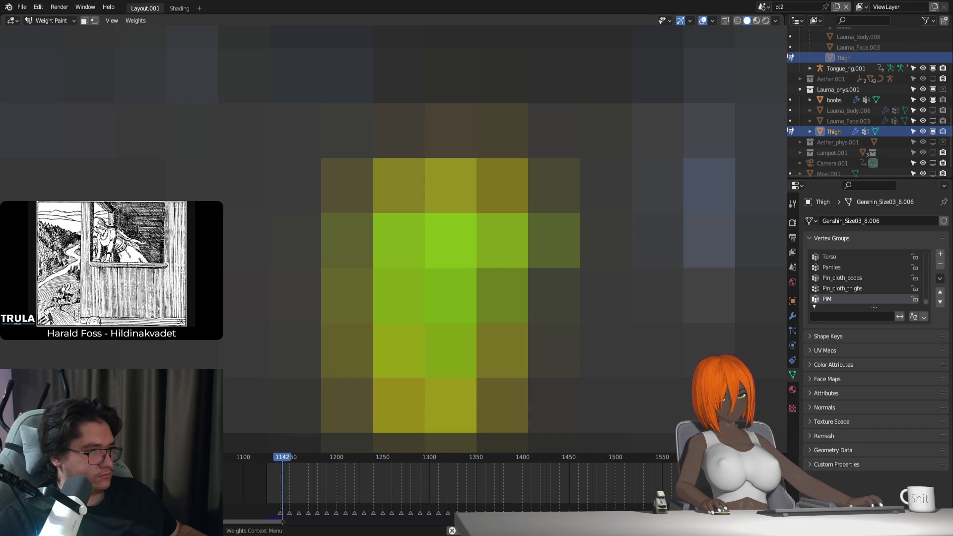
{"action": "key", "text": "ctrl+Tab"}
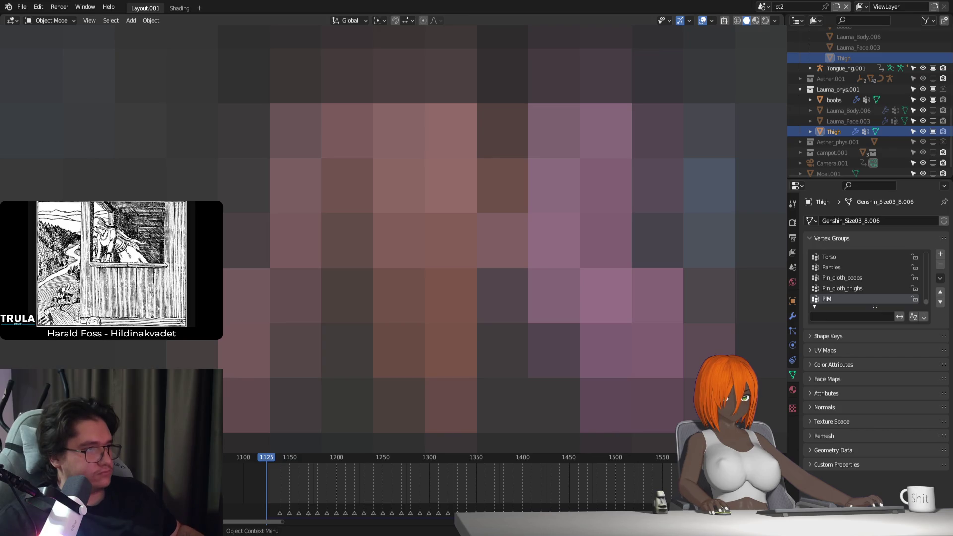
{"action": "left_click", "coordinate": [425, 322]}
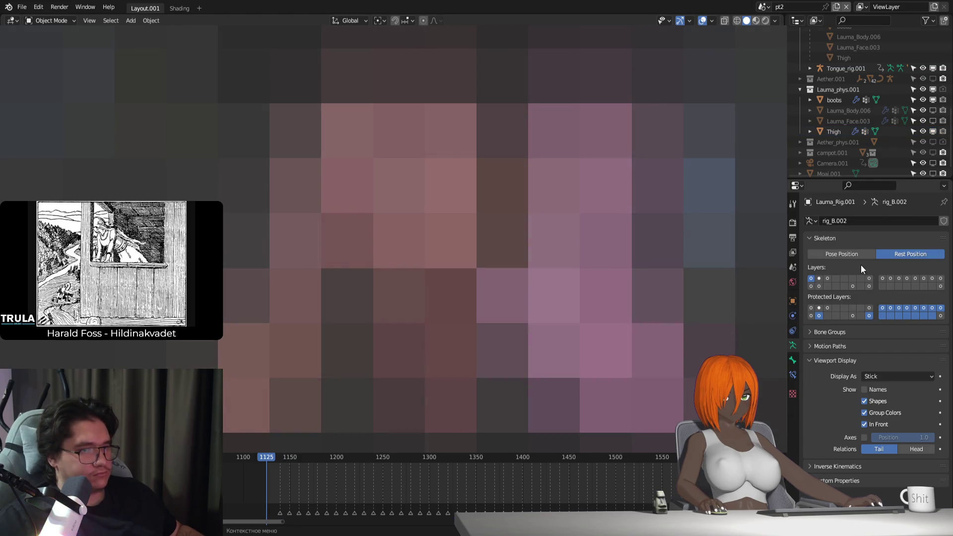
Step: Bind the body's Surface Deform to the thigh and set the armature to Pose Position
{"action": "key", "text": "ctrl+z"}
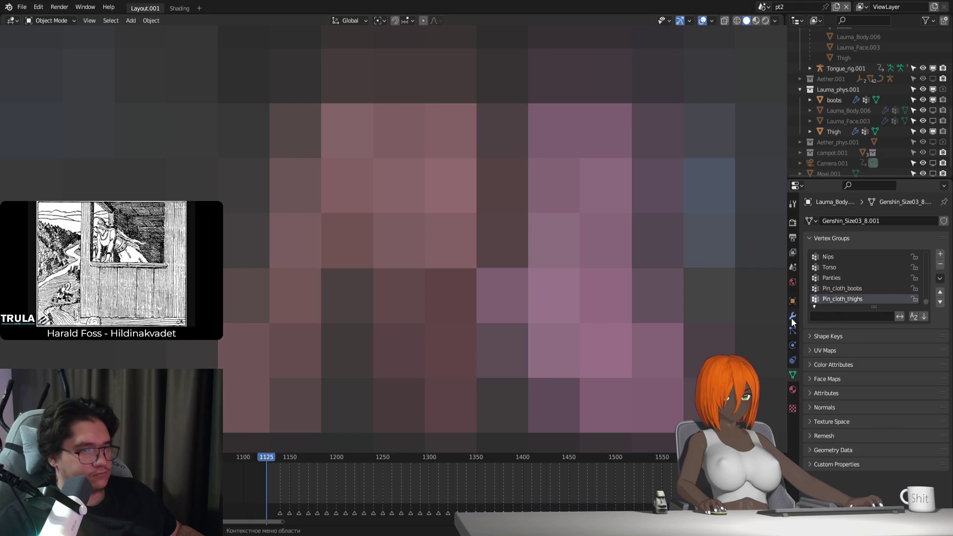
{"action": "key", "text": "ctrl+z"}
{"action": "left_click", "coordinate": [869, 440]}
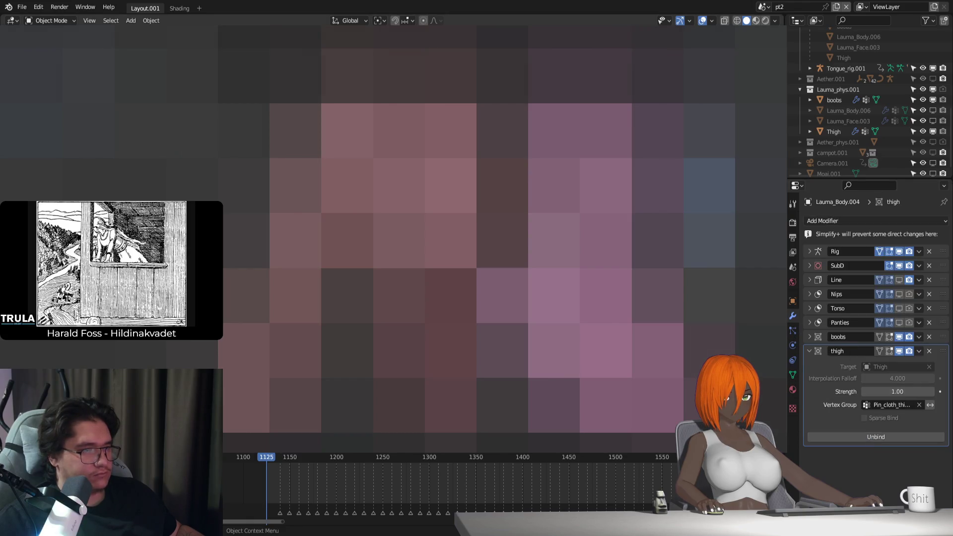
{"action": "key", "text": "ctrl+z"}
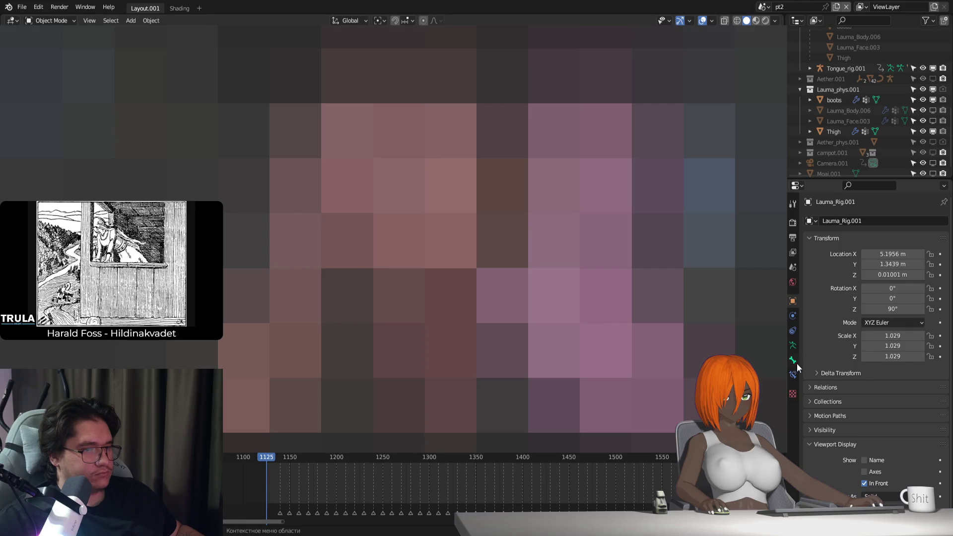
{"action": "left_click", "coordinate": [793, 346]}
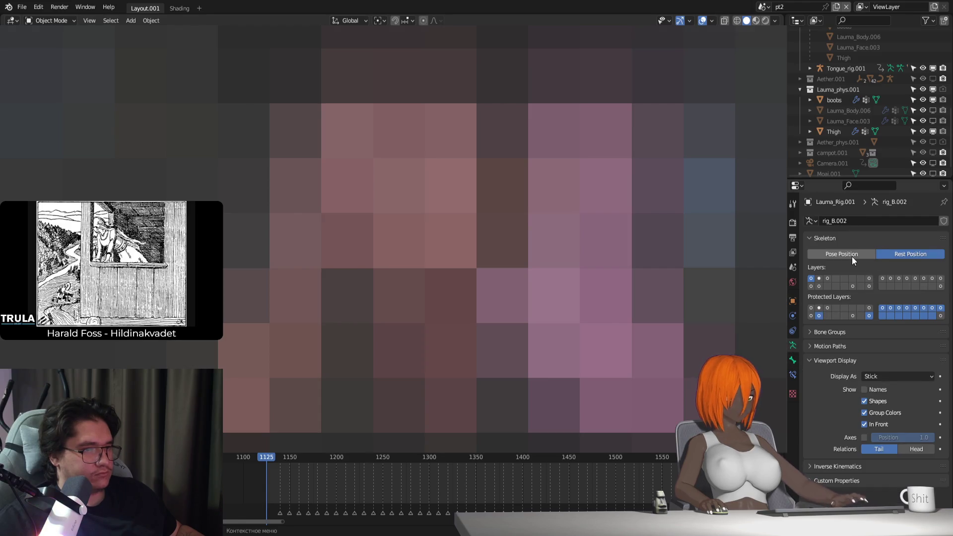
{"action": "left_click", "coordinate": [851, 256]}
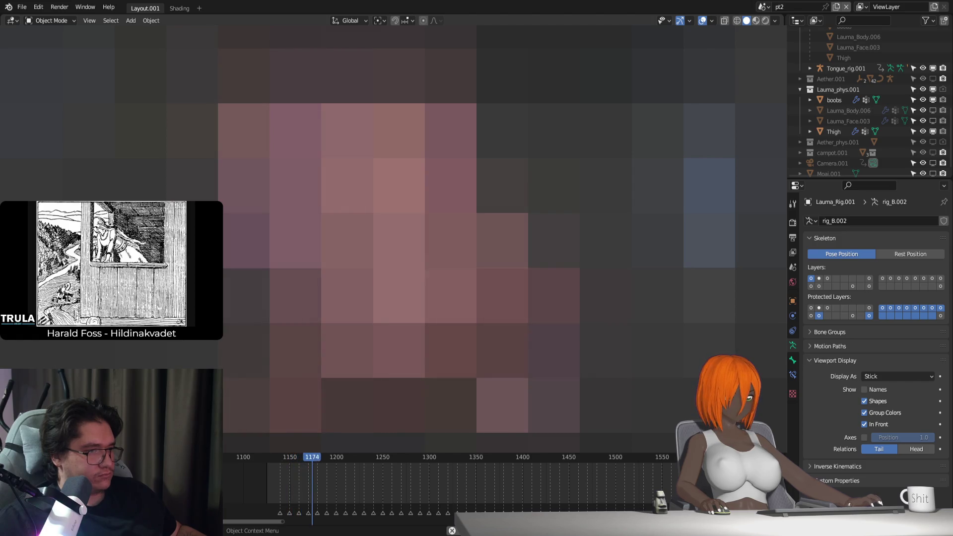
Step: Stop playback at frame 1125 and make the Thigh active to view its weights
{"action": "key", "text": "Escape"}
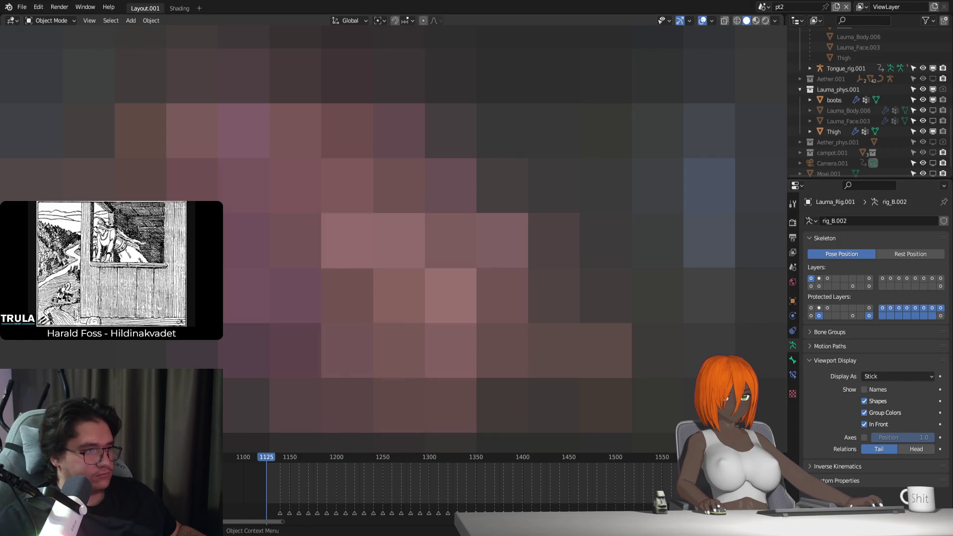
{"action": "left_click", "coordinate": [794, 319]}
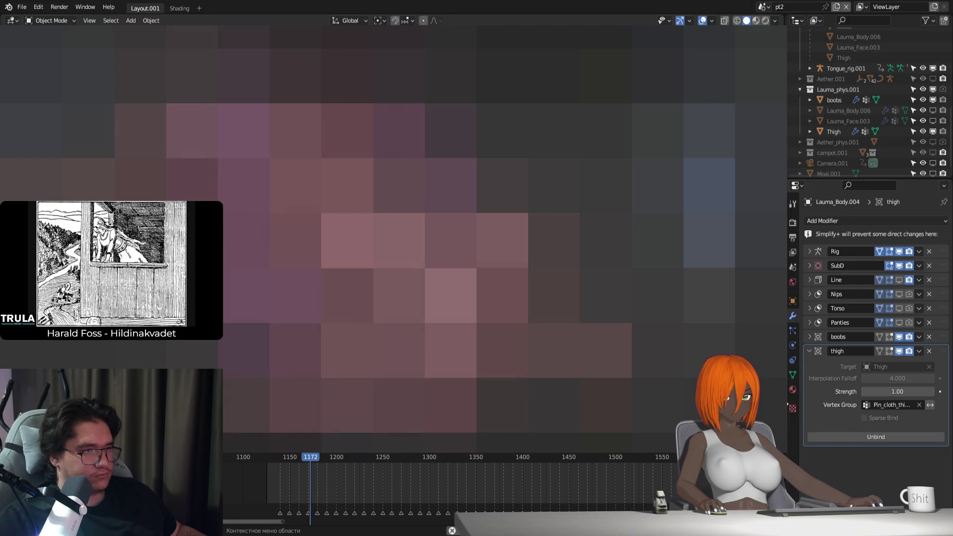
{"action": "key", "text": "Escape"}
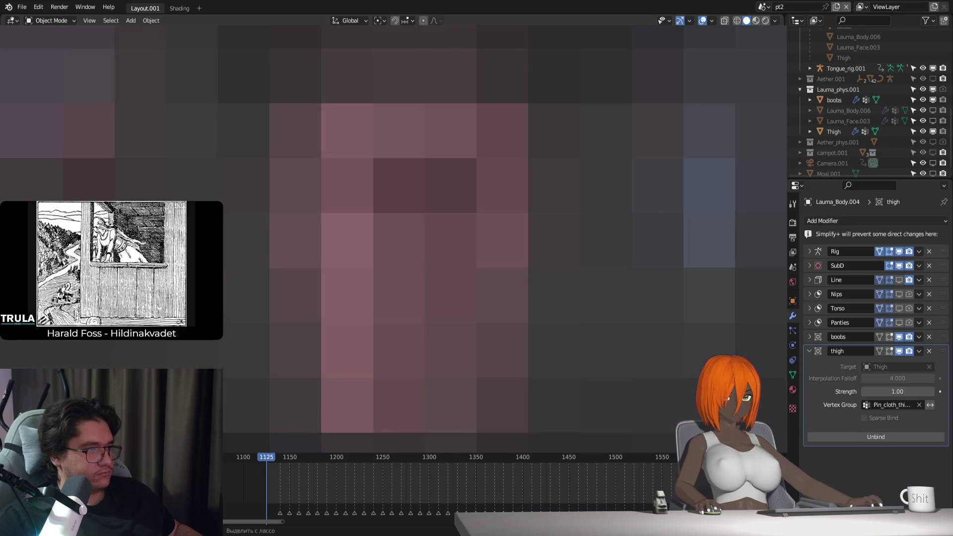
{"action": "left_click", "coordinate": [834, 132]}
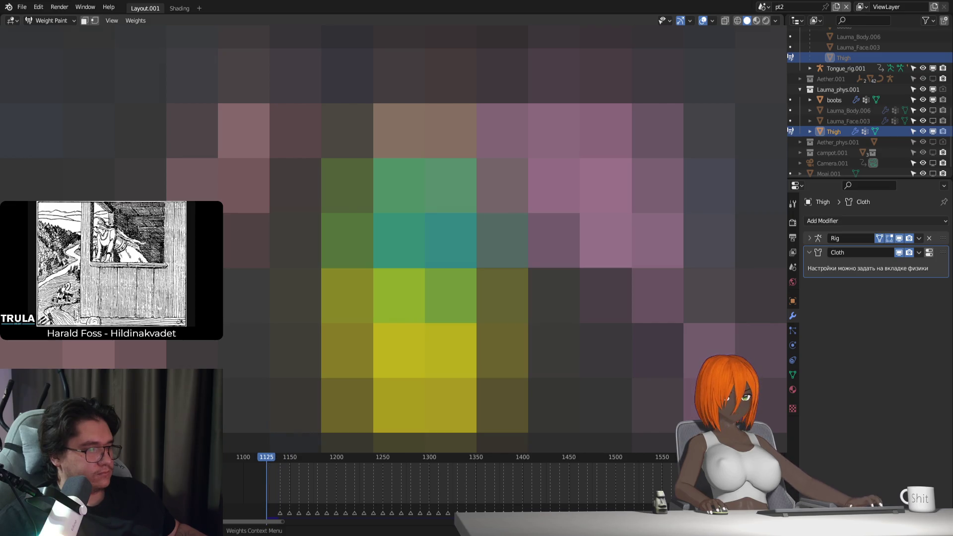
Step: Return to Object Mode and rebind the thigh Surface Deform, undoing a further bind attempt
{"action": "key", "text": "ctrl+Tab"}
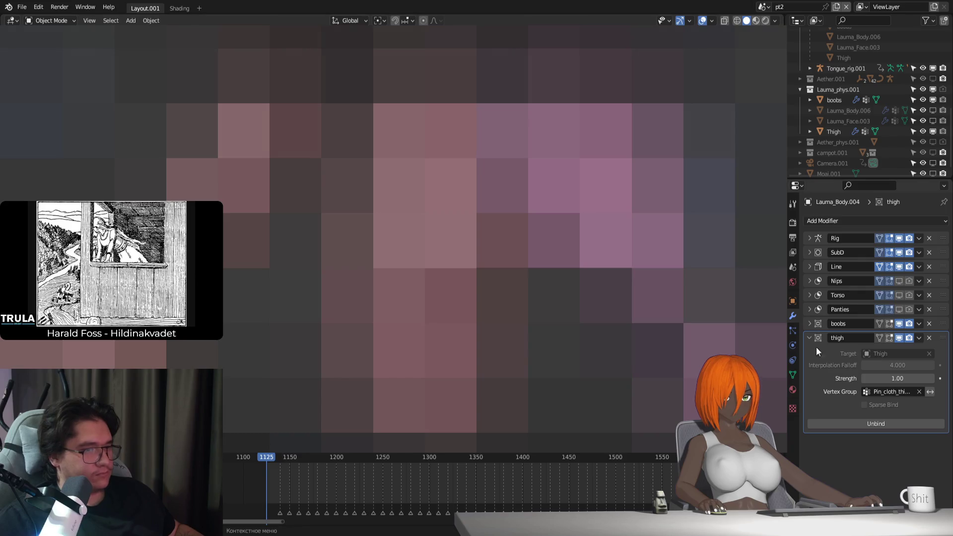
{"action": "left_click", "coordinate": [883, 422]}
{"action": "left_click", "coordinate": [884, 422]}
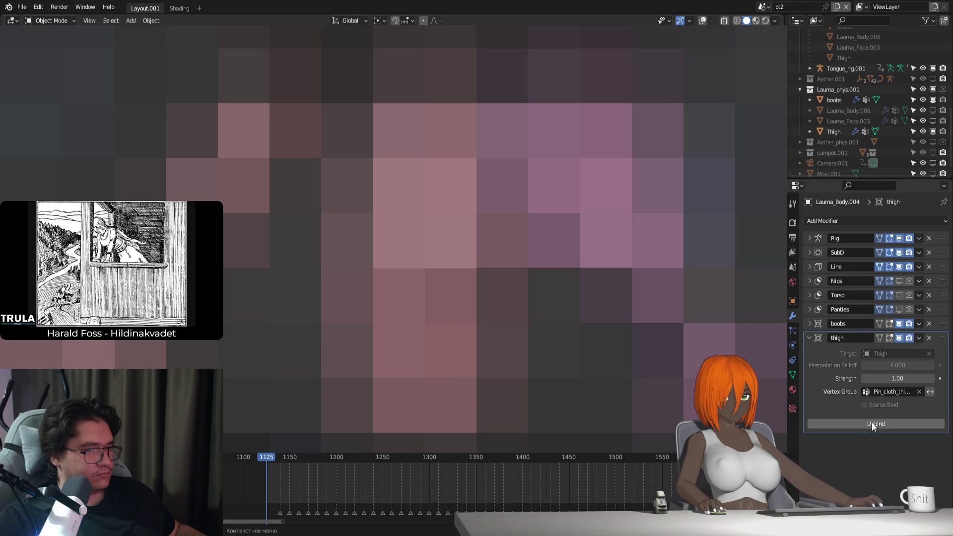
{"action": "left_click", "coordinate": [496, 223]}
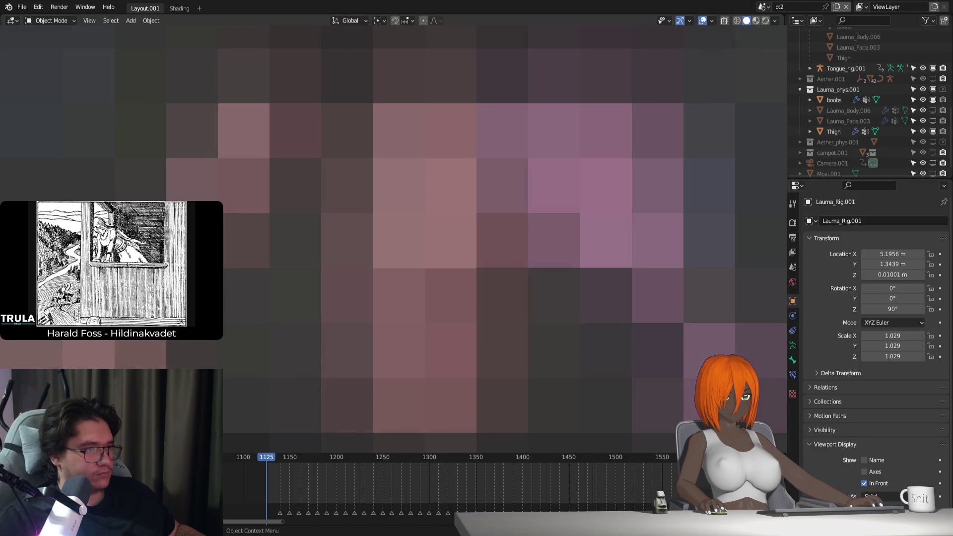
{"action": "left_click", "coordinate": [793, 345]}
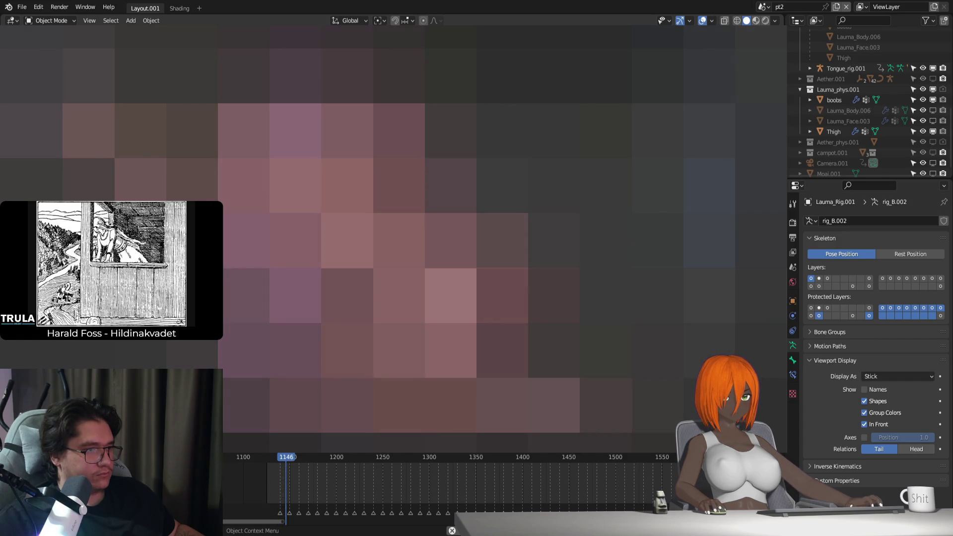
{"action": "left_click", "coordinate": [397, 248]}
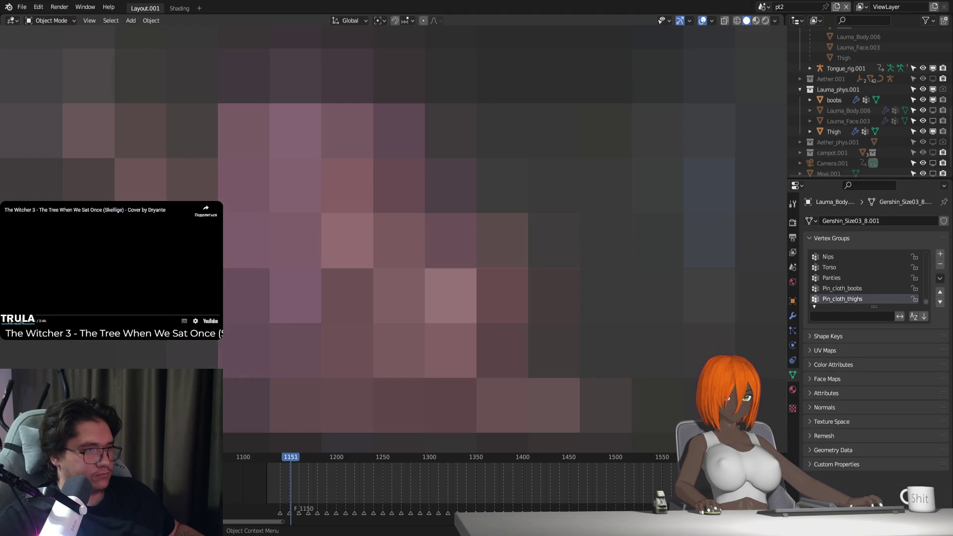
{"action": "left_click", "coordinate": [792, 316]}
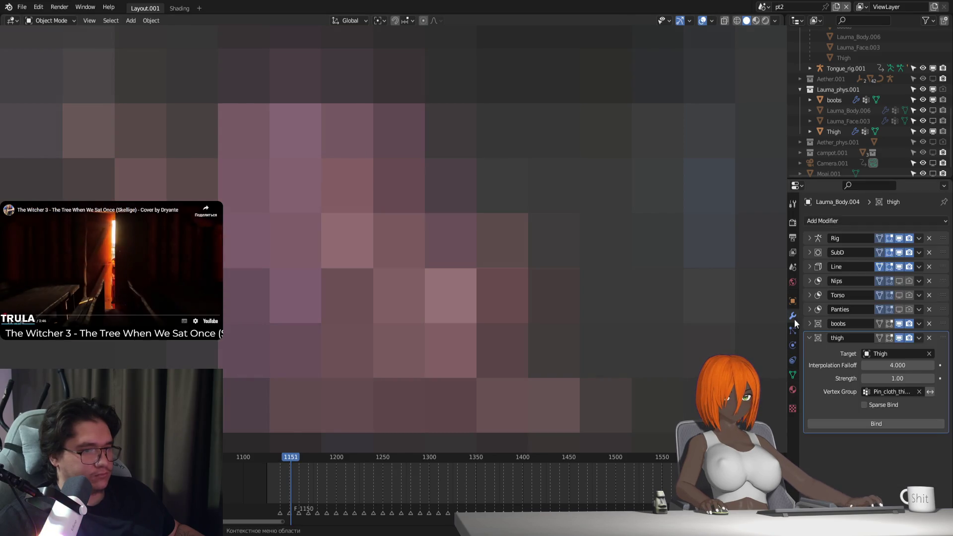
{"action": "left_click", "coordinate": [874, 421]}
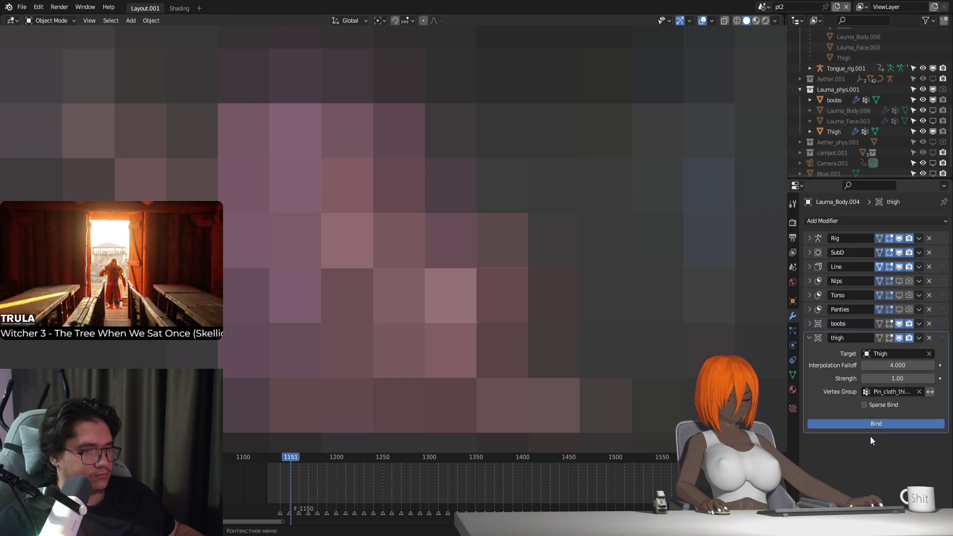
{"action": "key", "text": "ctrl+z"}
{"action": "key", "text": "ctrl+z"}
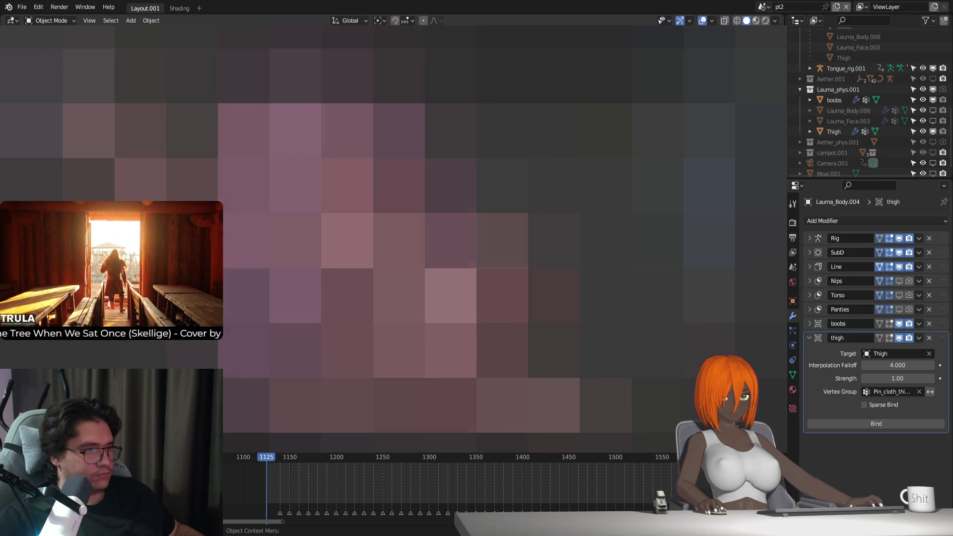
Step: Try binding the thigh Surface Deform with the rig in Rest Position, then undo it
{"action": "left_click", "coordinate": [893, 253]}
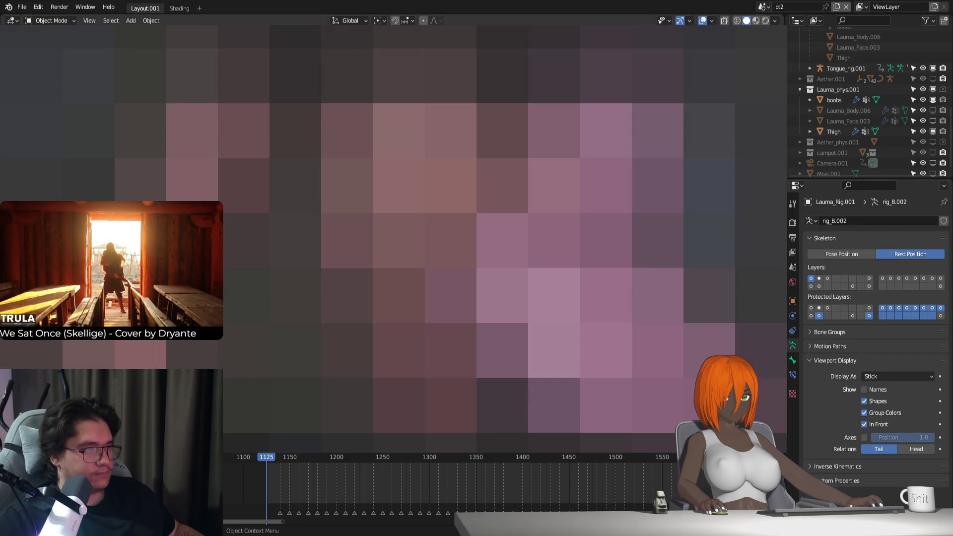
{"action": "key", "text": "ctrl+z"}
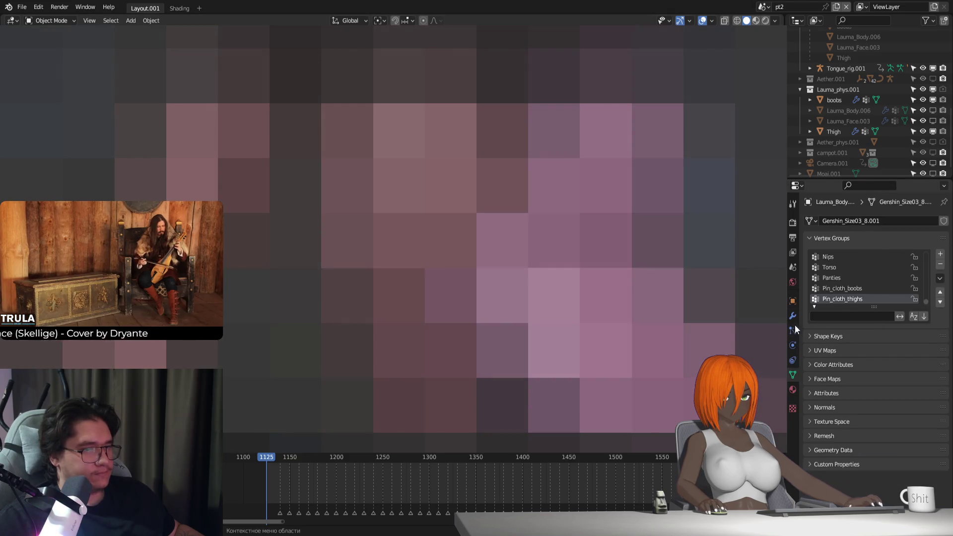
{"action": "left_click", "coordinate": [793, 316]}
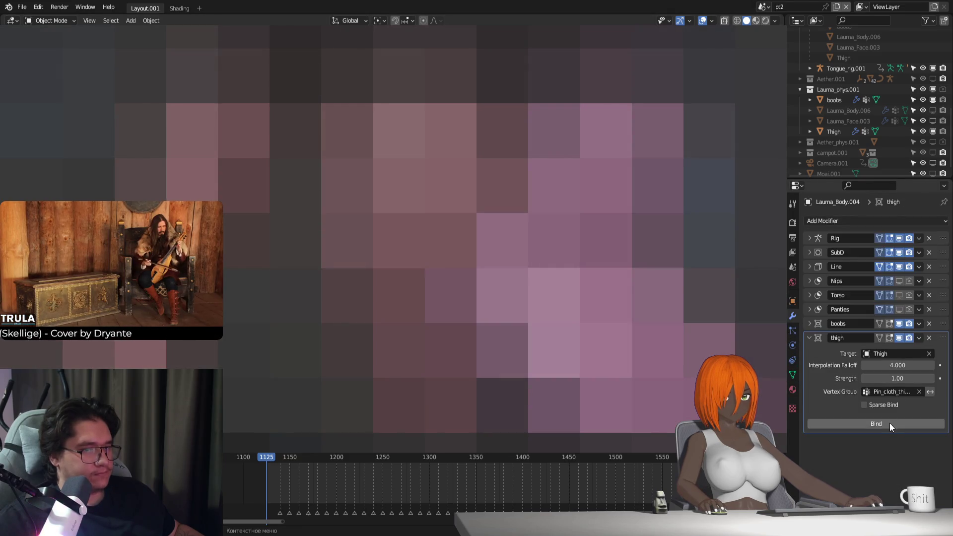
{"action": "left_click", "coordinate": [889, 423]}
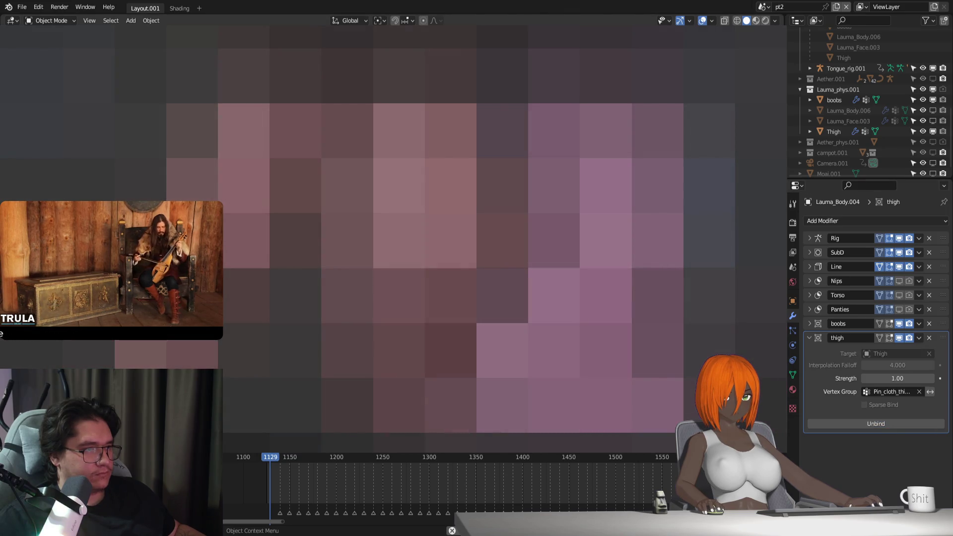
{"action": "key", "text": "ctrl+z"}
{"action": "key", "text": "ctrl+z"}
{"action": "key", "text": "ctrl+z"}
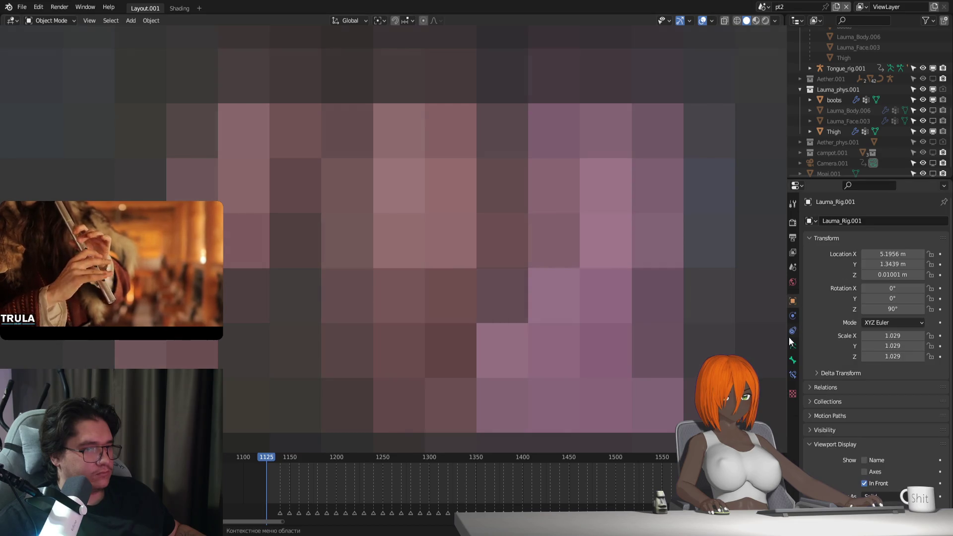
Step: Show the rig's second bone layer, enter Pose Mode, and rotate a bone about 25° around global Y
{"action": "left_click", "coordinate": [792, 345]}
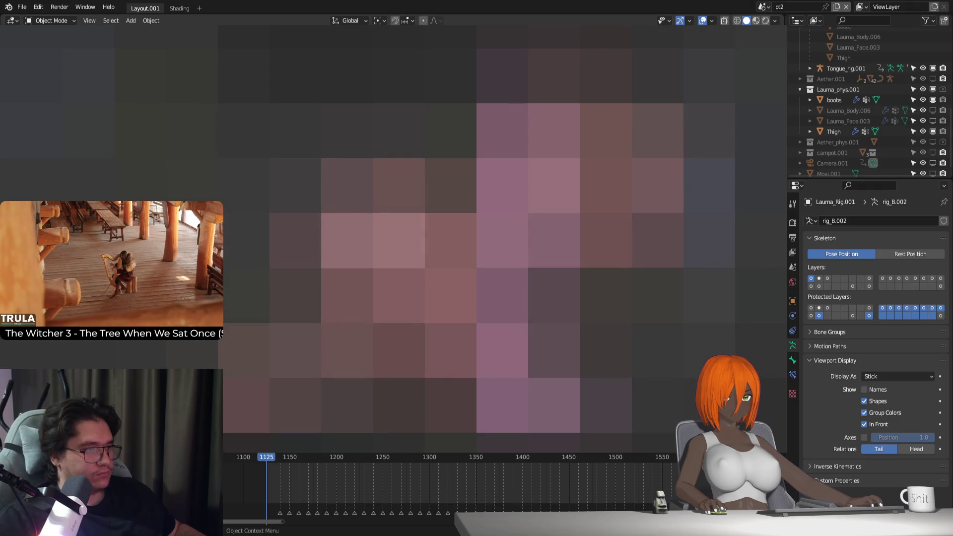
{"action": "left_click", "coordinate": [819, 279]}
{"action": "key", "text": "ctrl+Tab"}
{"action": "key", "text": "r"}
{"action": "key", "text": "x"}
{"action": "key", "text": "x"}
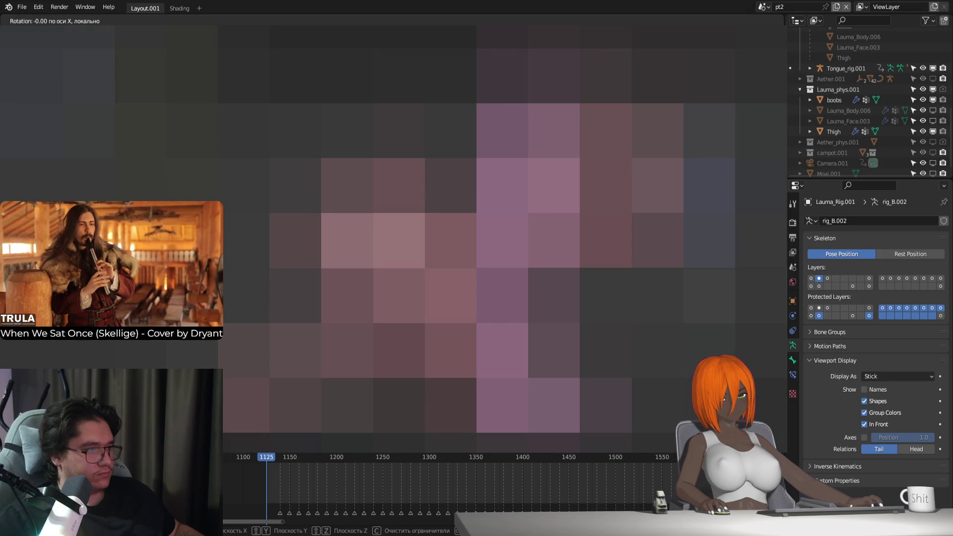
{"action": "key", "text": "y"}
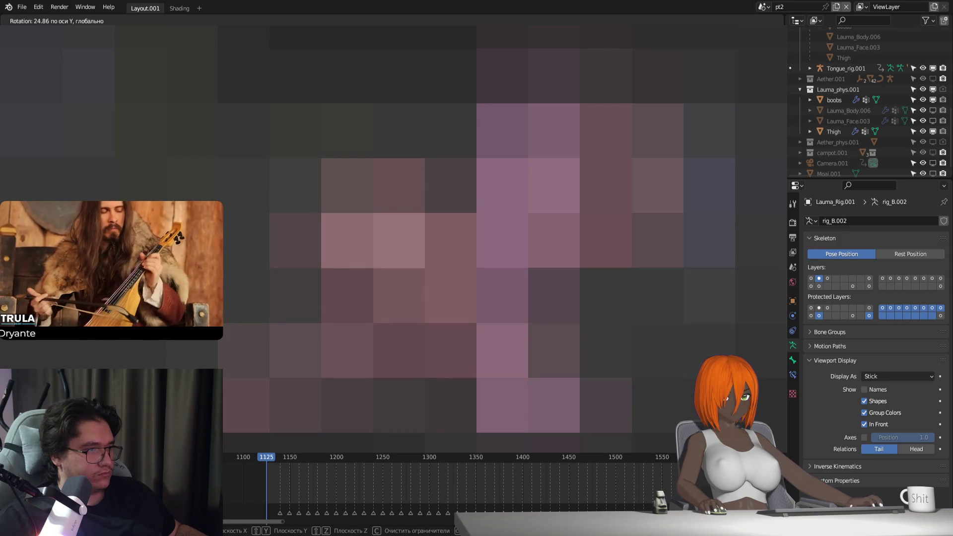
{"action": "key", "text": "Return"}
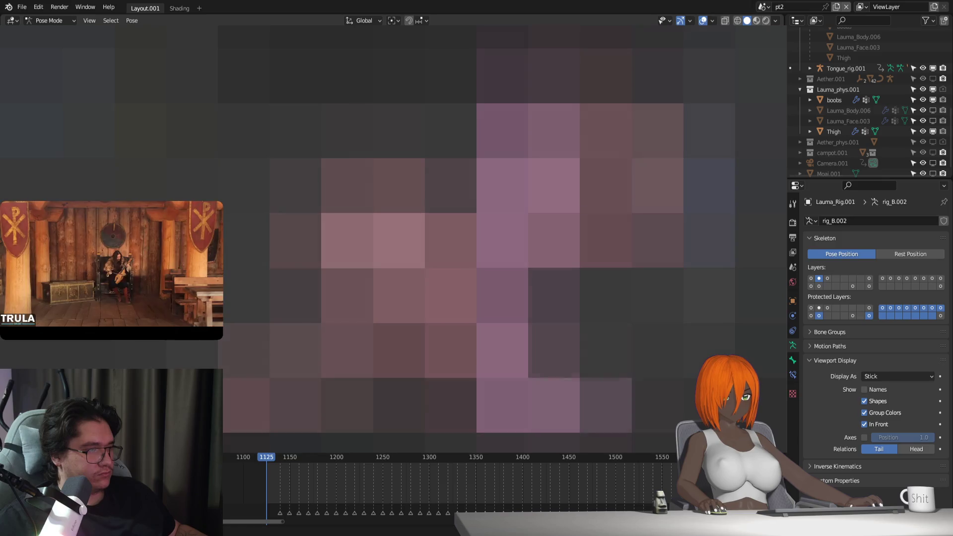
Step: Rotate the bone around Z, show the eighth bone layer, and nudge a bone slightly
{"action": "key", "text": "r"}
{"action": "key", "text": "z"}
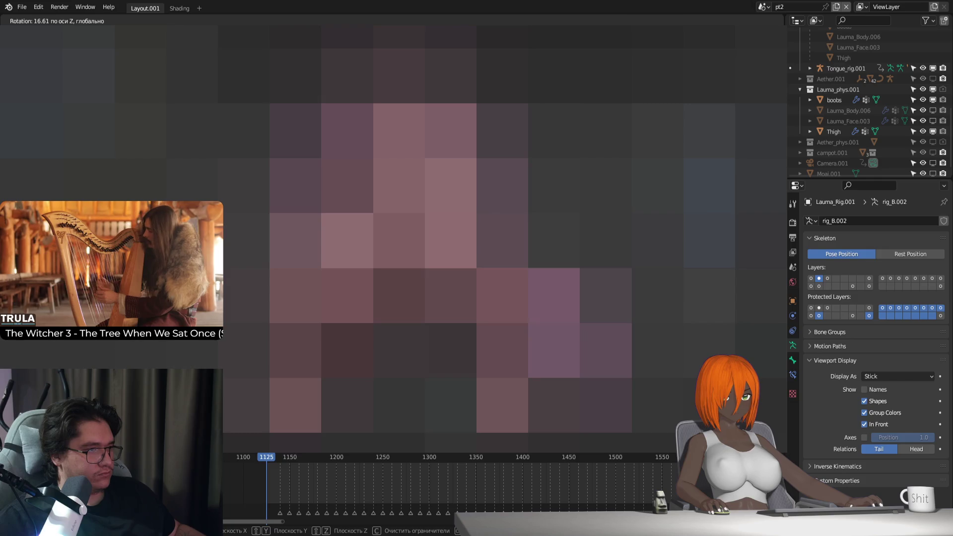
{"action": "key", "text": "Return"}
{"action": "left_click", "coordinate": [869, 278]}
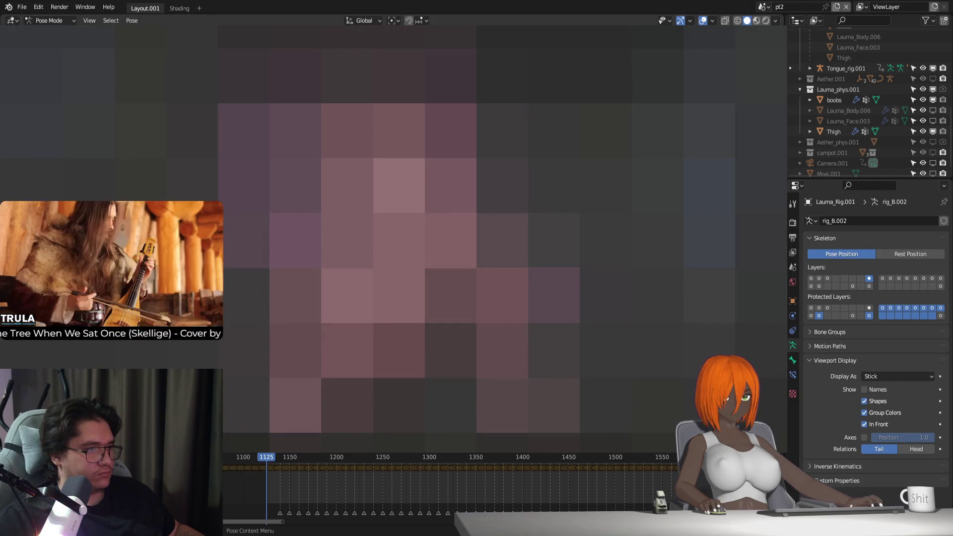
{"action": "key", "text": "g"}
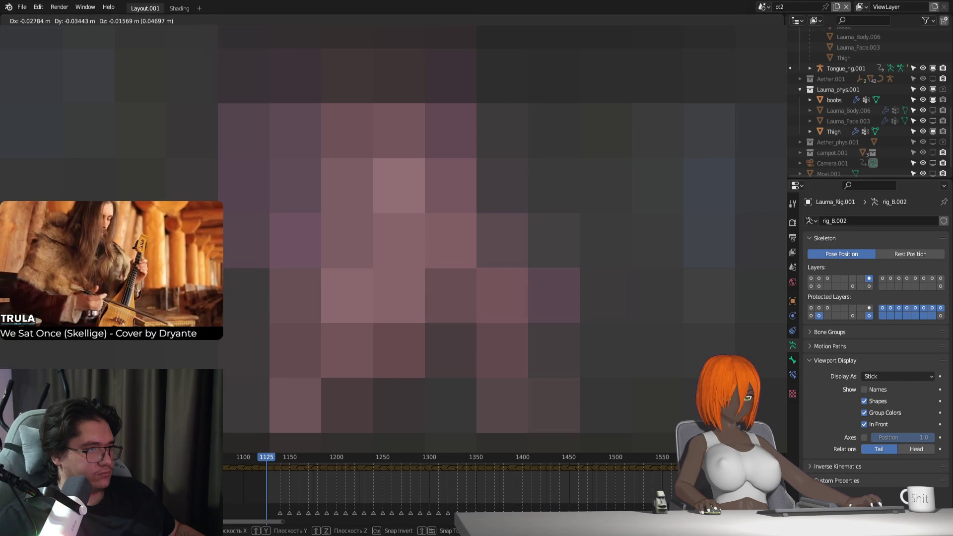
{"action": "key", "text": "Return"}
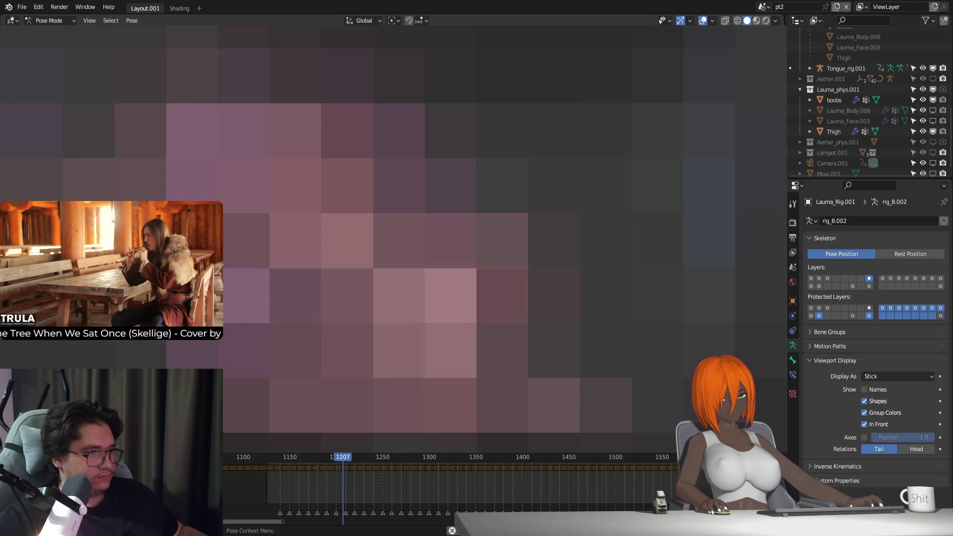
{"action": "key", "text": "Escape"}
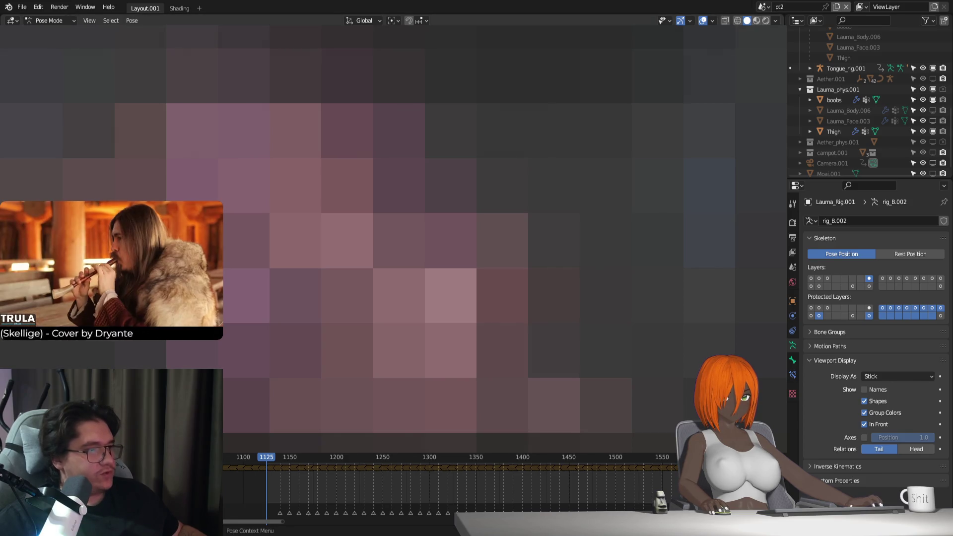
Step: Return to Object Mode, set the rig to Rest Position, and go back to frame 1125
{"action": "key", "text": "ctrl+Tab"}
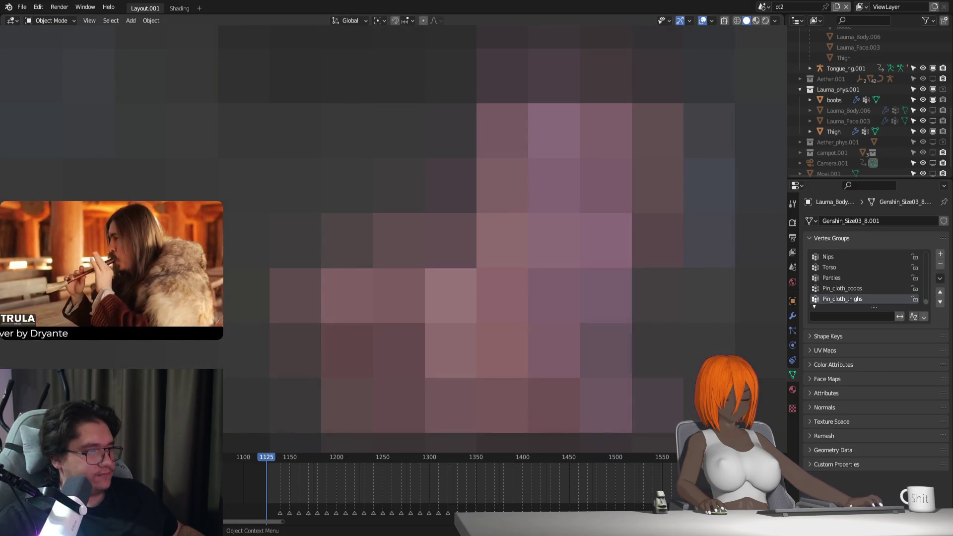
{"action": "key", "text": "ctrl+z"}
{"action": "left_click", "coordinate": [900, 255]}
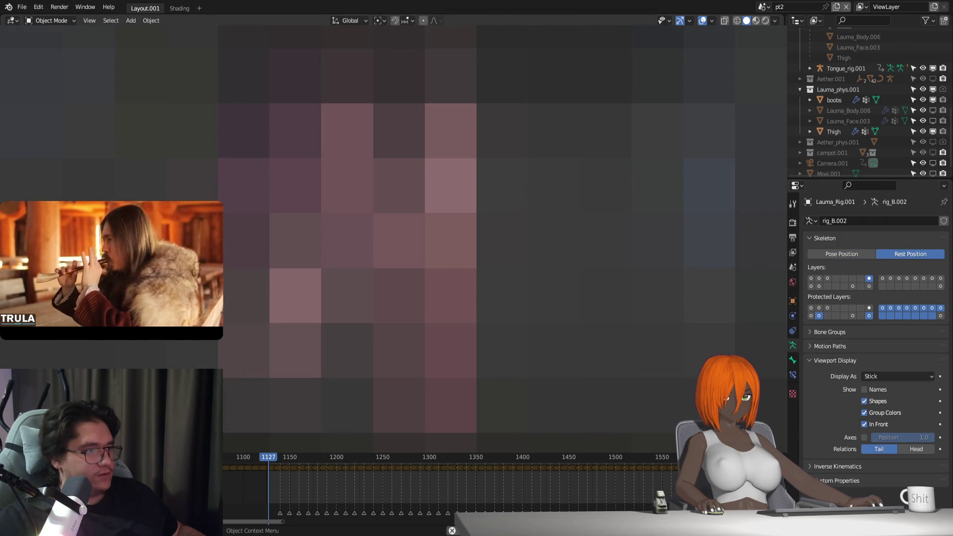
{"action": "key", "text": "Left"}
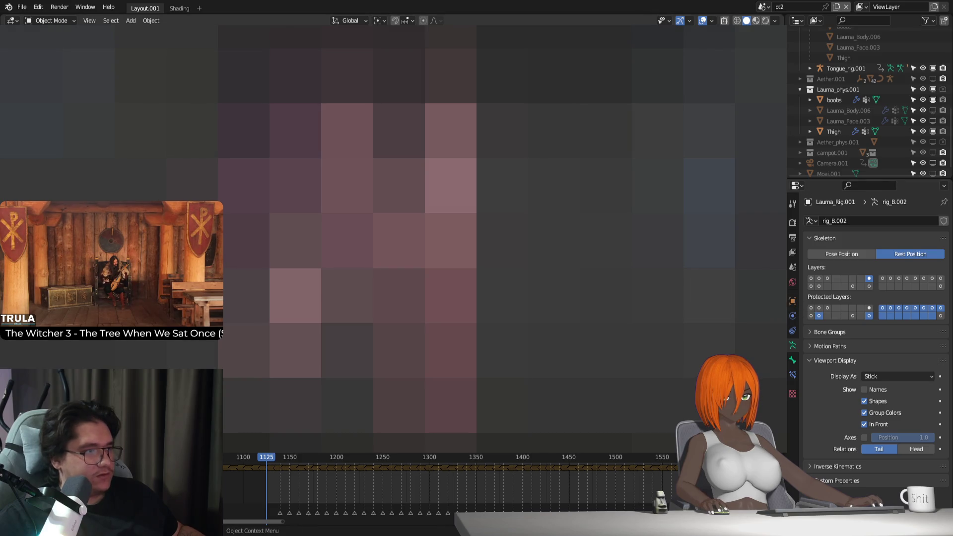
Step: Delete the Thigh mesh, unbind the body's thigh Surface Deform, and enter Edit Mode on Lauma_Body.004
{"action": "left_click", "coordinate": [834, 131]}
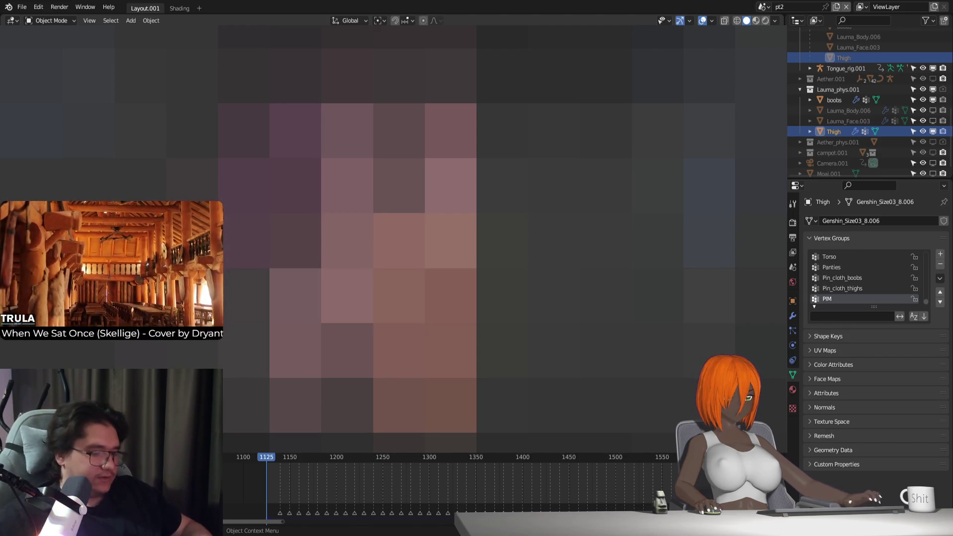
{"action": "key", "text": "Delete"}
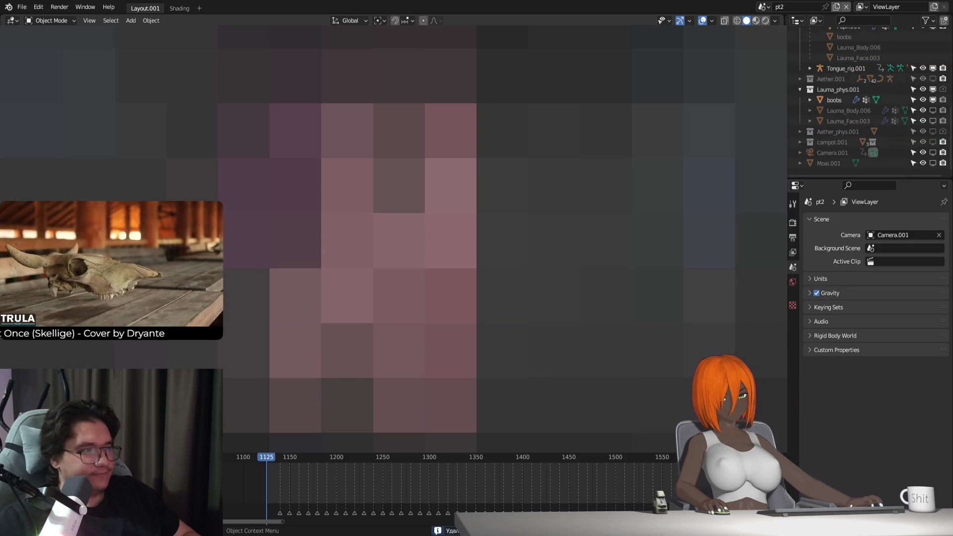
{"action": "left_click", "coordinate": [793, 315]}
{"action": "left_click", "coordinate": [898, 425]}
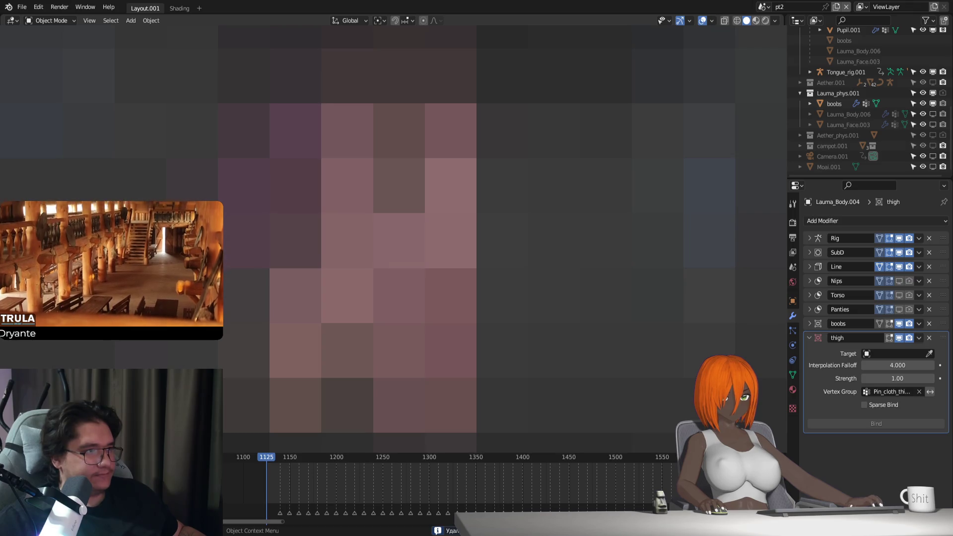
{"action": "key", "text": "Tab"}
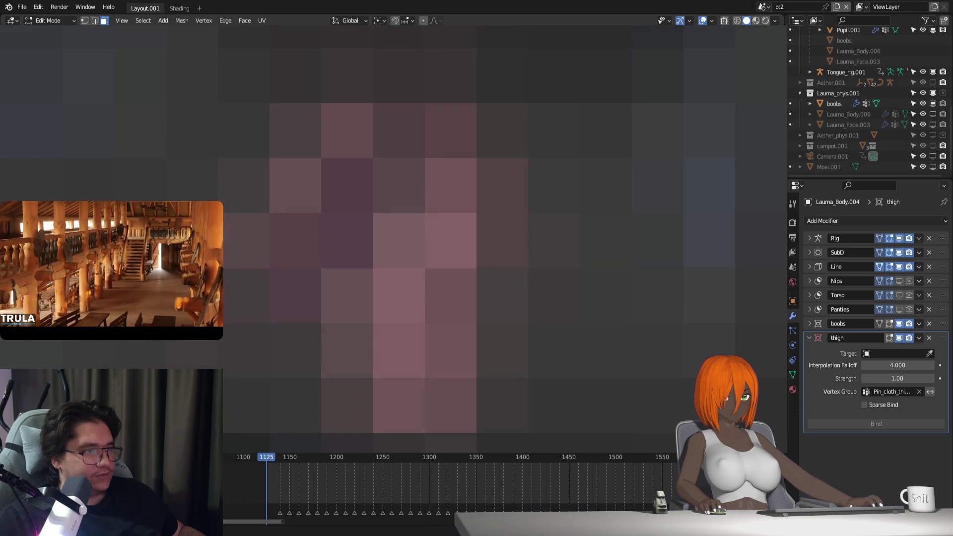
Step: Separate the Pin_cloth_thighs vertices as Lauma_Body.005 and drag it into the Lauma_phys.001 collection
{"action": "left_click", "coordinate": [792, 376]}
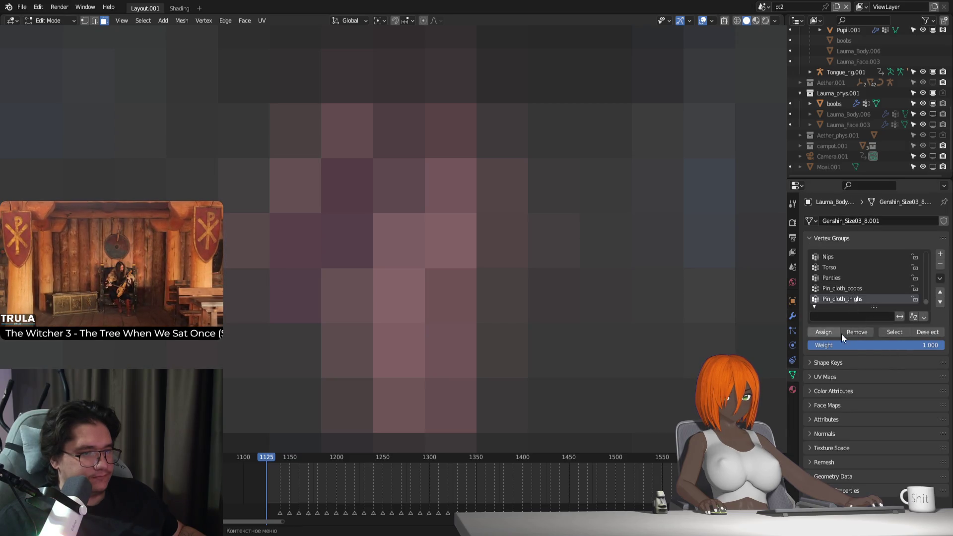
{"action": "left_click", "coordinate": [898, 332]}
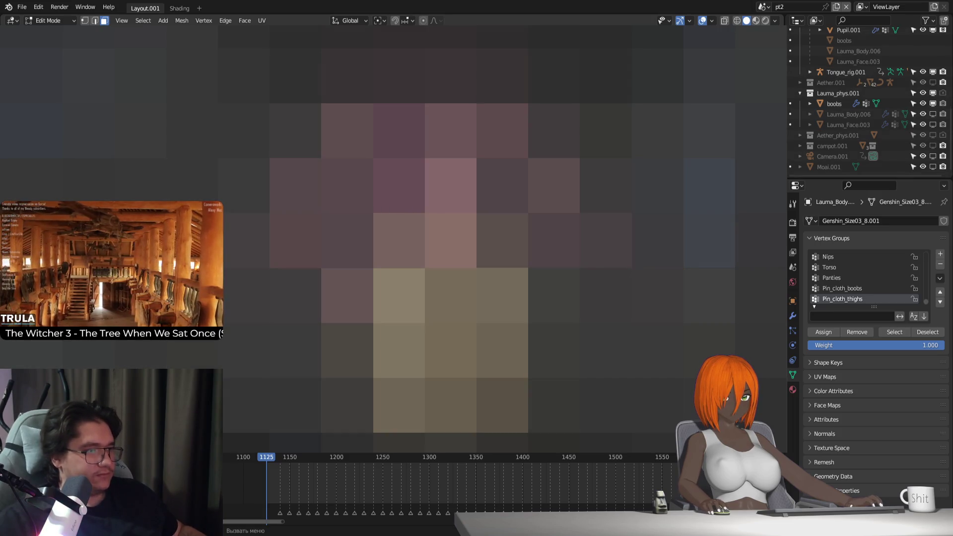
{"action": "key", "text": "Tab"}
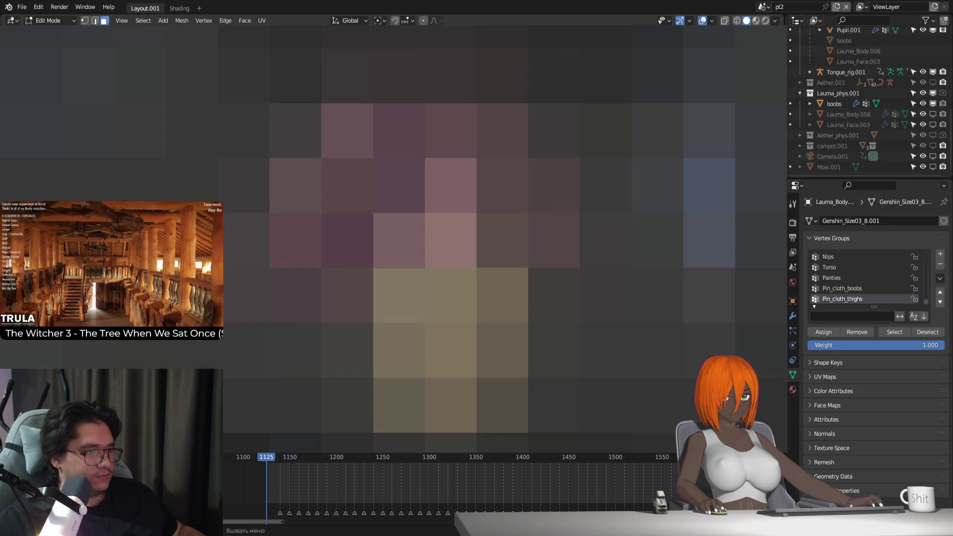
{"action": "scroll", "coordinate": [842, 94], "scroll_direction": "up", "scroll_amount": 2}
{"action": "mouse_move", "coordinate": [850, 88]}
{"action": "left_mouse_down"}
{"action": "mouse_move", "coordinate": [872, 89]}
{"action": "mouse_move", "coordinate": [863, 109]}
{"action": "mouse_move", "coordinate": [845, 114]}
{"action": "left_mouse_up"}
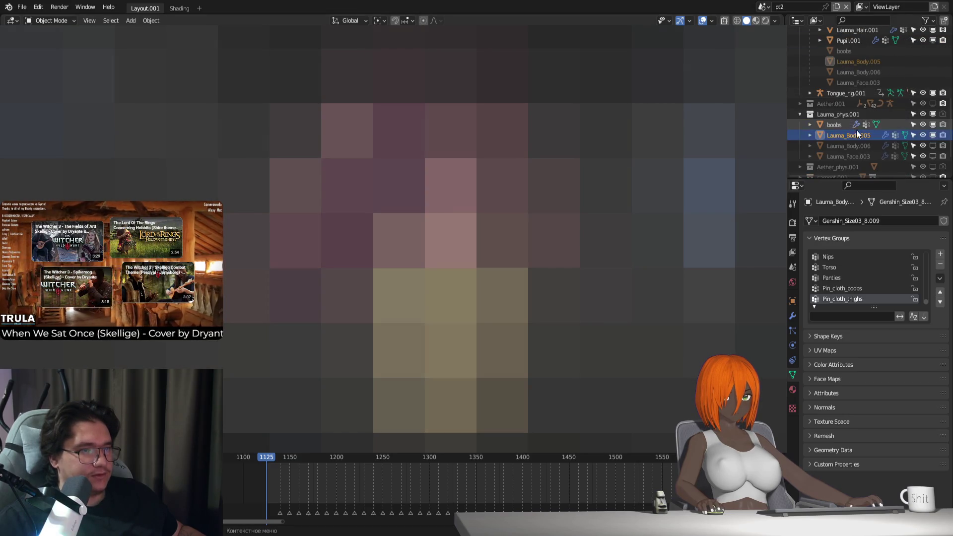
Step: Rename Lauma_Body.005 to 'thigh' in the Outliner and toggle Edit Mode to check the mesh
{"action": "double_click", "coordinate": [850, 133]}
{"action": "scroll", "coordinate": [850, 133], "scroll_direction": "down", "scroll_amount": 2}
{"action": "type", "text": "thig"}
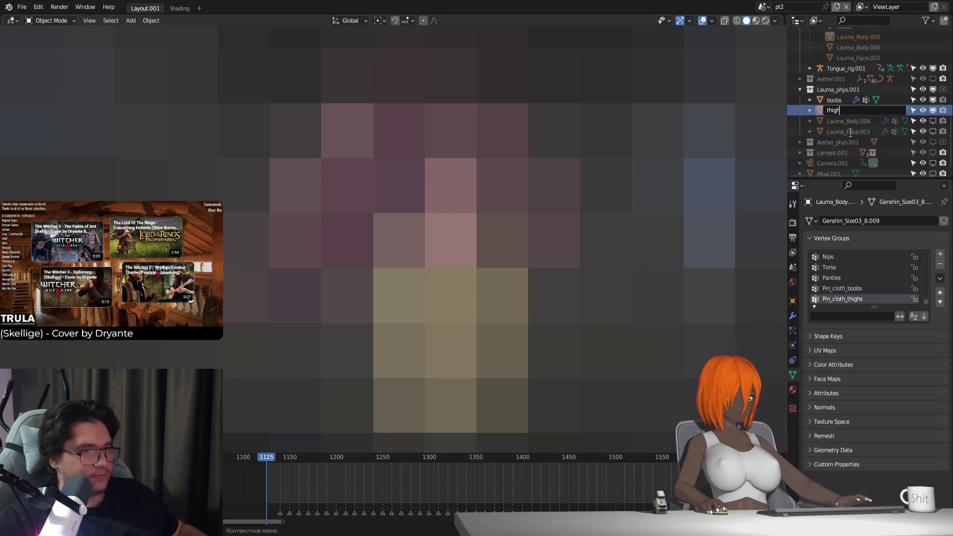
{"action": "type", "text": "h"}
{"action": "key", "text": "Return"}
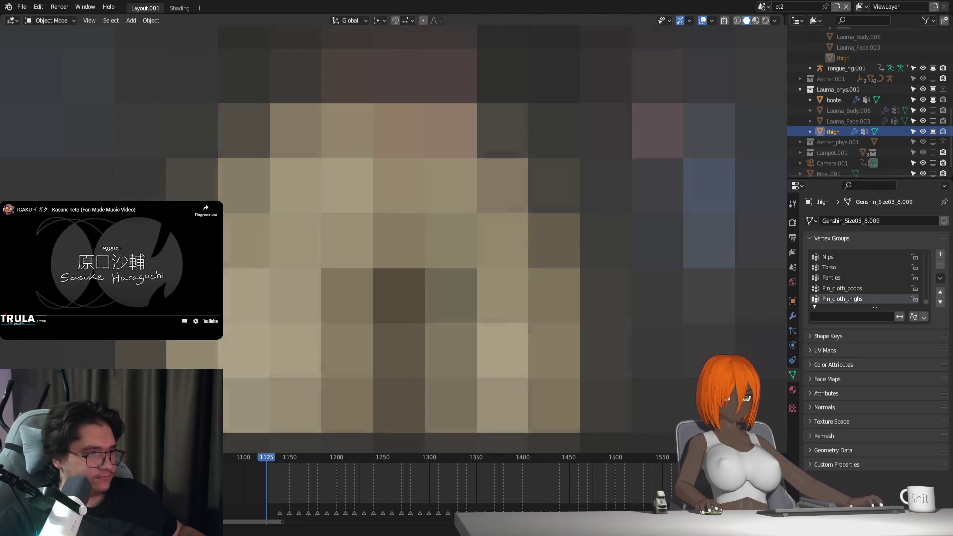
{"action": "key", "text": "Tab"}
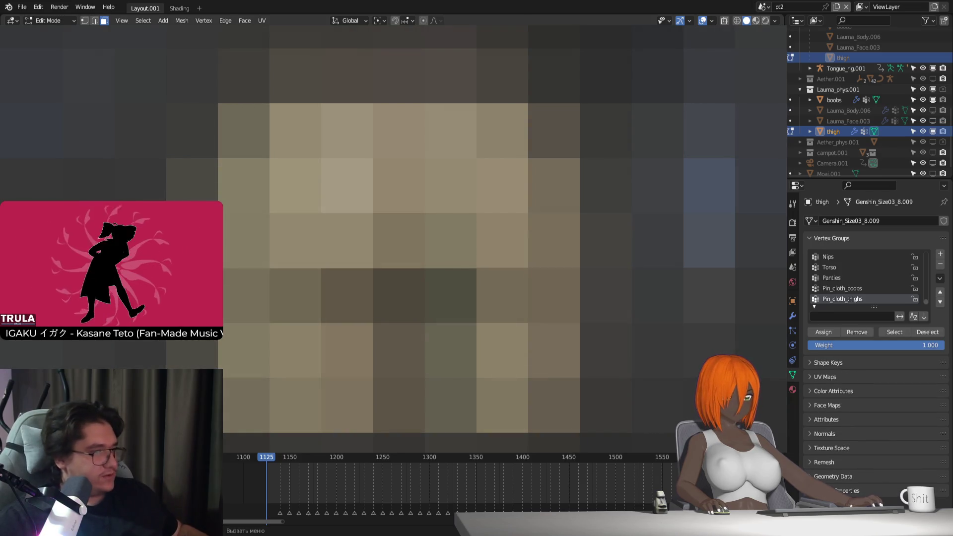
{"action": "key", "text": "Tab"}
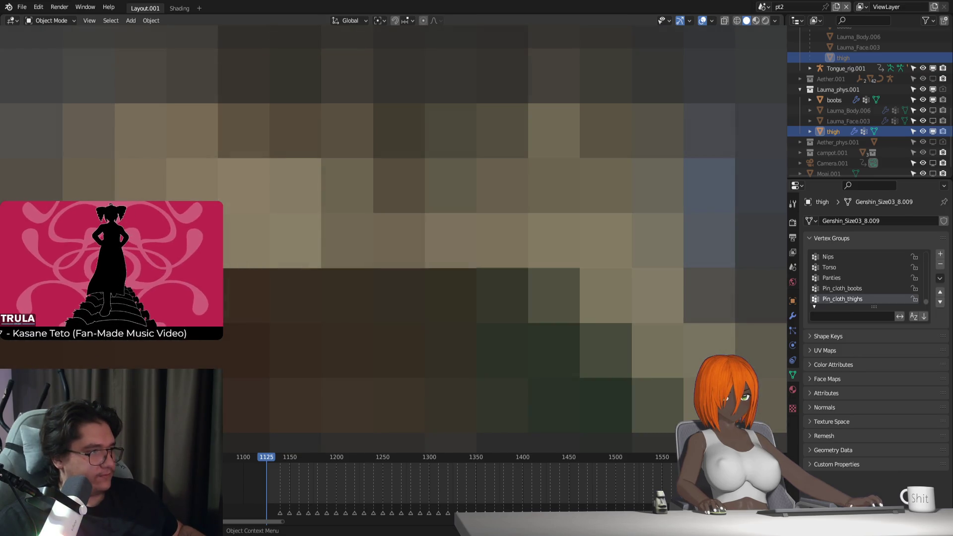
{"action": "key", "text": "Tab"}
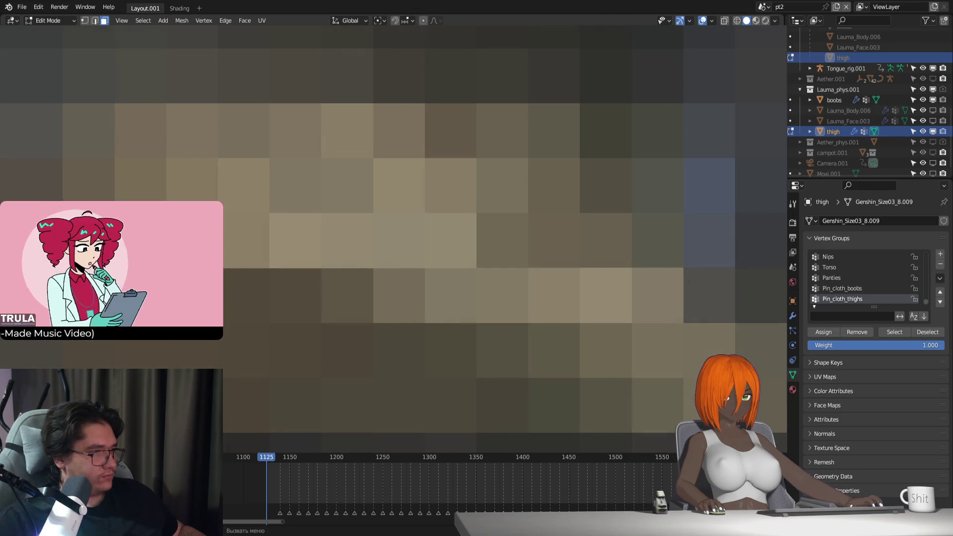
{"action": "key", "text": "g"}
{"action": "key", "text": "Return"}
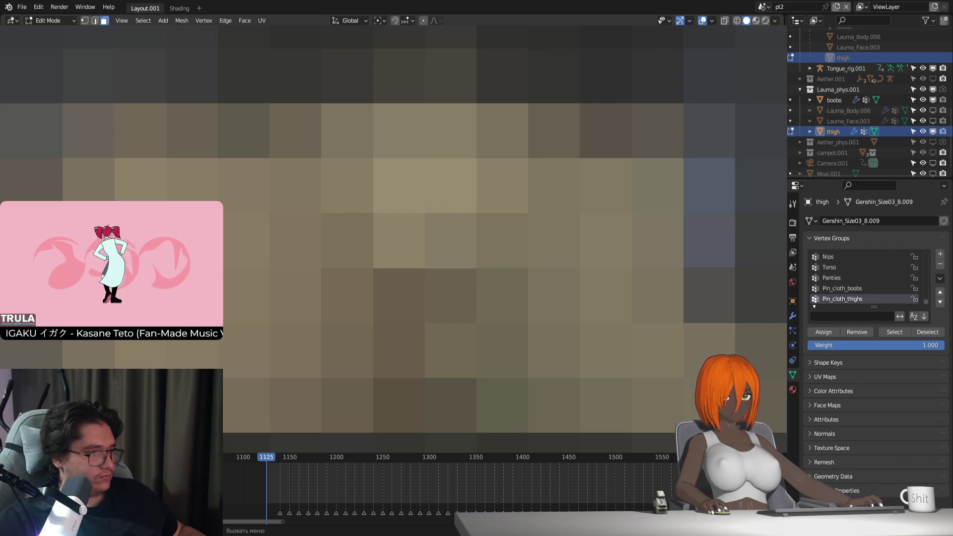
{"action": "key", "text": "Tab"}
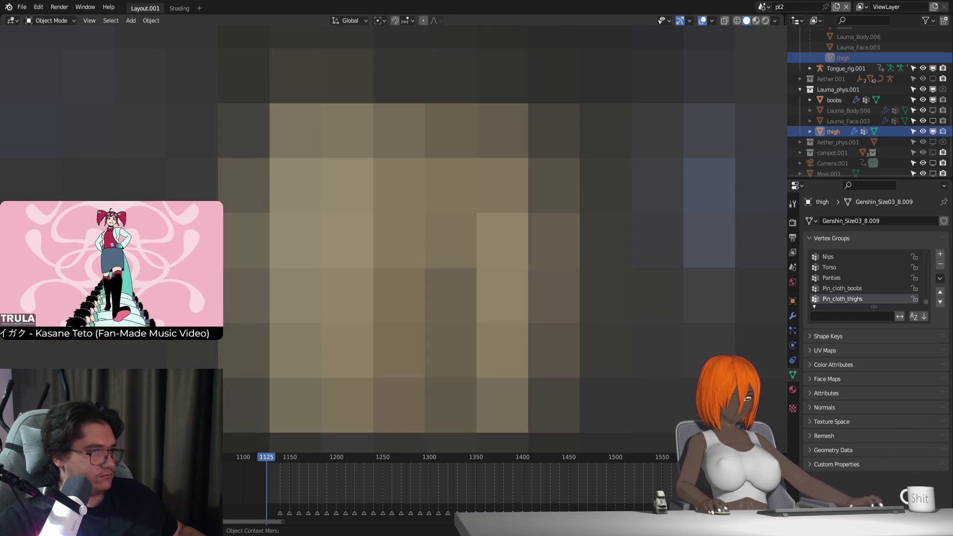
{"action": "key", "text": "Tab"}
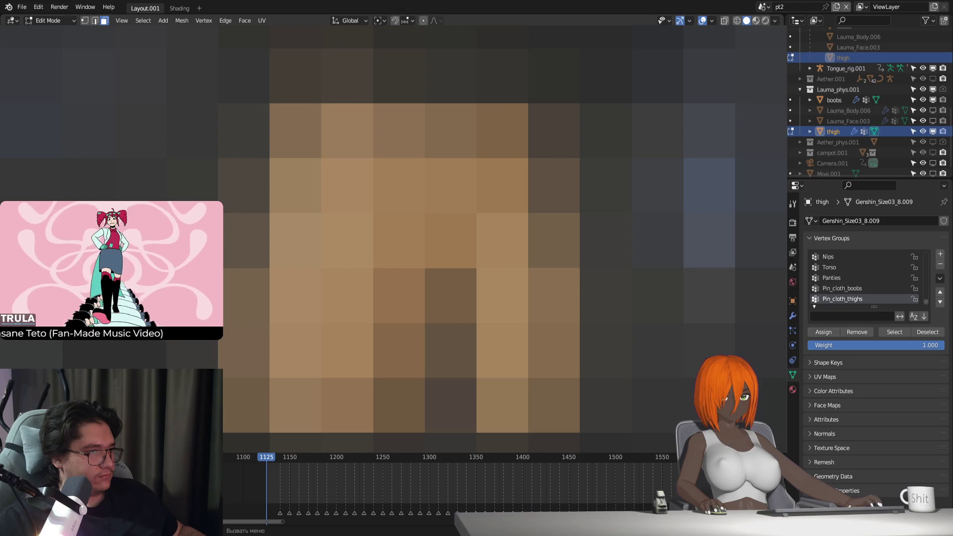
{"action": "key", "text": "Tab"}
{"action": "key", "text": "Tab"}
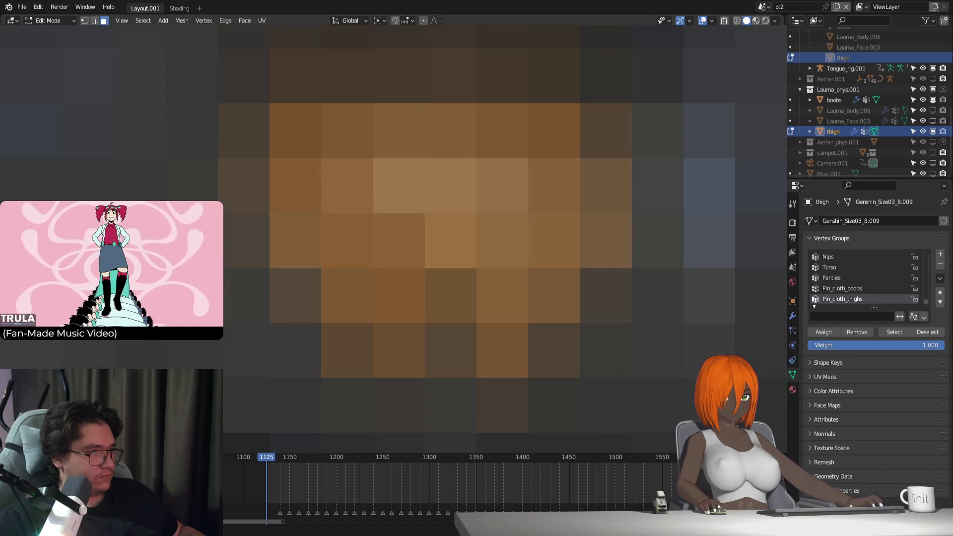
{"action": "key", "text": "Tab"}
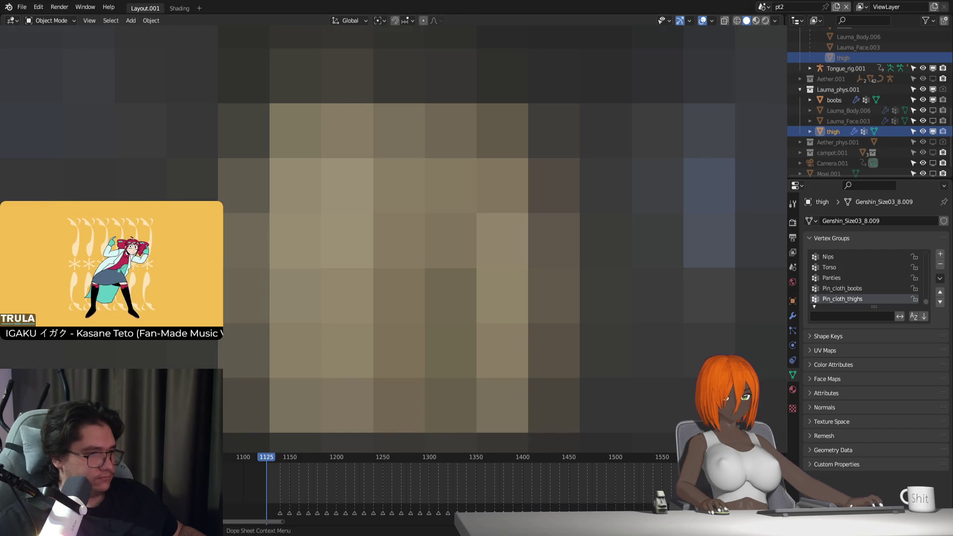
Step: Set the thigh object's viewport Display As option to Wire
{"action": "left_click", "coordinate": [792, 301]}
{"action": "scroll", "coordinate": [869, 397], "scroll_direction": "down", "scroll_amount": 4}
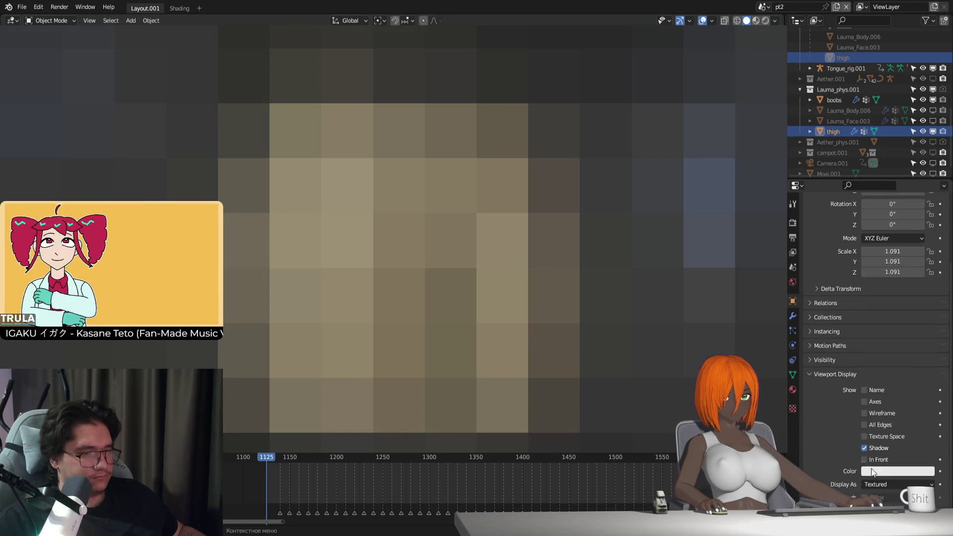
{"action": "left_click", "coordinate": [893, 485]}
{"action": "left_click", "coordinate": [889, 457]}
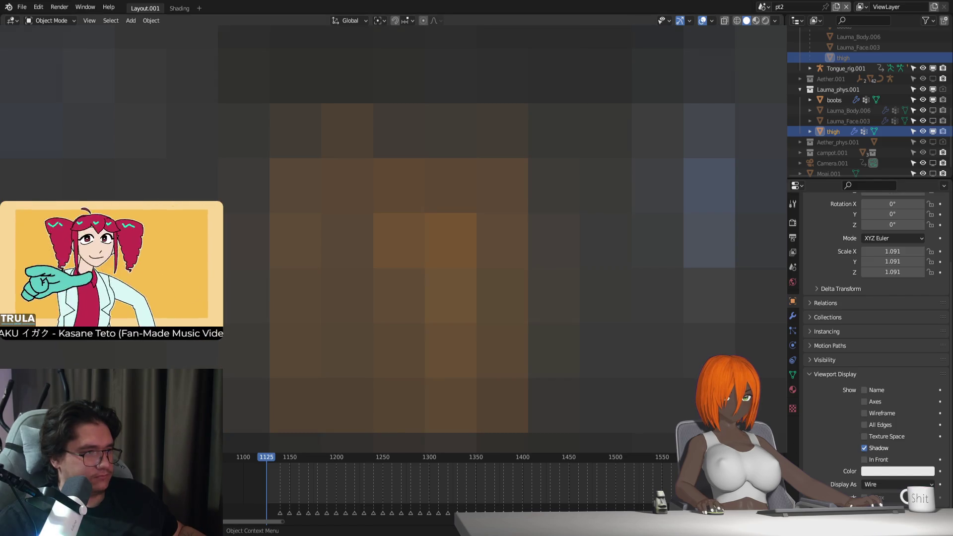
Step: Toggle Edit Mode on the thigh and bring up its modifier stack
{"action": "key", "text": "Tab"}
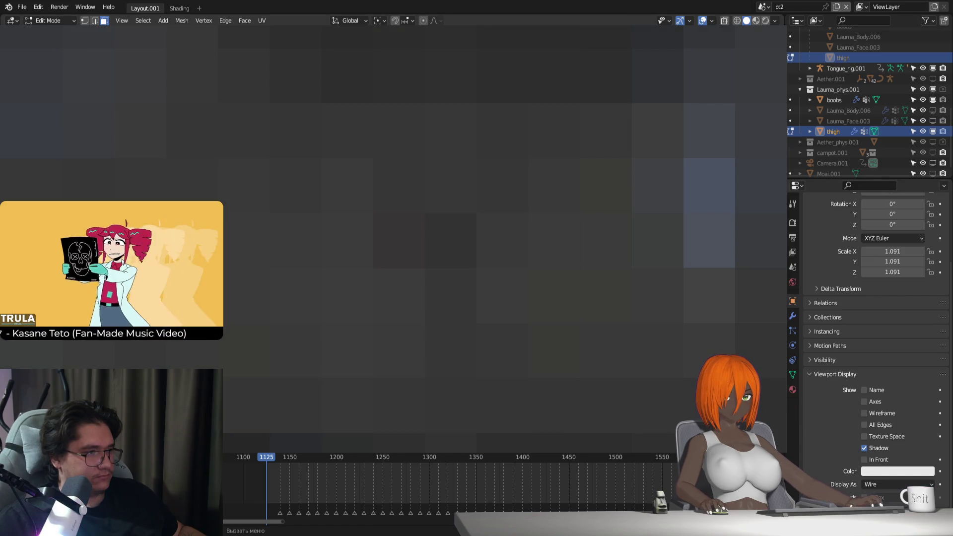
{"action": "key", "text": "Tab"}
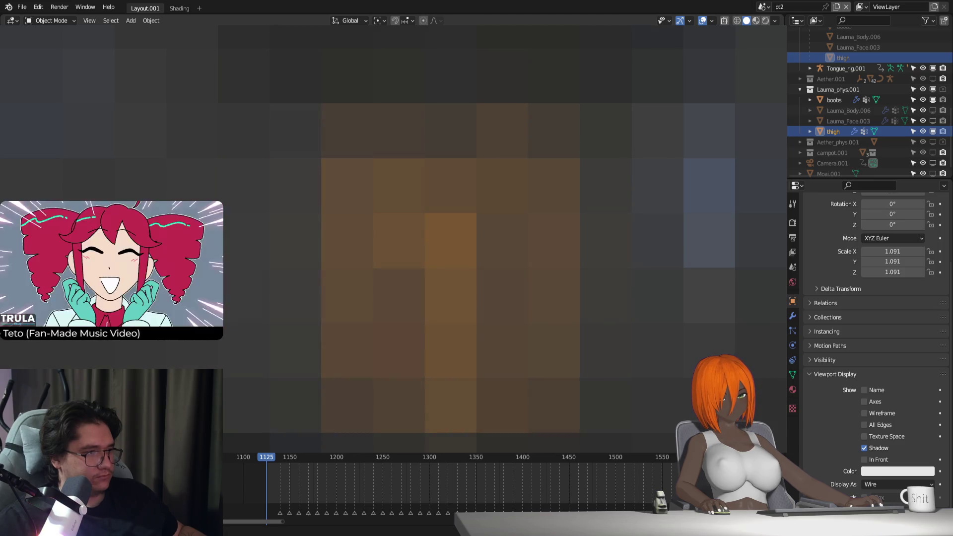
{"action": "left_click", "coordinate": [793, 316]}
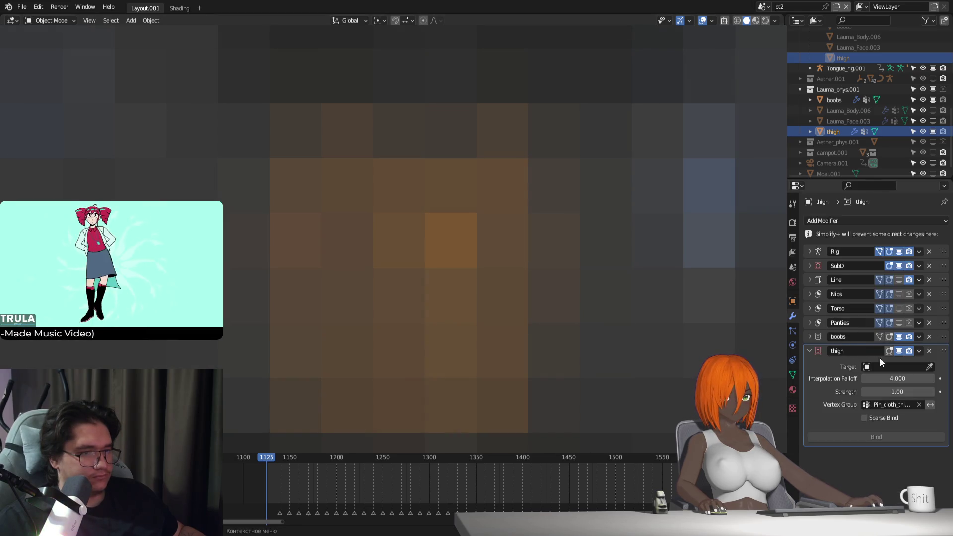
Step: Remove the thigh Surface Deform, Line, Nips, Torso, Panties and boobs modifiers from the thigh object
{"action": "left_click", "coordinate": [930, 352]}
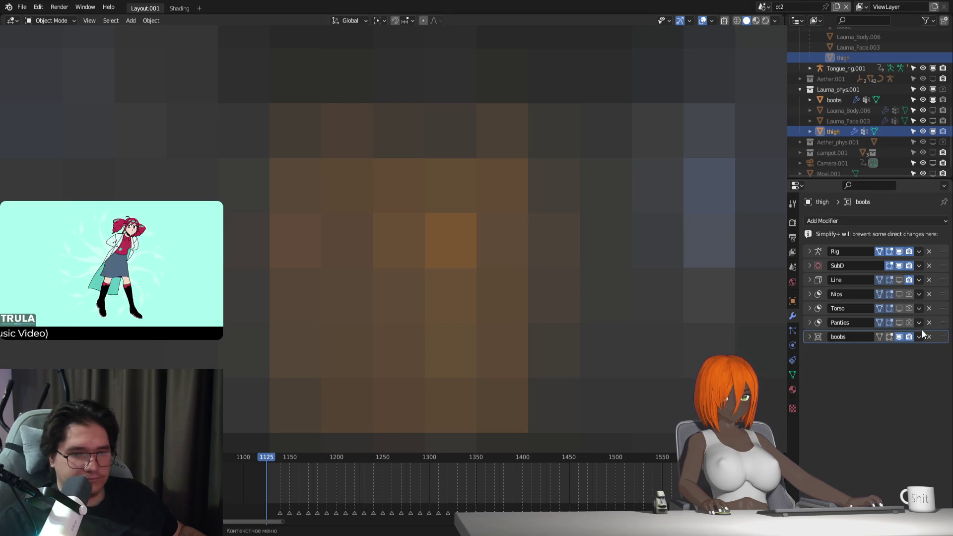
{"action": "left_click", "coordinate": [929, 280]}
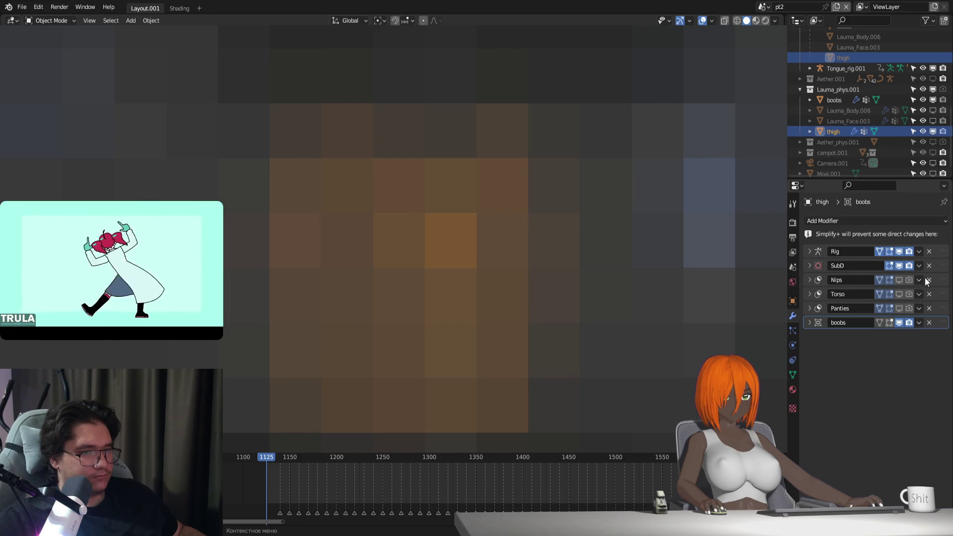
{"action": "left_click", "coordinate": [927, 279]}
{"action": "left_click", "coordinate": [928, 279]}
{"action": "left_click", "coordinate": [927, 279]}
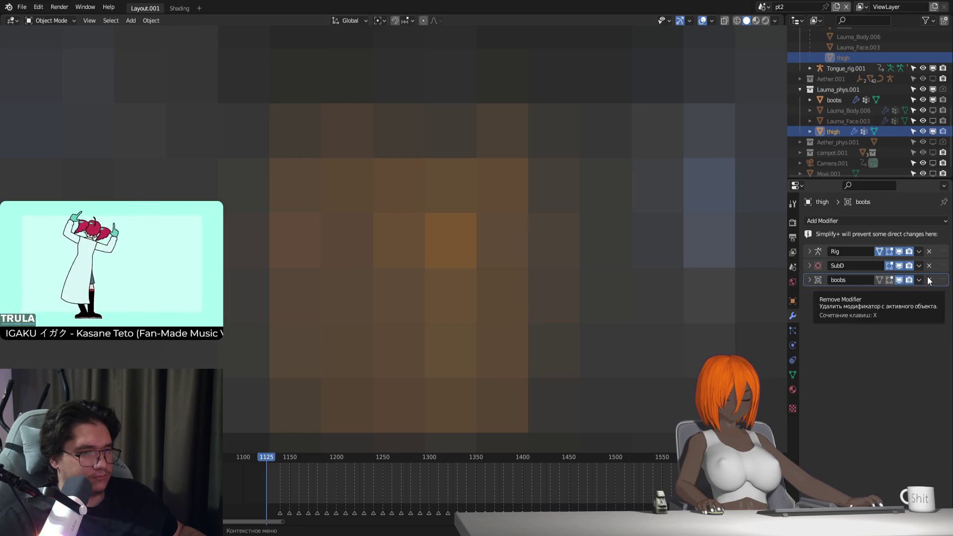
{"action": "left_click", "coordinate": [929, 280]}
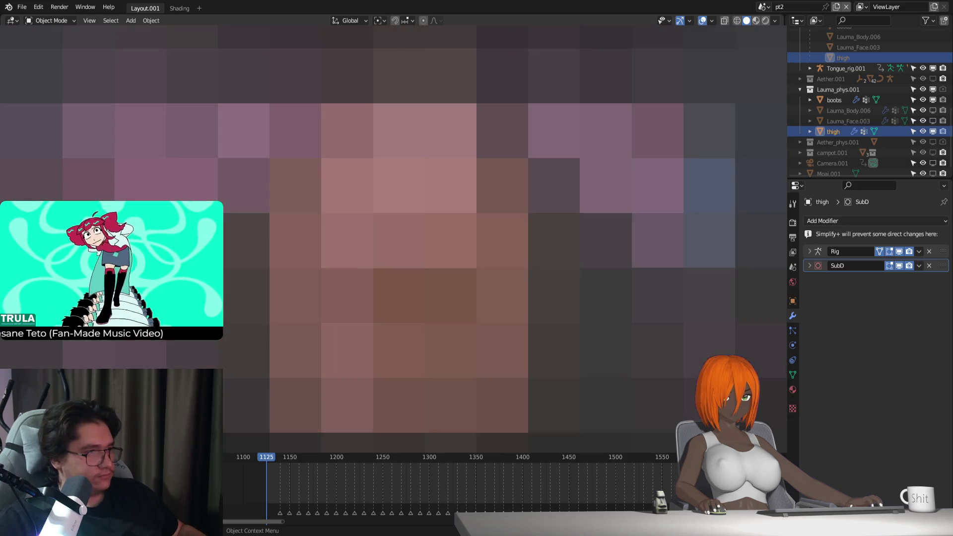
Step: On Lauma_Body.004, point the thigh Surface Deform target at the thigh object and bind it
{"action": "left_click", "coordinate": [496, 298]}
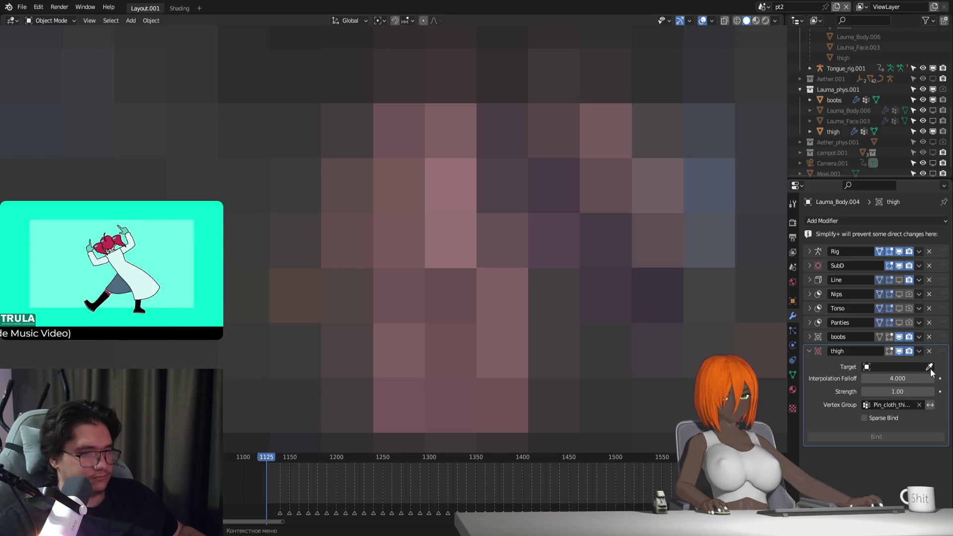
{"action": "left_click", "coordinate": [834, 131]}
{"action": "left_click", "coordinate": [893, 438]}
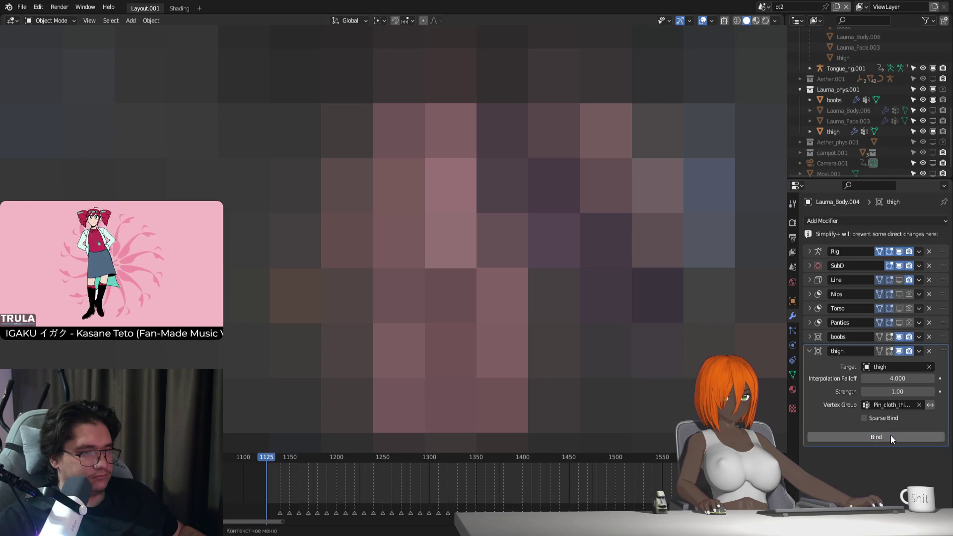
{"action": "left_click", "coordinate": [834, 132]}
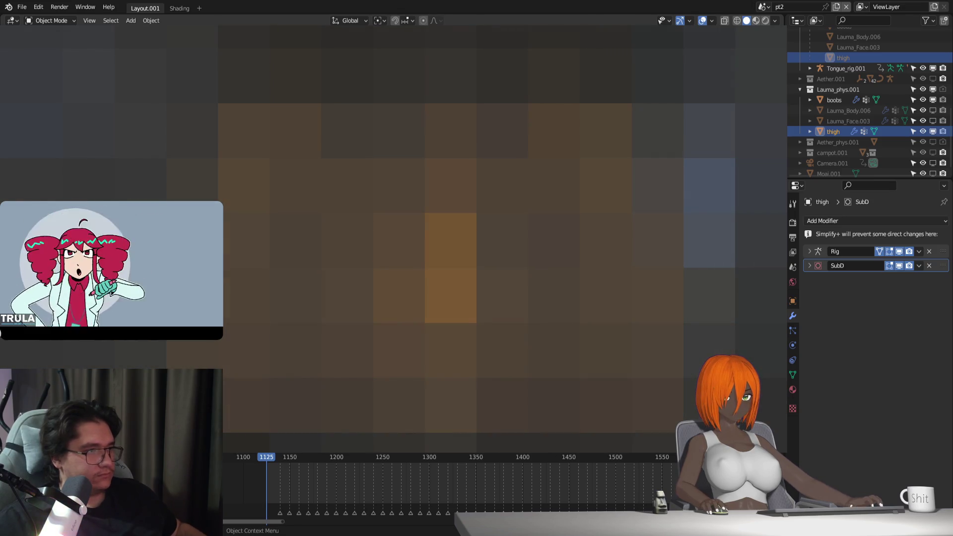
{"action": "left_click", "coordinate": [447, 224]}
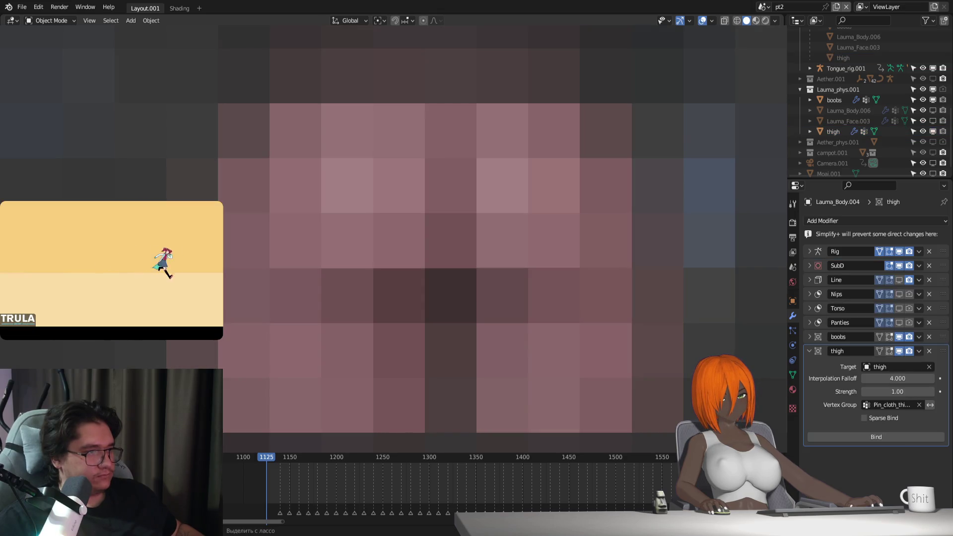
Step: Step through undo/redo until thigh again has Rig, SubD, Line, Nips, Torso, Panties, boobs and thigh modifiers
{"action": "key", "text": "ctrl+z"}
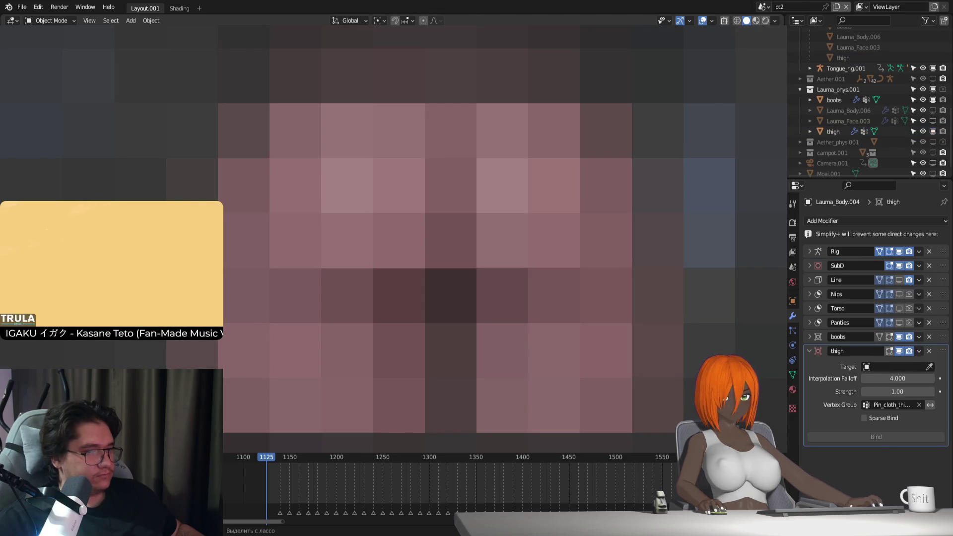
{"action": "key", "text": "ctrl+z"}
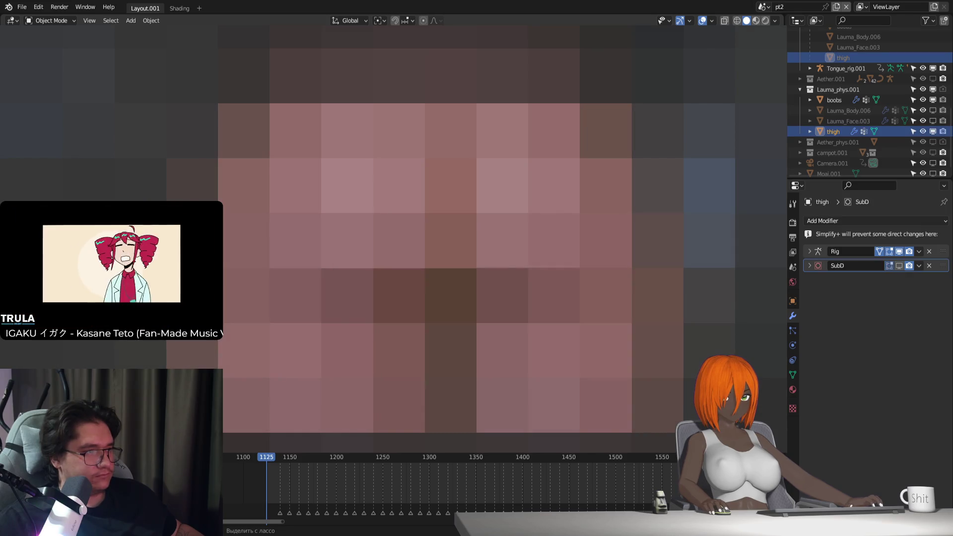
{"action": "key", "text": "ctrl+shift+z"}
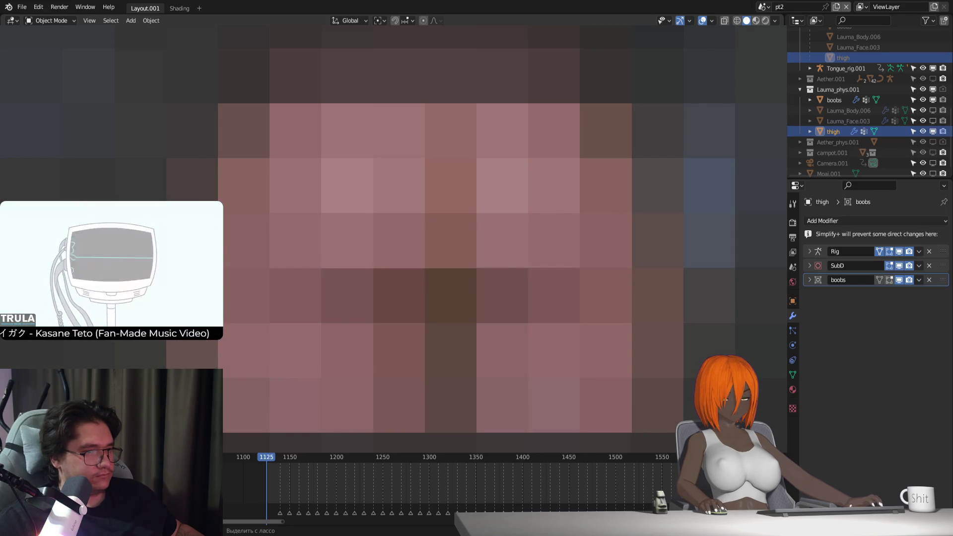
{"action": "key", "text": "ctrl+shift+z"}
{"action": "key", "text": "ctrl+shift+z"}
{"action": "key", "text": "ctrl+shift+z"}
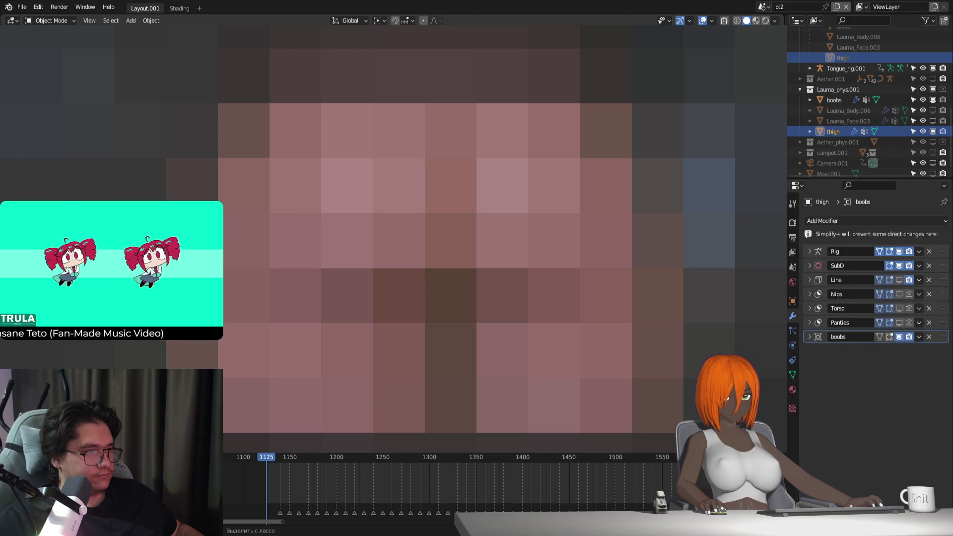
{"action": "key", "text": "ctrl+shift+z"}
{"action": "key", "text": "ctrl+shift+z"}
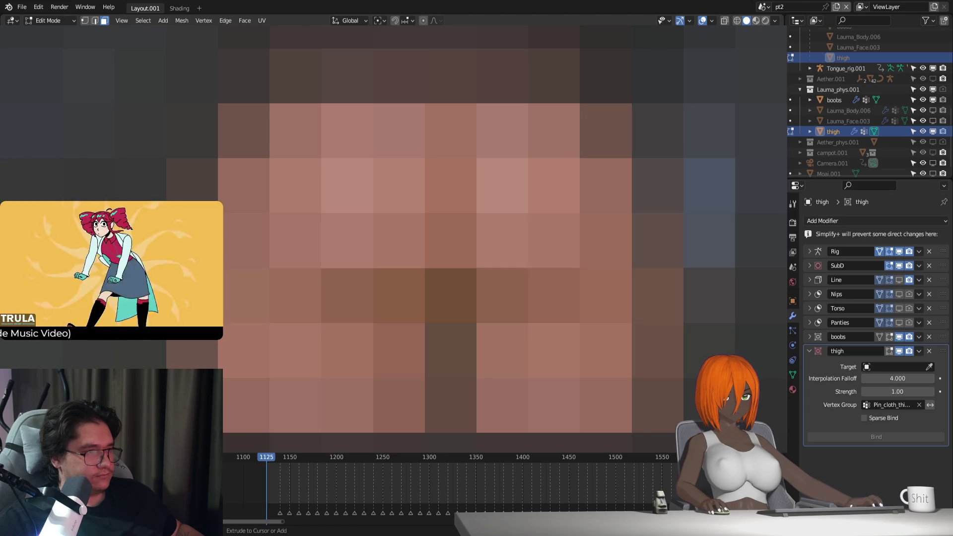
{"action": "key", "text": "ctrl+shift+z"}
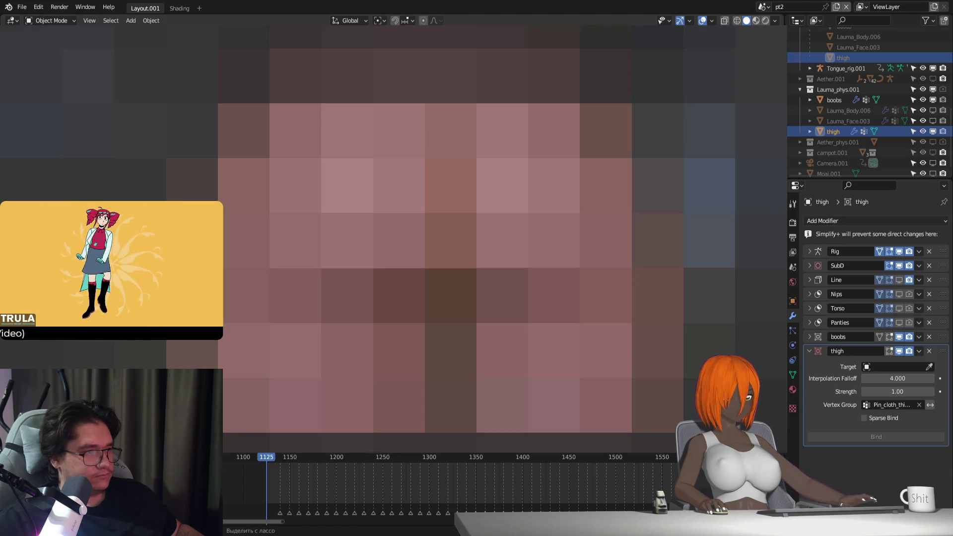
{"action": "key", "text": "ctrl+shift+z"}
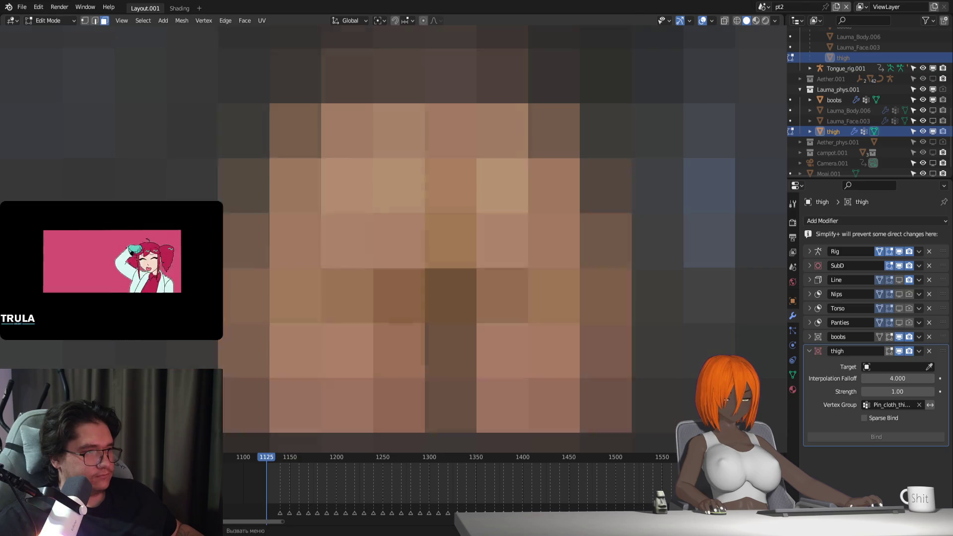
Step: Delete the thigh, boobs, Panties, Torso, Nips and Line modifiers from the thigh mesh, leaving Rig and SubD
{"action": "left_click", "coordinate": [929, 351]}
{"action": "left_click", "coordinate": [929, 337]}
{"action": "left_click", "coordinate": [929, 323]}
{"action": "left_click", "coordinate": [930, 310]}
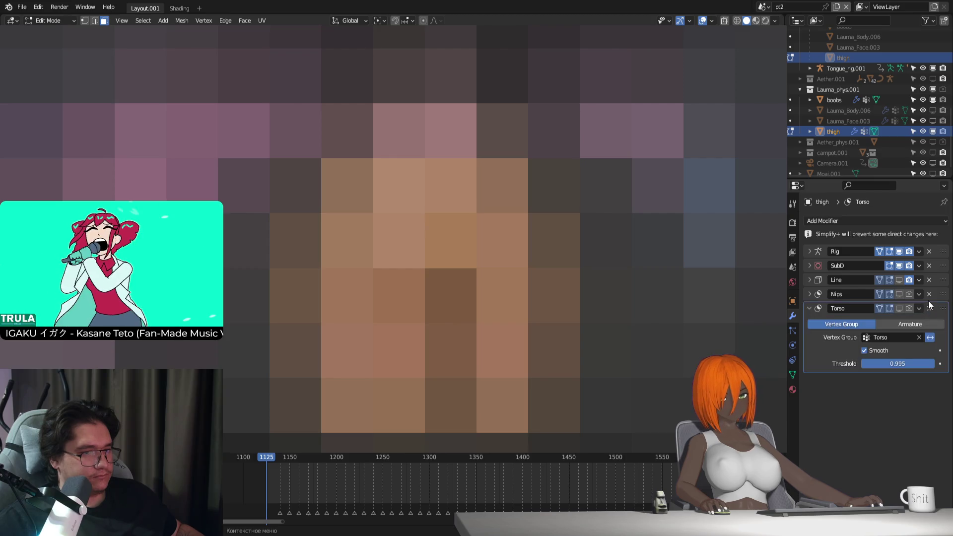
{"action": "left_click", "coordinate": [929, 307]}
{"action": "left_click", "coordinate": [929, 295]}
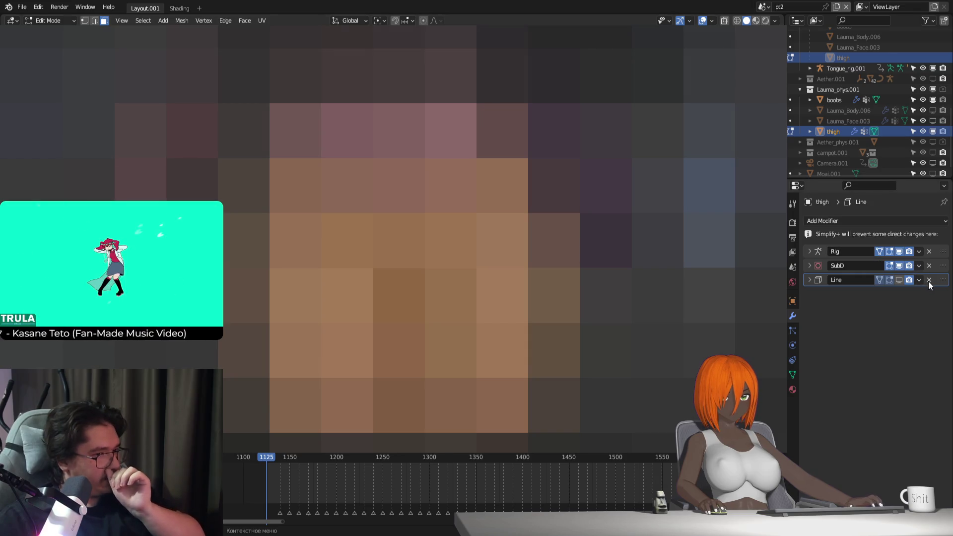
{"action": "left_click", "coordinate": [928, 280]}
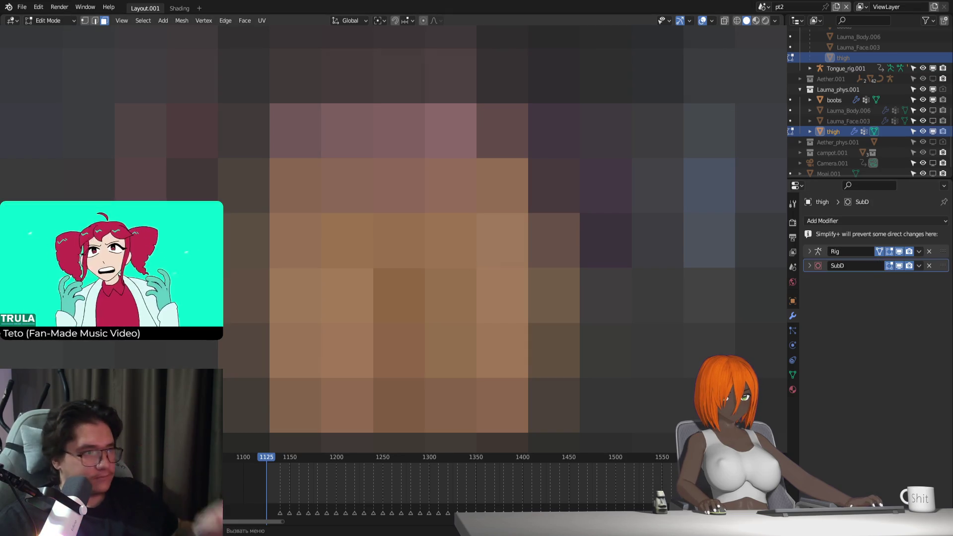
{"action": "key", "text": "Tab"}
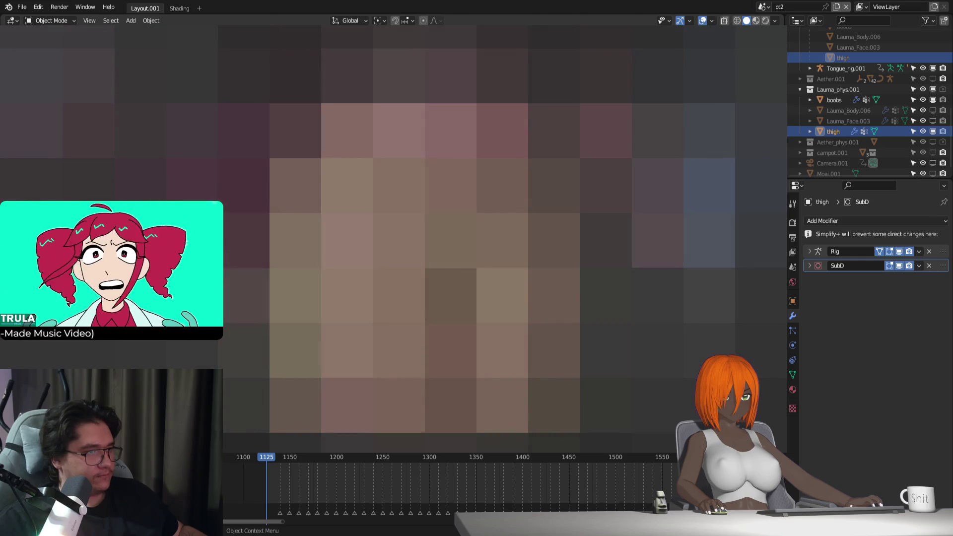
{"action": "key", "text": "Tab"}
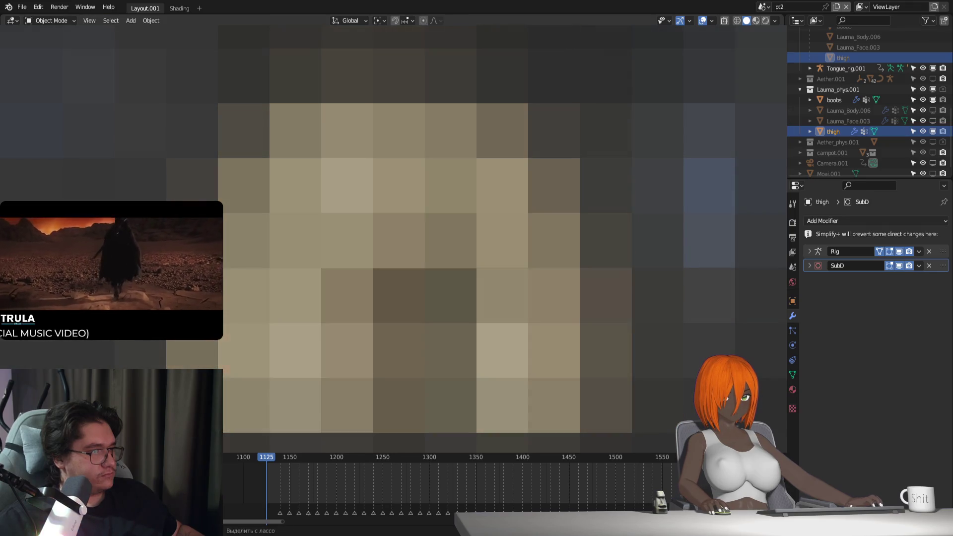
Step: Undo the deletions until the thigh Surface Deform returns, then put the thigh mesh in Edit Mode
{"action": "key", "text": "ctrl+z"}
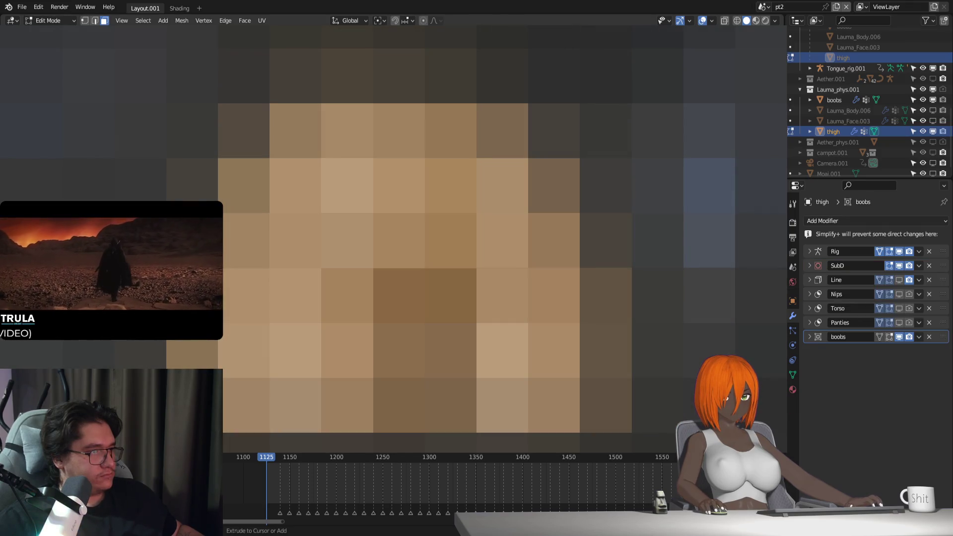
{"action": "key", "text": "ctrl+z"}
{"action": "key", "text": "ctrl+z"}
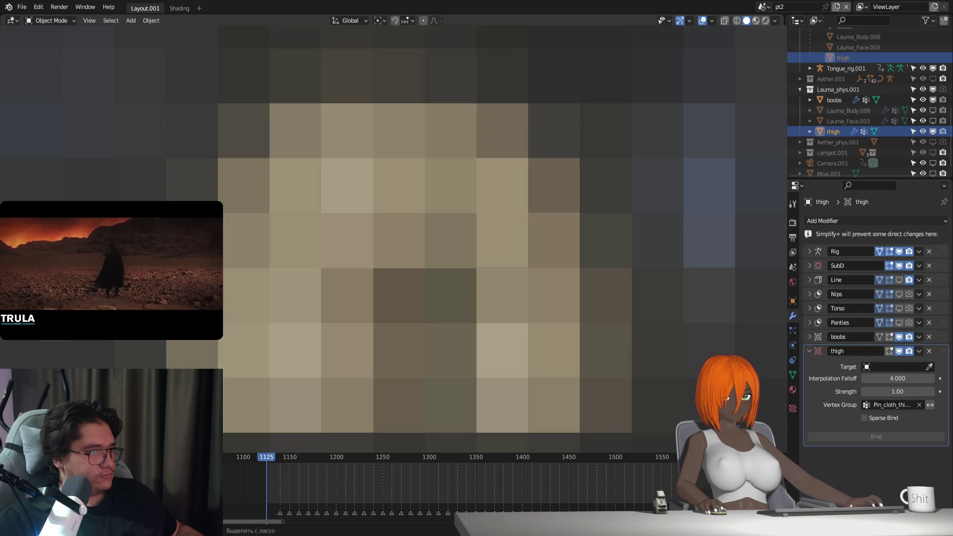
{"action": "key", "text": "Tab"}
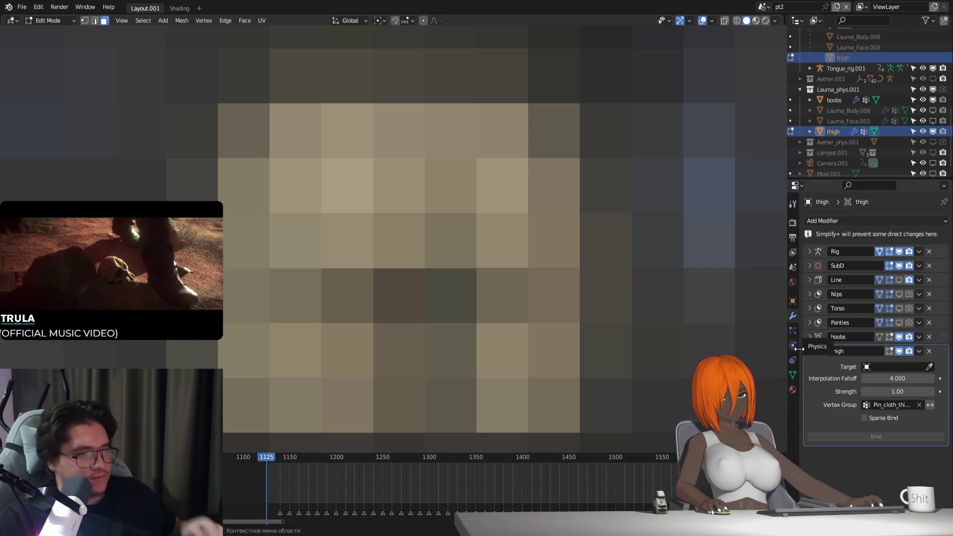
{"action": "left_click", "coordinate": [793, 375]}
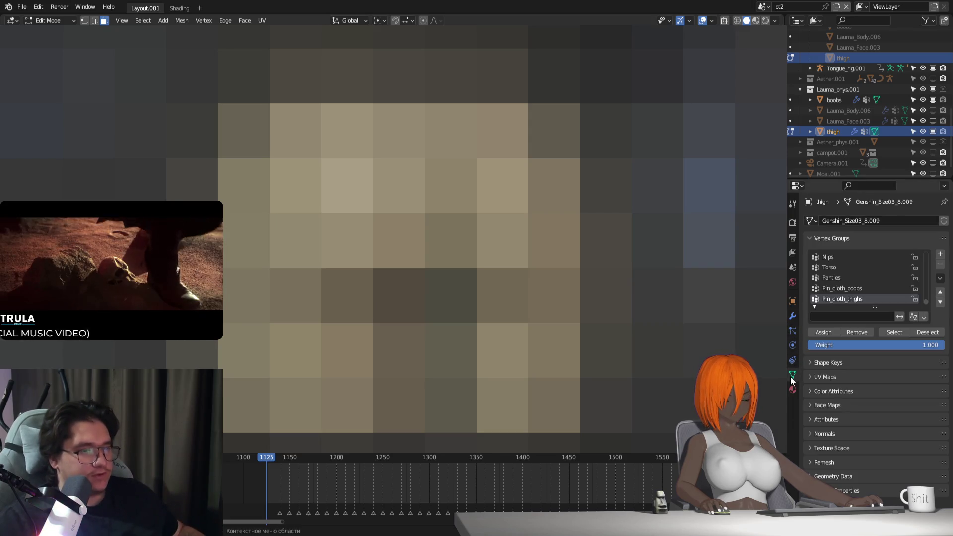
Step: Expand the thigh's Shape Keys and reset VaginaOpen from 0.610 to 0.000
{"action": "left_click", "coordinate": [815, 241]}
{"action": "left_click", "coordinate": [819, 255]}
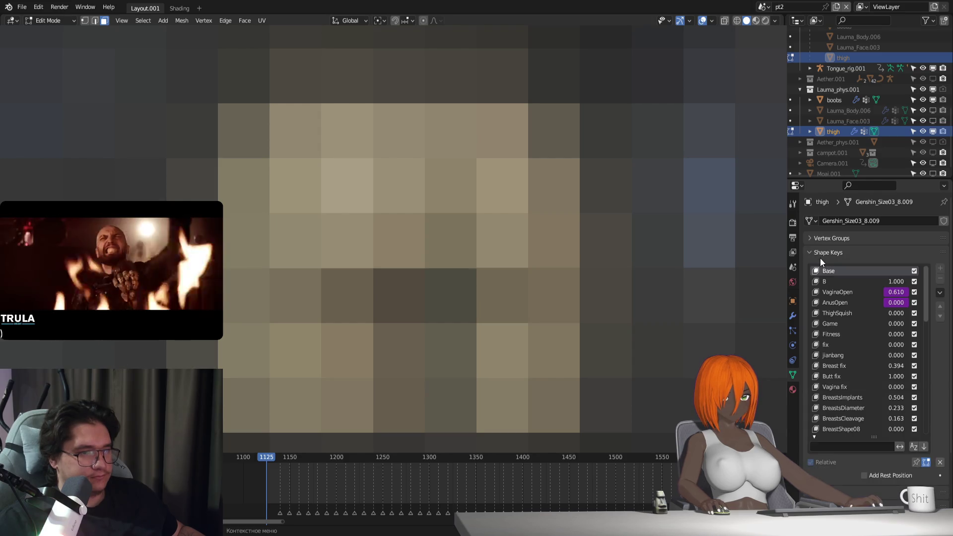
{"action": "right_click", "coordinate": [895, 295]}
{"action": "key", "text": "Escape"}
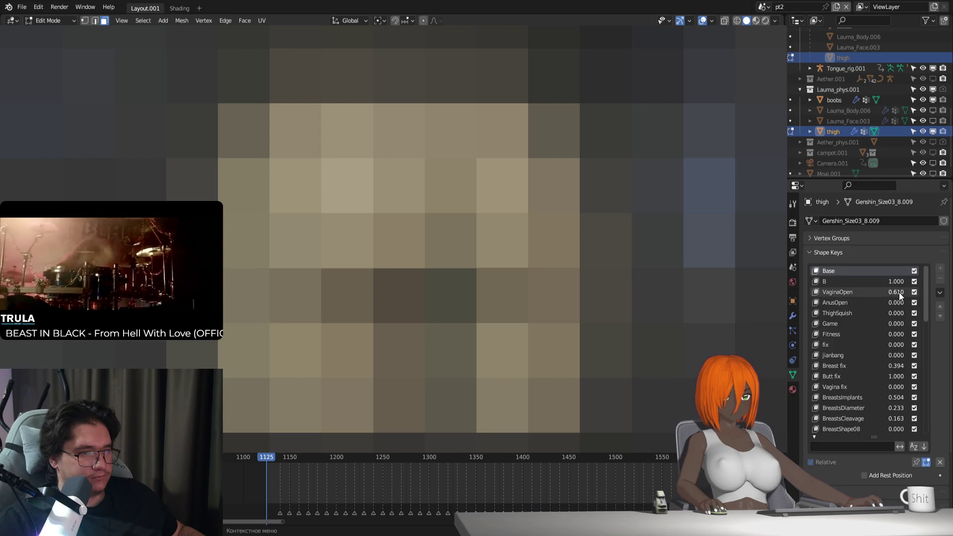
{"action": "key", "text": "BackSpace"}
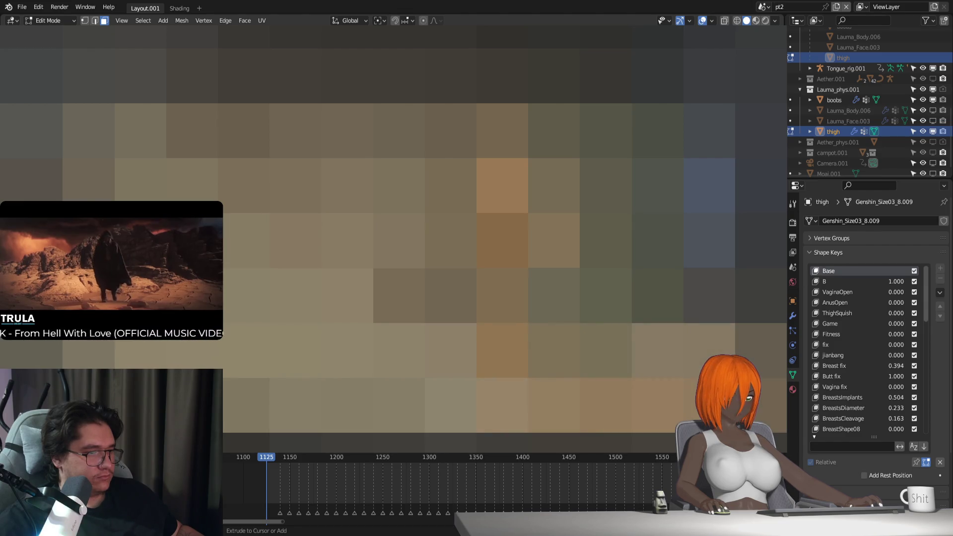
{"action": "middle_click_drag", "start_coordinate": [447, 248], "coordinate": [615, 248]}
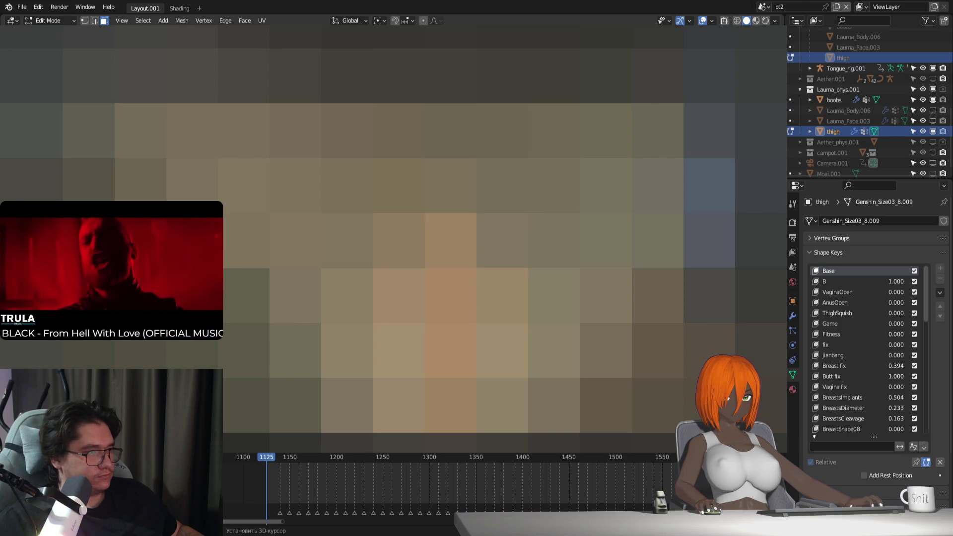
{"action": "middle_click_drag", "start_coordinate": [497, 249], "coordinate": [536, 249]}
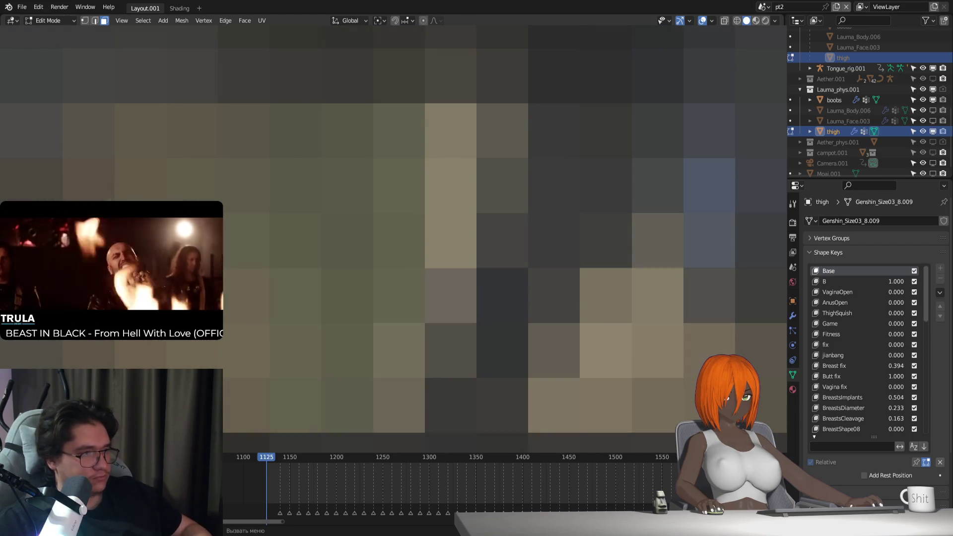
{"action": "key", "text": "Tab"}
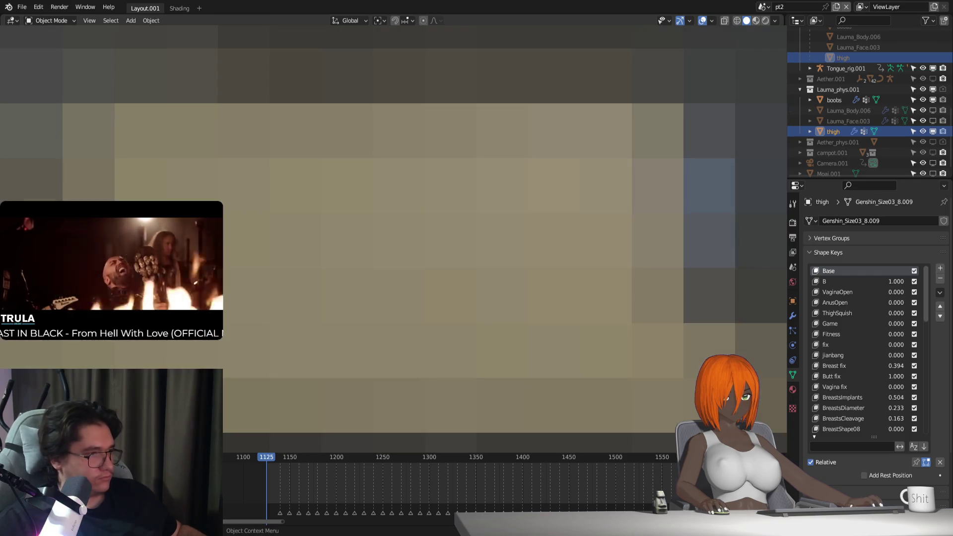
{"action": "key", "text": "Tab"}
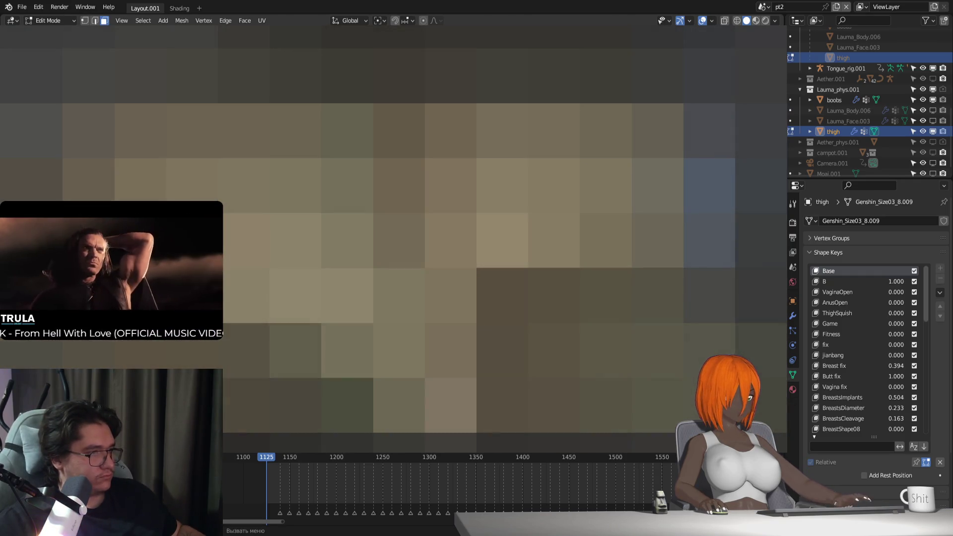
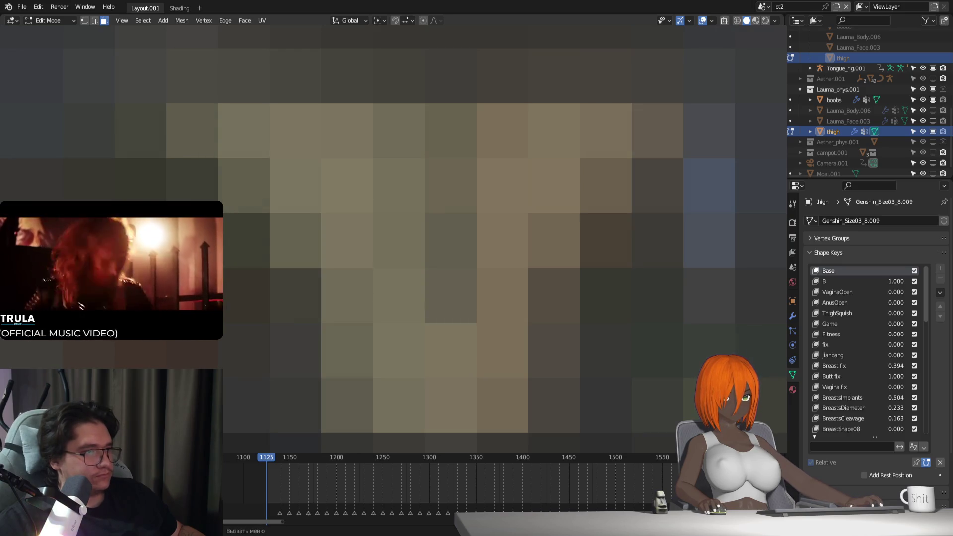
Step: In vertex select mode, nudge the selected thigh vertices slightly along X, then along Y
{"action": "key", "text": "1"}
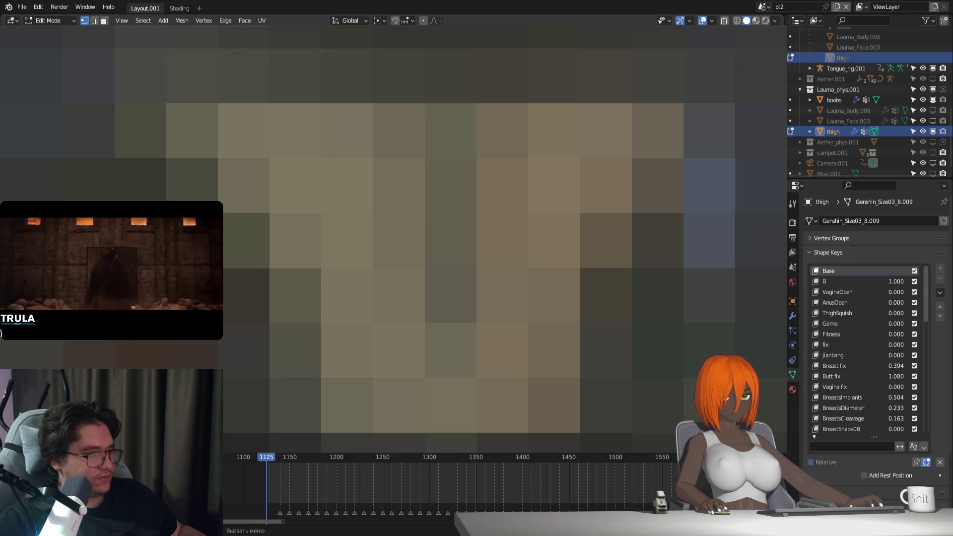
{"action": "key", "text": "g"}
{"action": "key", "text": "y"}
{"action": "key", "text": "x"}
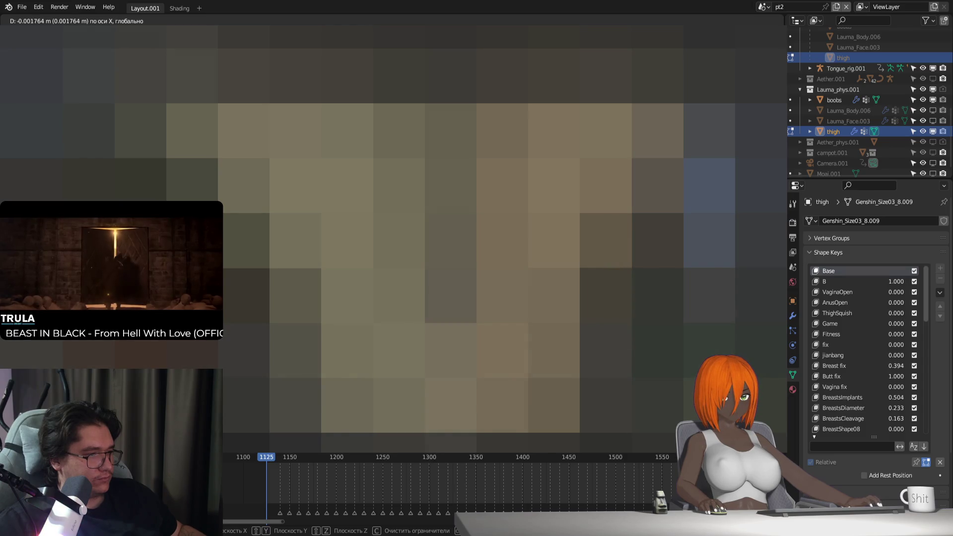
{"action": "key", "text": "Return"}
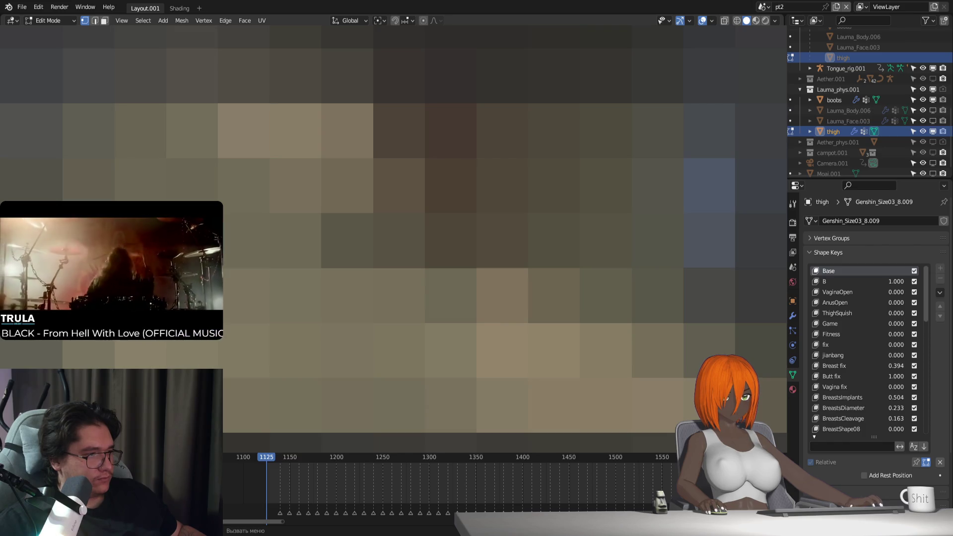
{"action": "key", "text": "g"}
{"action": "key", "text": "y"}
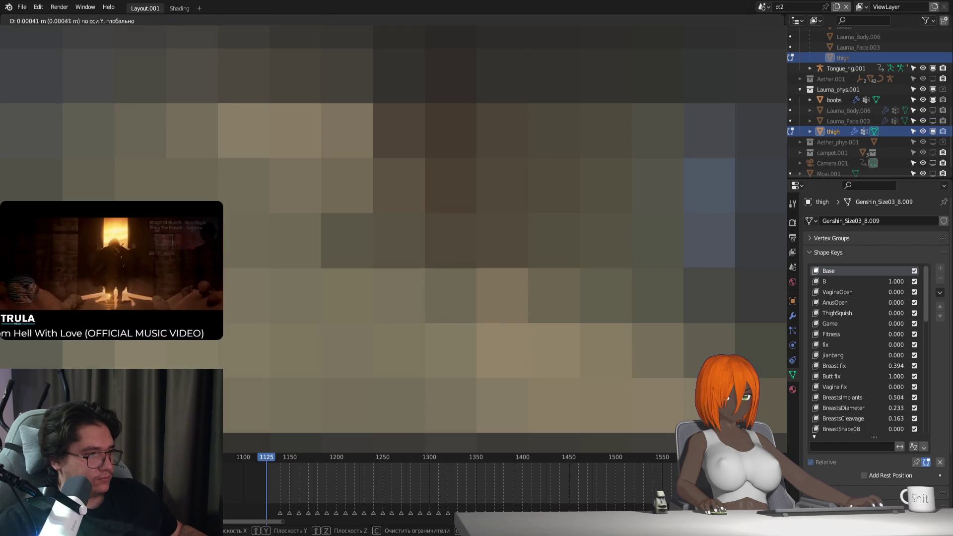
{"action": "key", "text": "Return"}
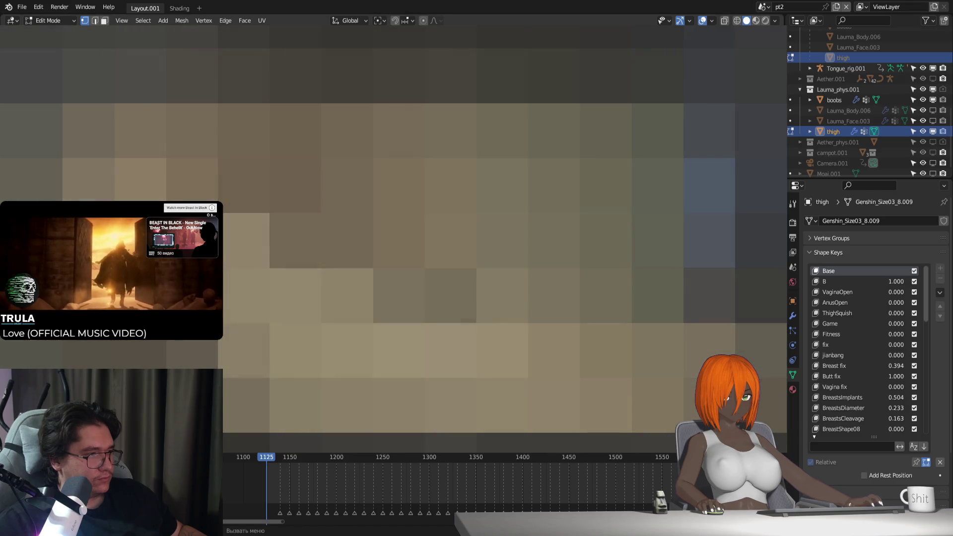
Step: Make further small thigh vertex moves along X, along Z, freely, and along Z again
{"action": "key", "text": "g"}
{"action": "key", "text": "x"}
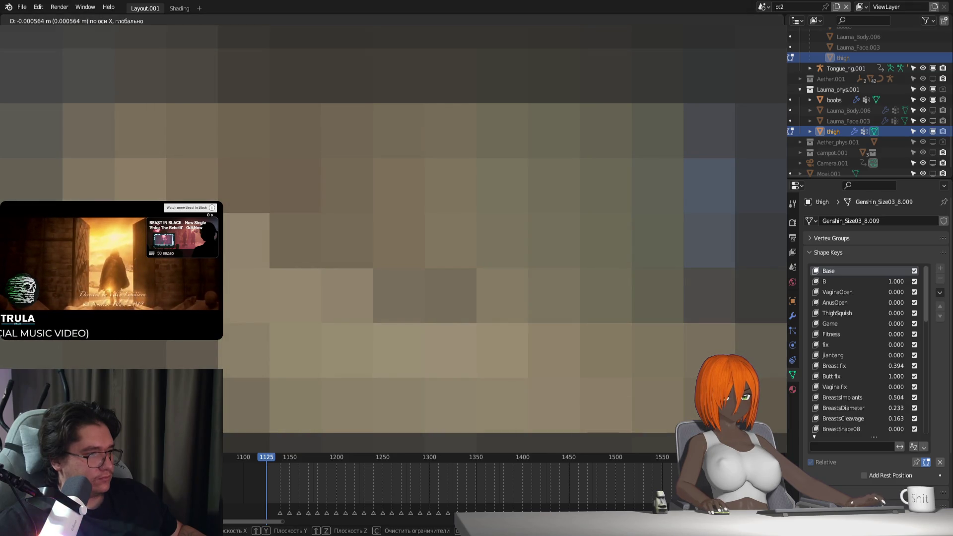
{"action": "key", "text": "Return"}
{"action": "key", "text": "g"}
{"action": "key", "text": "z"}
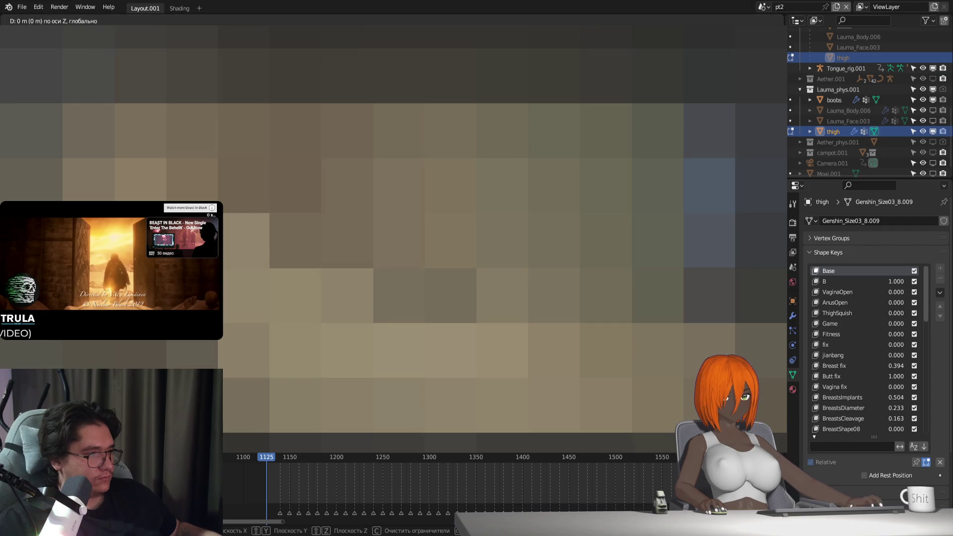
{"action": "key", "text": "Return"}
{"action": "key", "text": "g"}
{"action": "key", "text": "Return"}
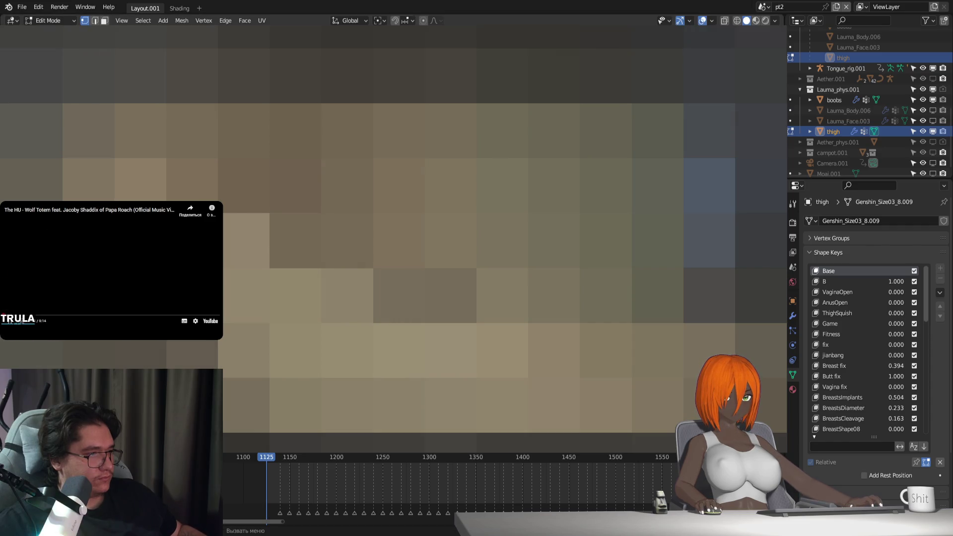
{"action": "key", "text": "g"}
{"action": "key", "text": "z"}
{"action": "key", "text": "Return"}
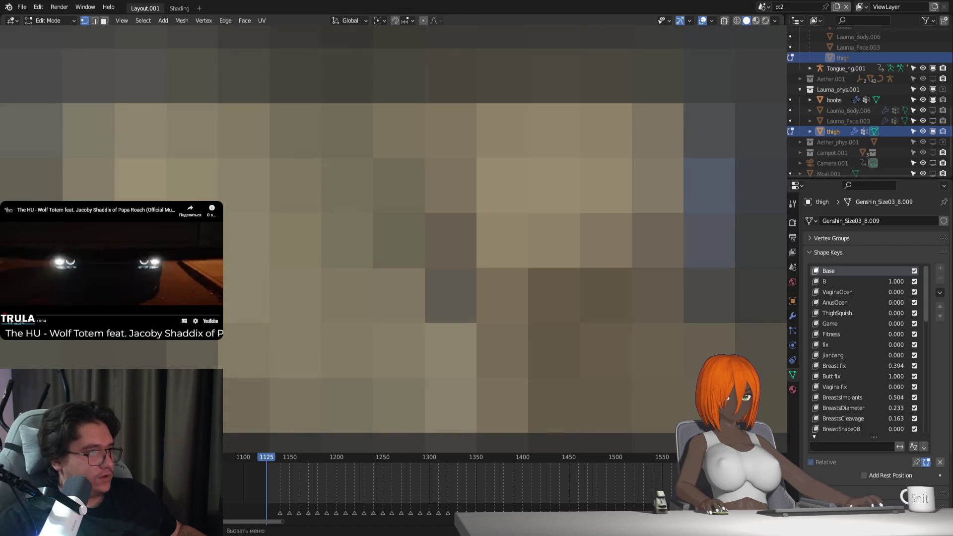
Step: Undo and redo the recent edits, then nudge the thigh vertices along Y
{"action": "key", "text": "ctrl+z"}
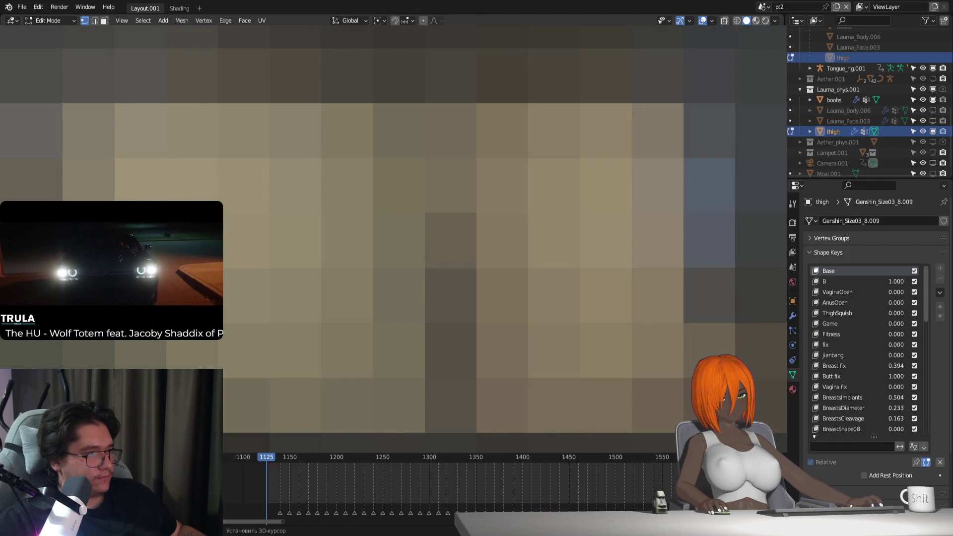
{"action": "key", "text": "ctrl+shift+z"}
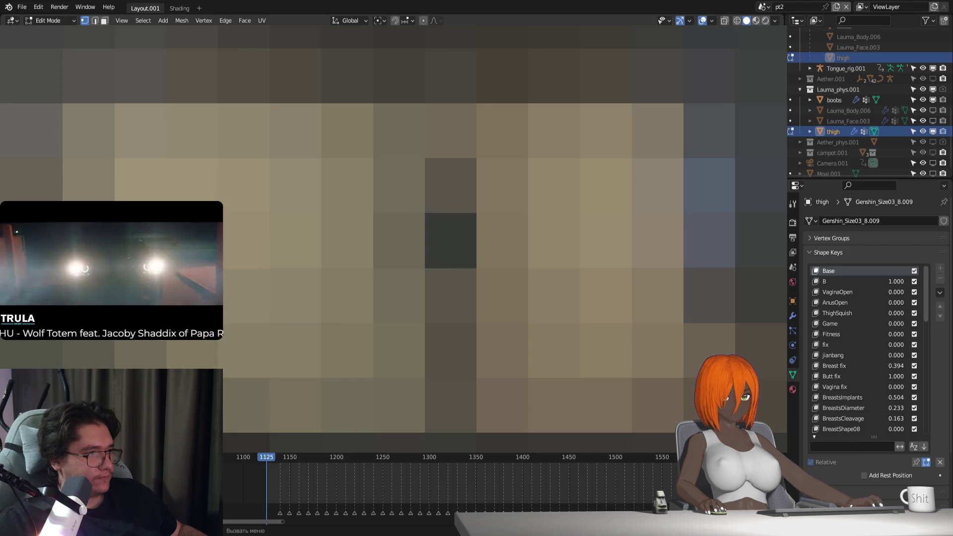
{"action": "key", "text": "ctrl+z"}
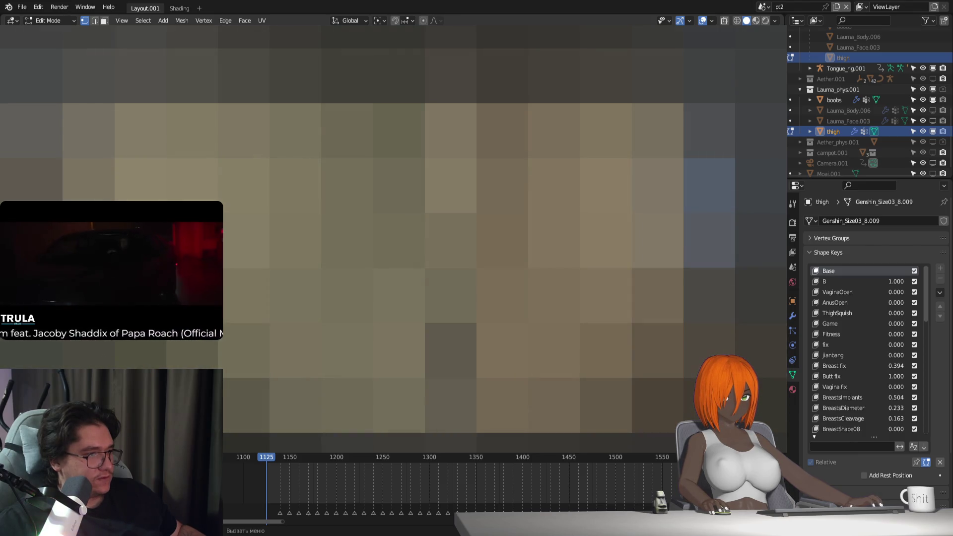
{"action": "key", "text": "ctrl+shift+z"}
{"action": "key", "text": "ctrl+shift+z"}
{"action": "key", "text": "ctrl+z"}
{"action": "key", "text": "ctrl+z"}
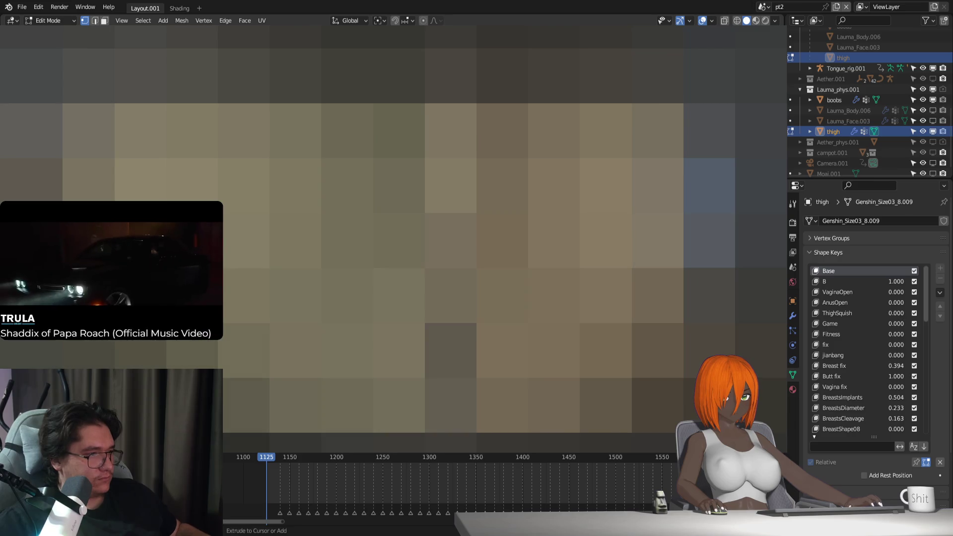
{"action": "key", "text": "g"}
{"action": "key", "text": "x"}
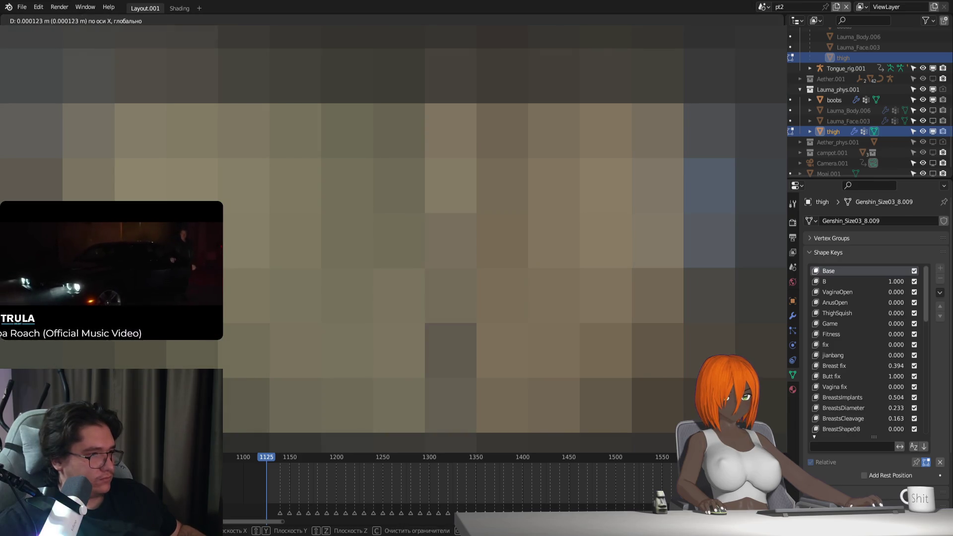
{"action": "key", "text": "y"}
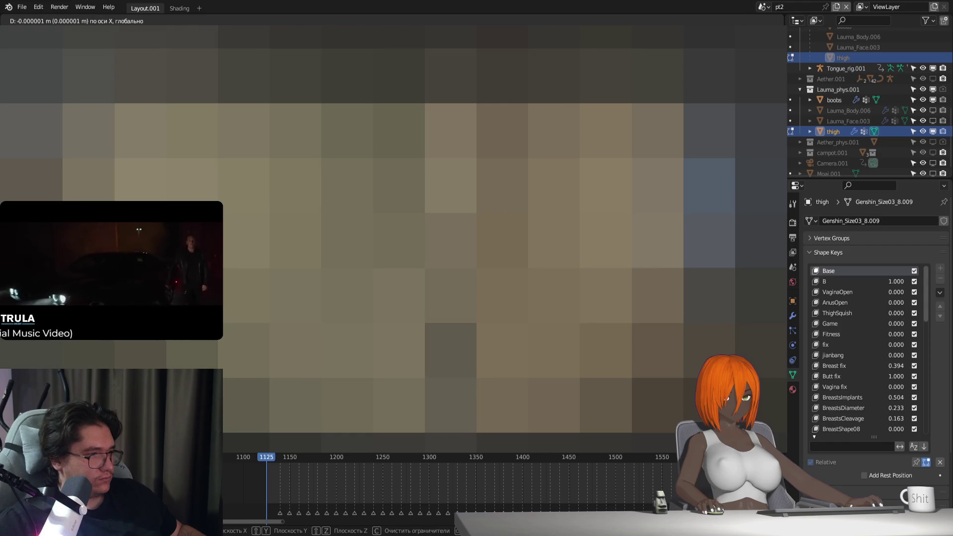
{"action": "key", "text": "Return"}
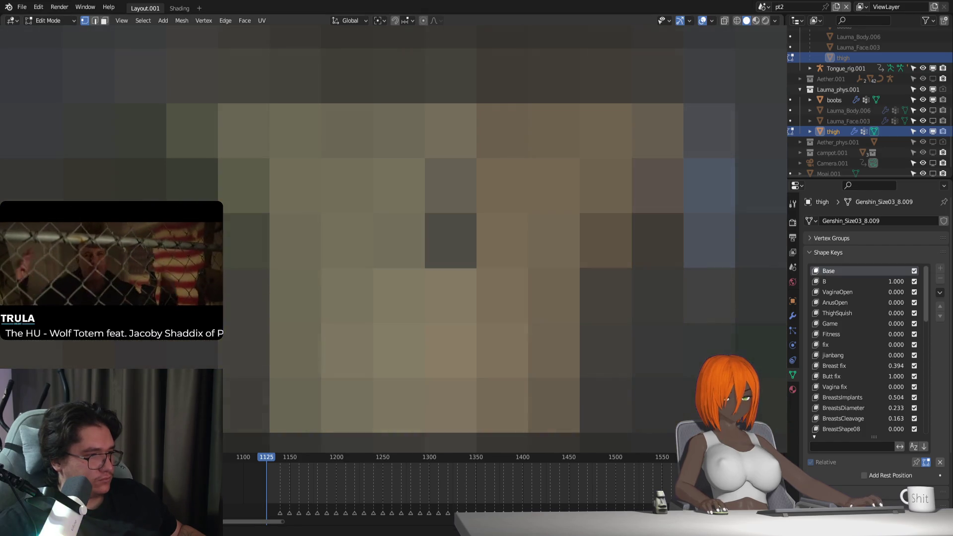
Step: Move the thigh vertices slightly along X, then reframe the view and try a free move
{"action": "key", "text": "g"}
{"action": "key", "text": "z"}
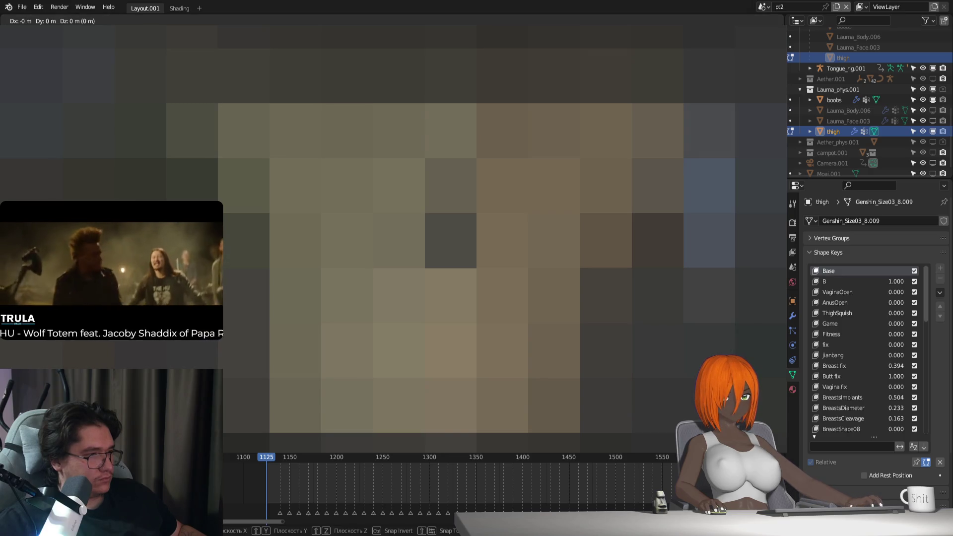
{"action": "key", "text": "x"}
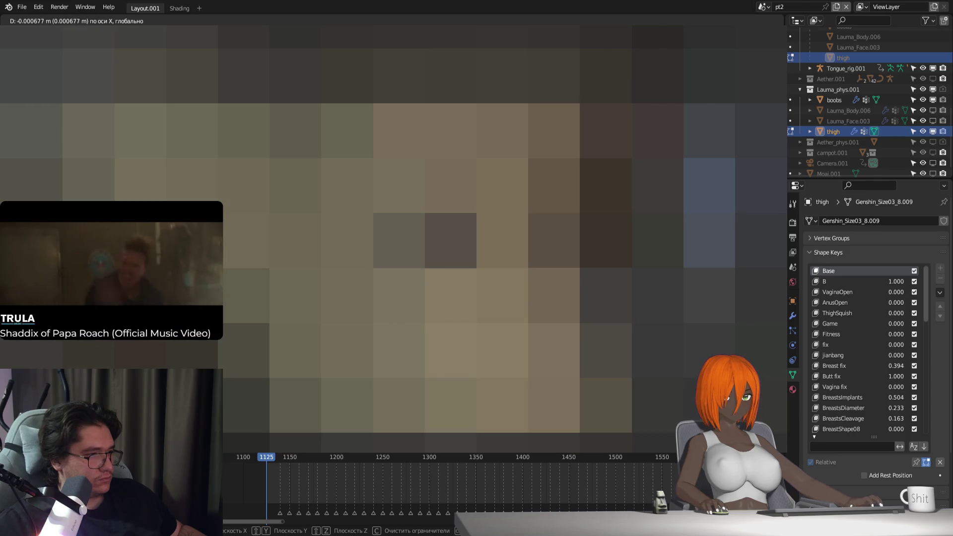
{"action": "key", "text": "Return"}
{"action": "middle_click_drag", "start_coordinate": [447, 223], "coordinate": [447, 179], "text": "shift"}
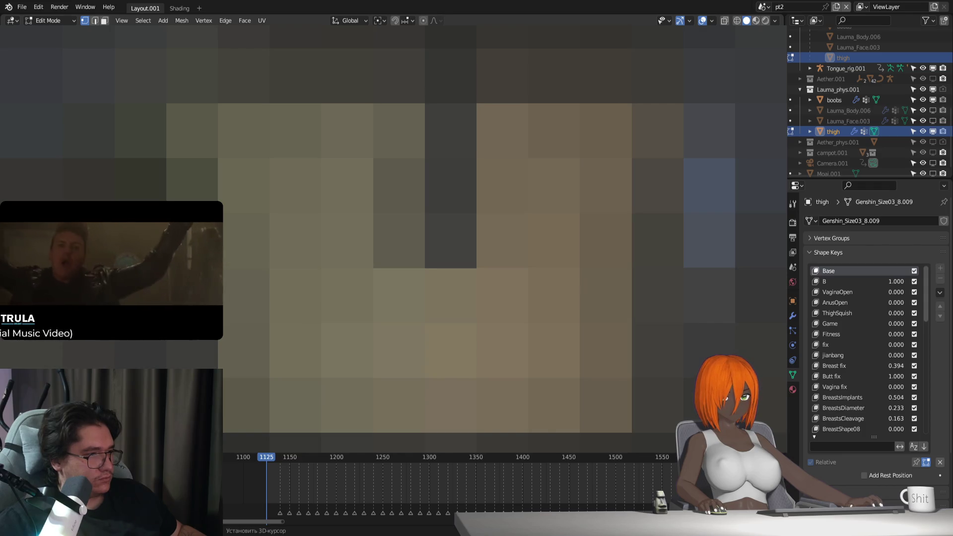
{"action": "mouse_move", "coordinate": [447, 224]}
{"action": "middle_mouse_down"}
{"action": "mouse_move", "coordinate": [422, 189]}
{"action": "mouse_move", "coordinate": [437, 214]}
{"action": "mouse_move", "coordinate": [417, 193]}
{"action": "mouse_move", "coordinate": [437, 214]}
{"action": "mouse_move", "coordinate": [427, 203]}
{"action": "middle_mouse_up"}
{"action": "key", "text": "g"}
{"action": "key", "text": "Escape"}
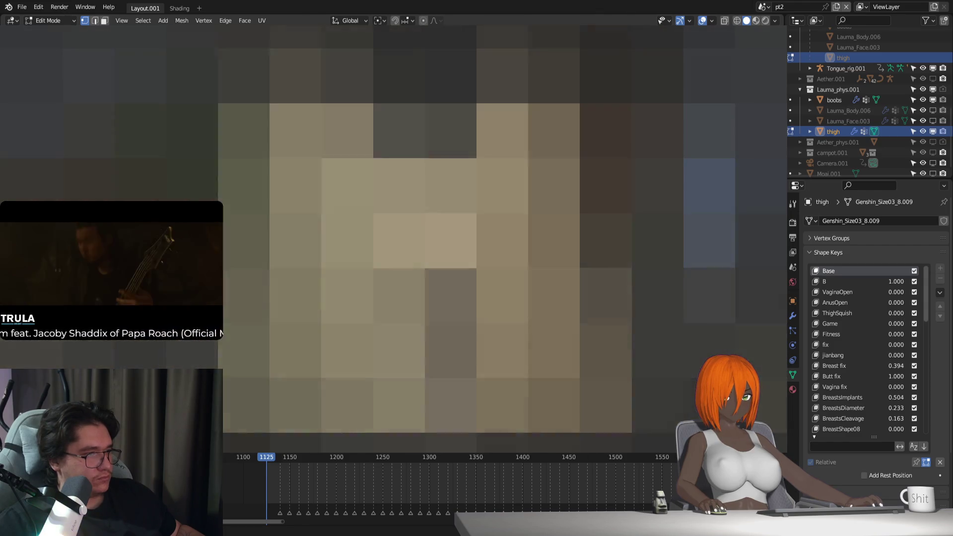
Step: Toggle edge then vertex select mode, and make four small free nudges of the thigh vertices
{"action": "key", "text": "2"}
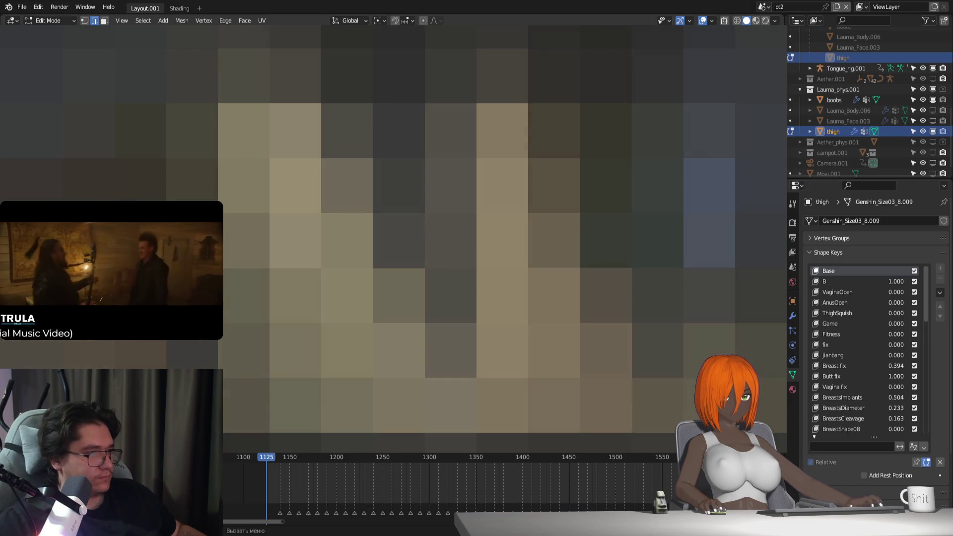
{"action": "key", "text": "1"}
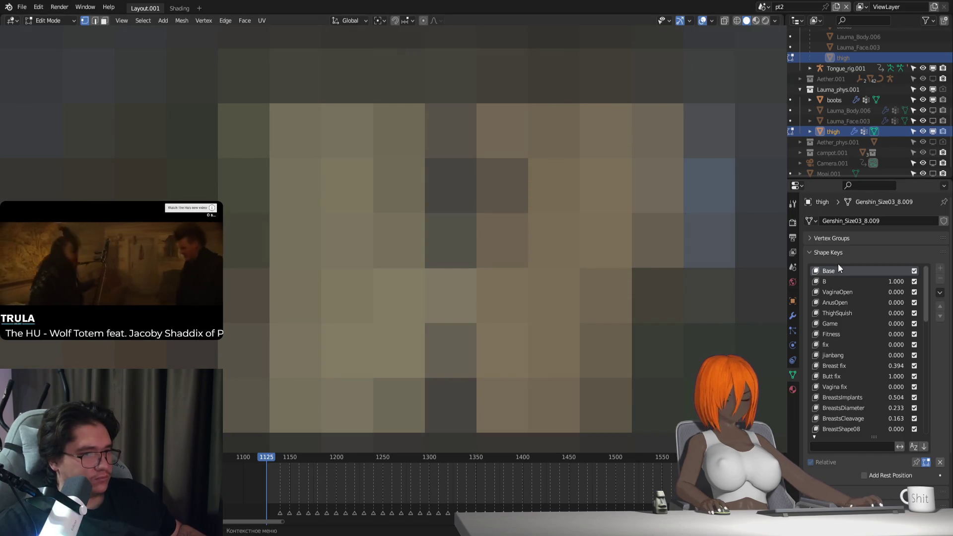
{"action": "key", "text": "g"}
{"action": "key", "text": "Return"}
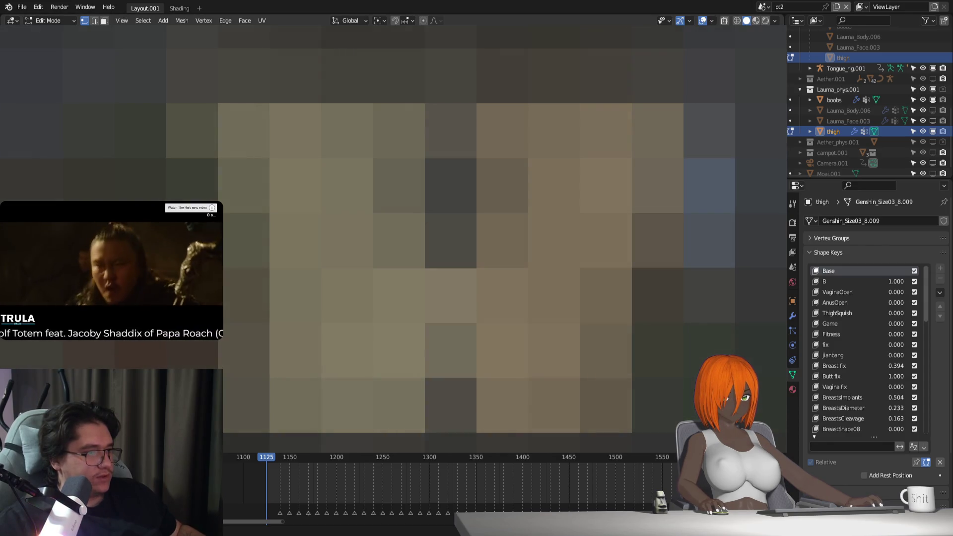
{"action": "key", "text": "g"}
{"action": "key", "text": "Return"}
{"action": "key", "text": "g"}
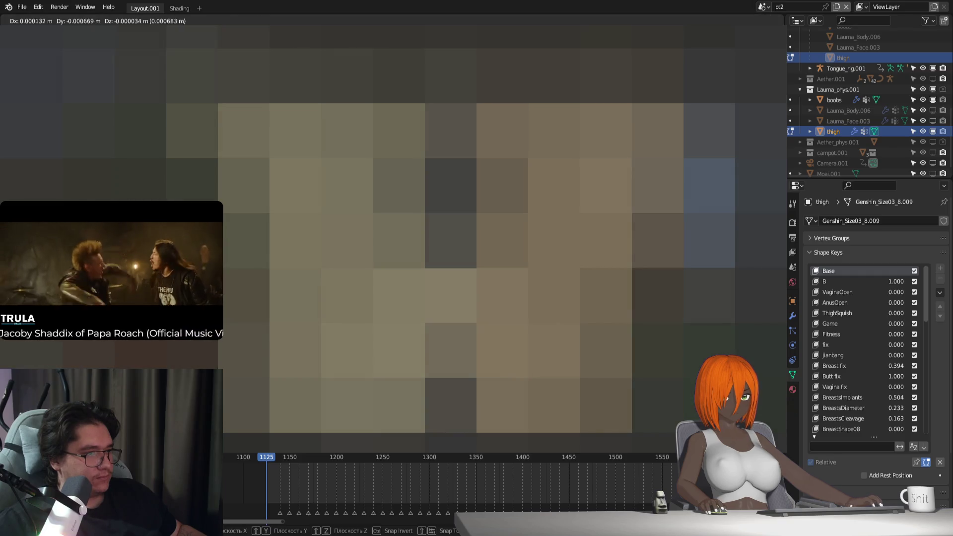
{"action": "key", "text": "Return"}
{"action": "key", "text": "g"}
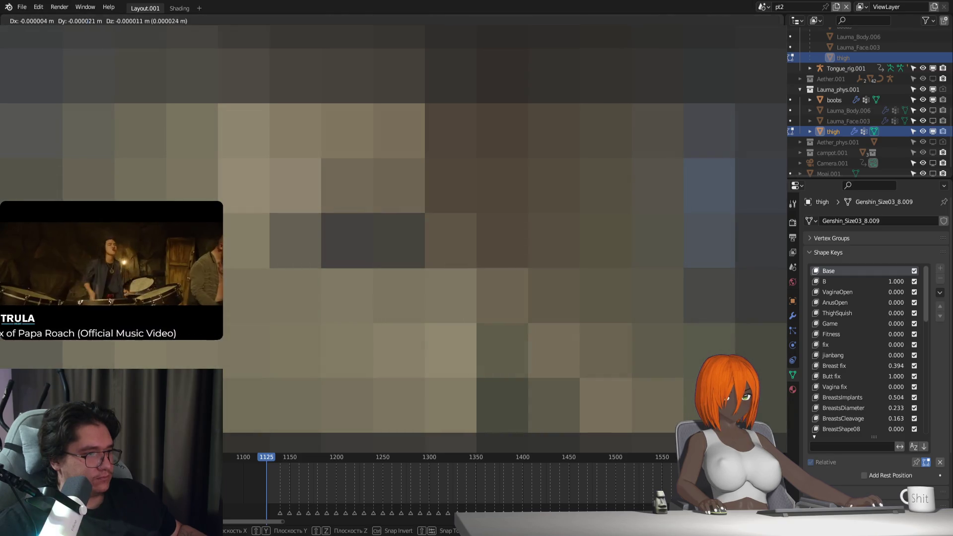
{"action": "key", "text": "Return"}
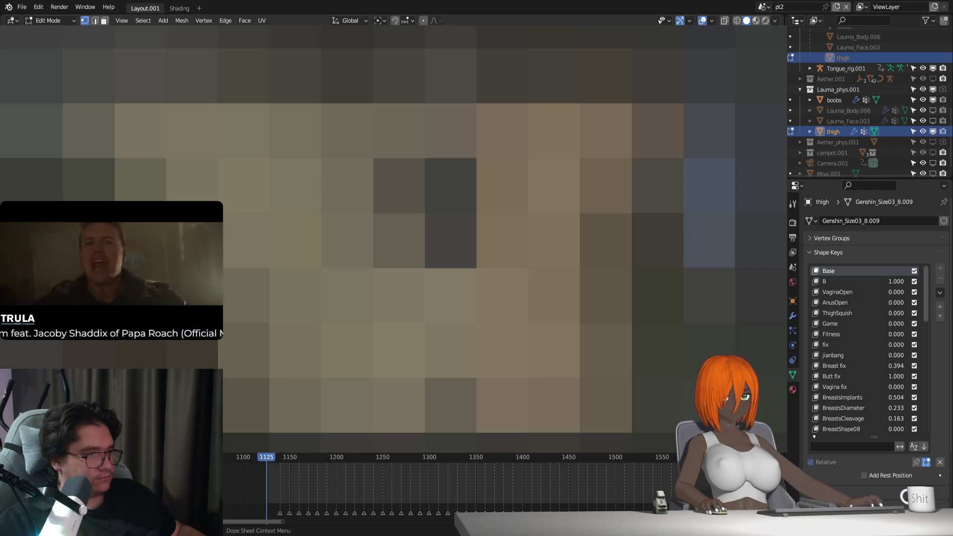
Step: Try small free and Y-axis moves of the thigh vertices
{"action": "key", "text": "g"}
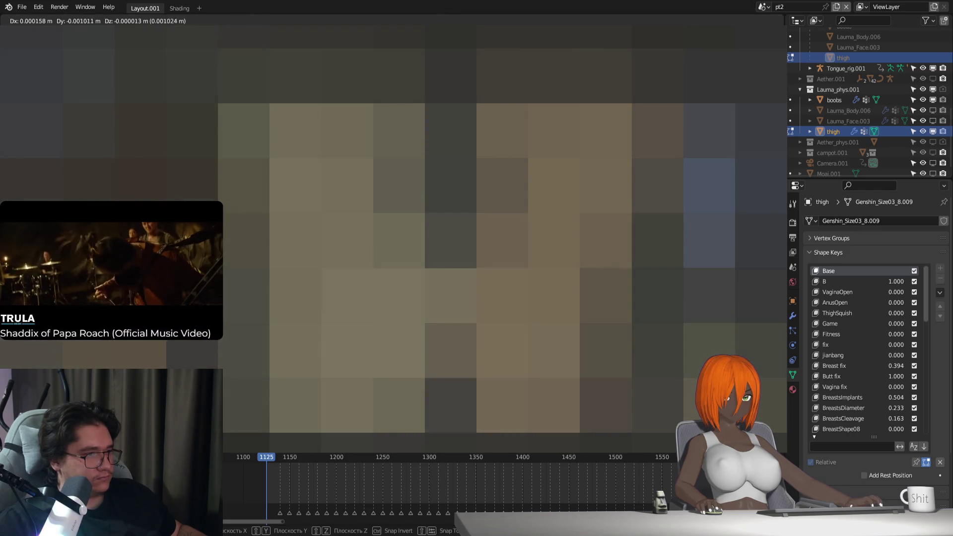
{"action": "key", "text": "Escape"}
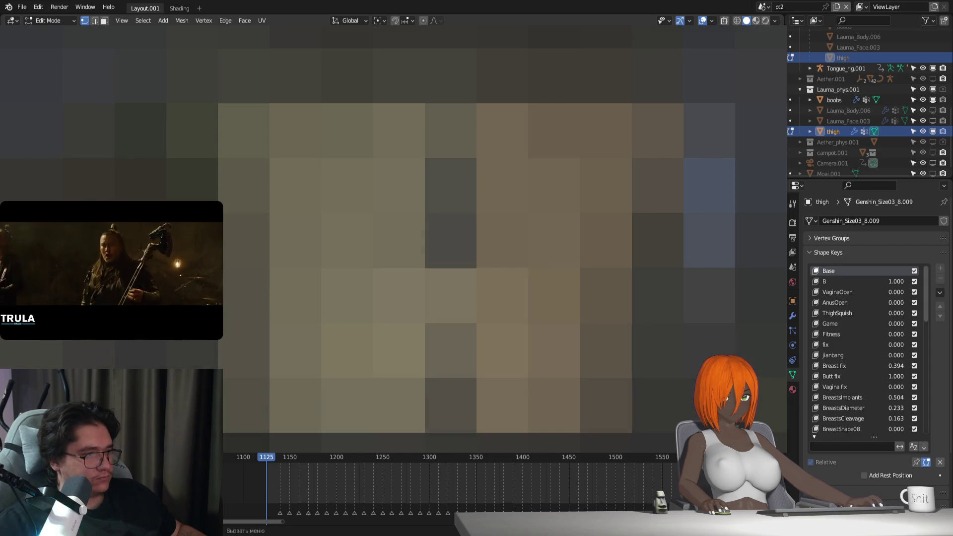
{"action": "key", "text": "g"}
{"action": "key", "text": "y"}
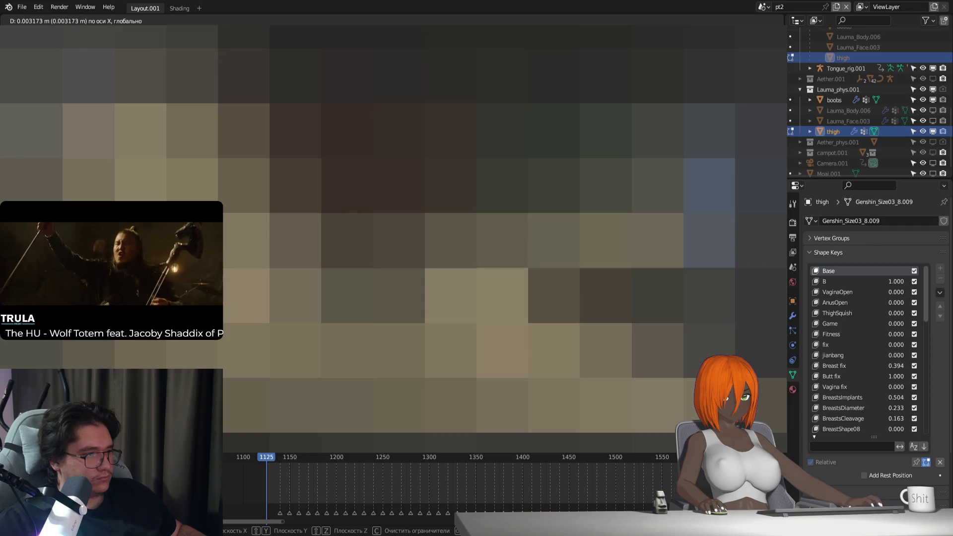
{"action": "key", "text": "Escape"}
{"action": "key", "text": "g"}
{"action": "key", "text": "Escape"}
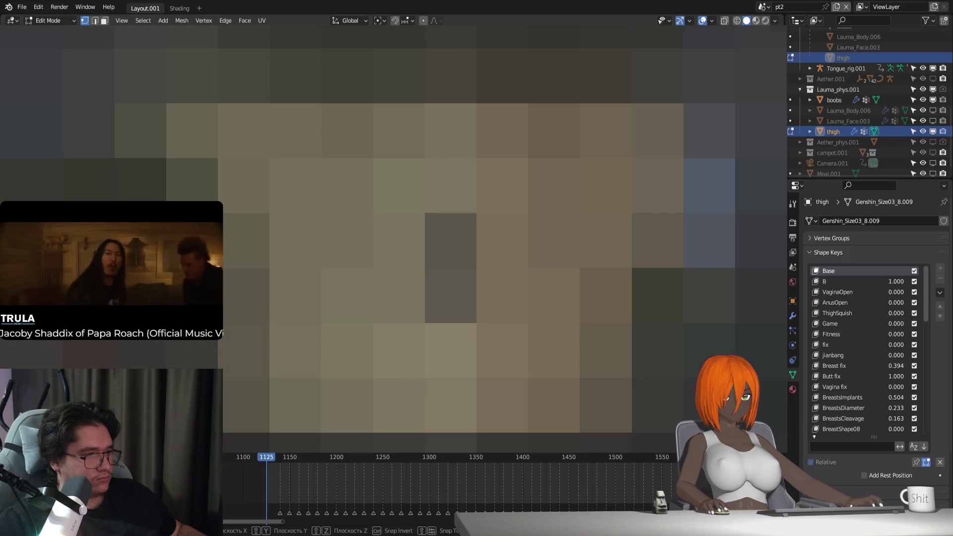
Step: Nudge the thigh vertices along X, then along Y
{"action": "key", "text": "g"}
{"action": "key", "text": "x"}
{"action": "key", "text": "Escape"}
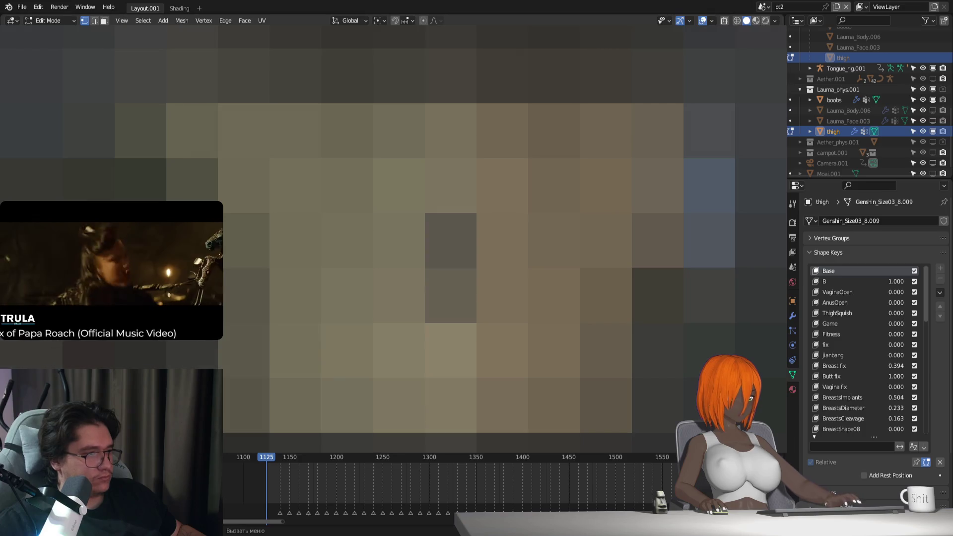
{"action": "key", "text": "g"}
{"action": "key", "text": "x"}
{"action": "key", "text": "y"}
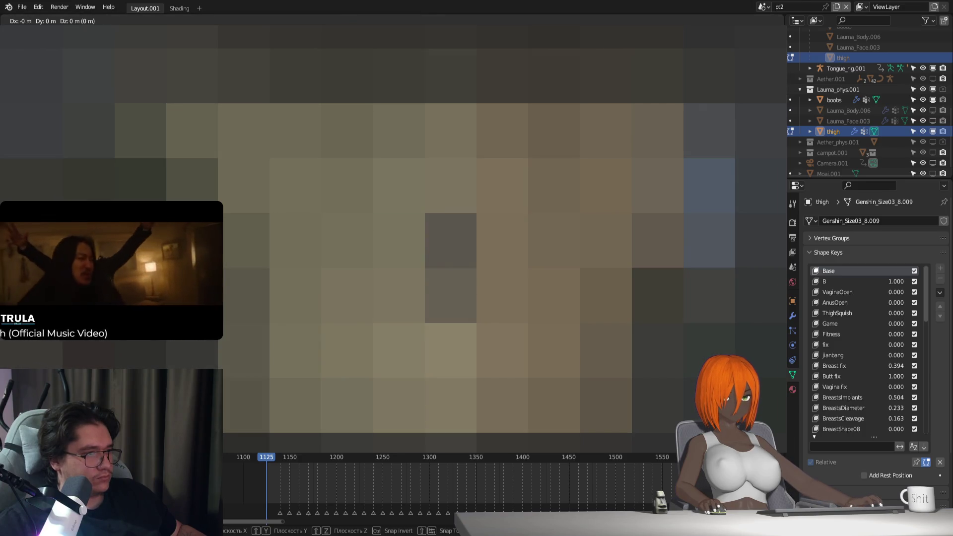
{"action": "key", "text": "Escape"}
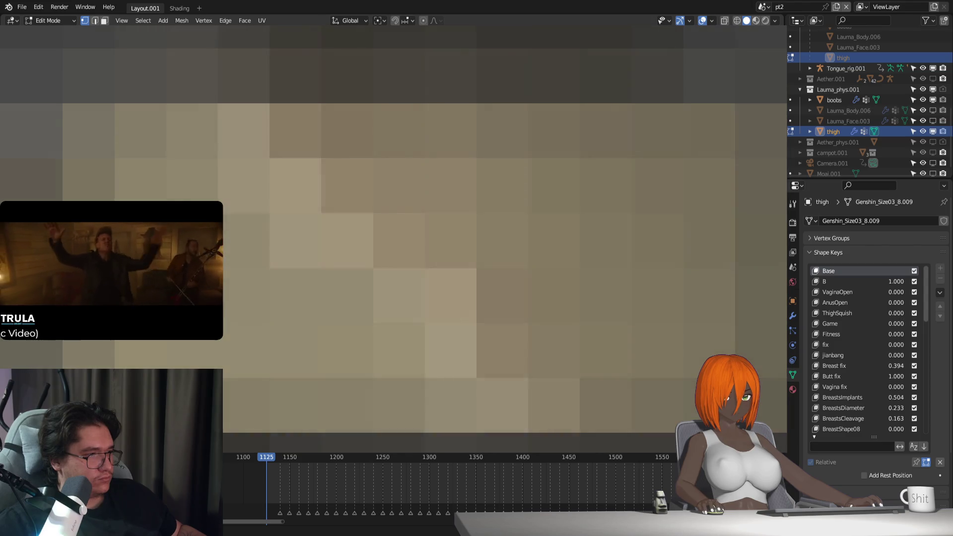
Step: Toggle out of and back into Edit Mode, then nudge the thigh vertices along X
{"action": "key", "text": "Tab"}
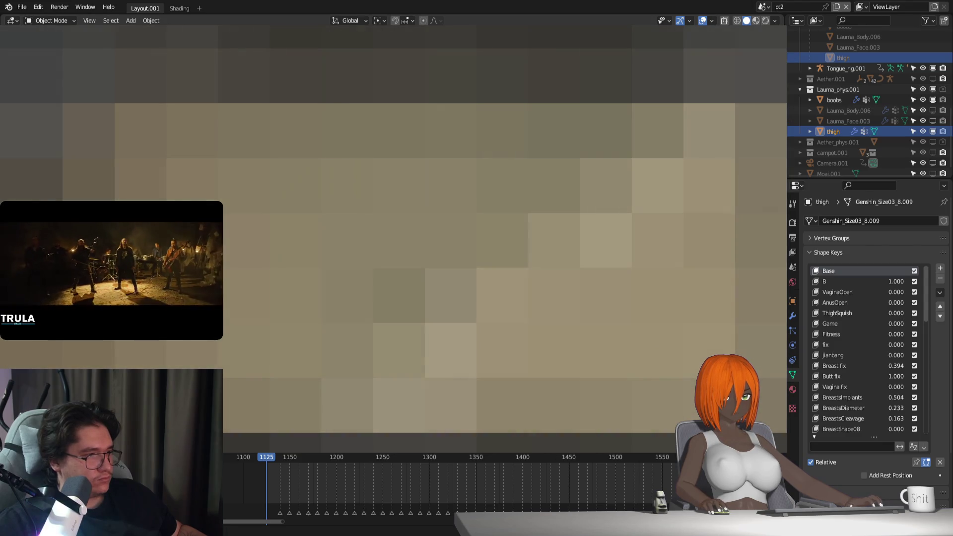
{"action": "key", "text": "Tab"}
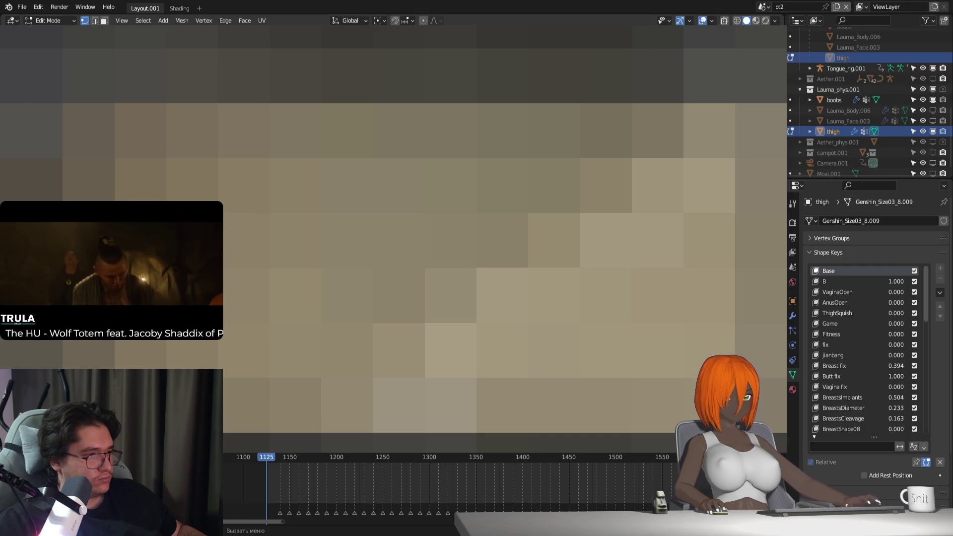
{"action": "key", "text": "g"}
{"action": "key", "text": "x"}
{"action": "key", "text": "x"}
{"action": "key", "text": "x"}
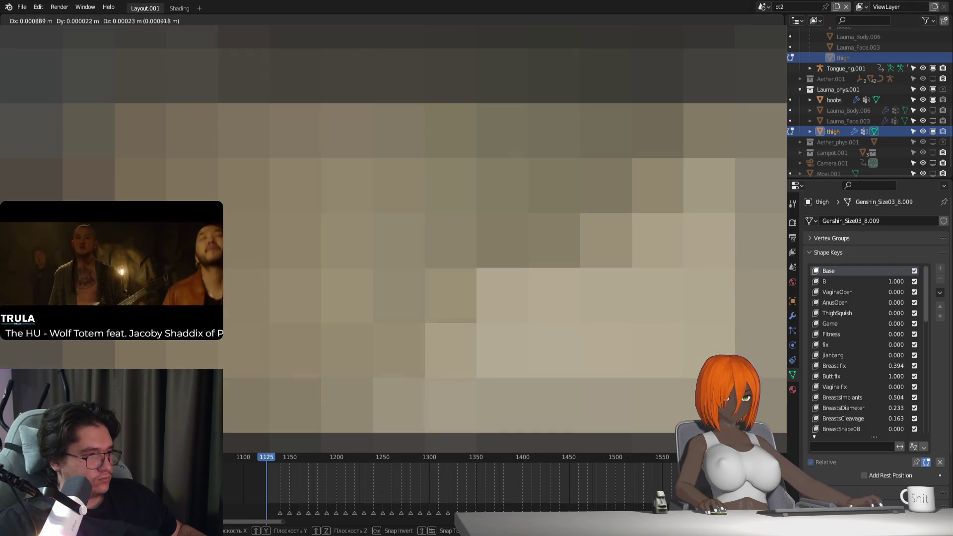
{"action": "key", "text": "Return"}
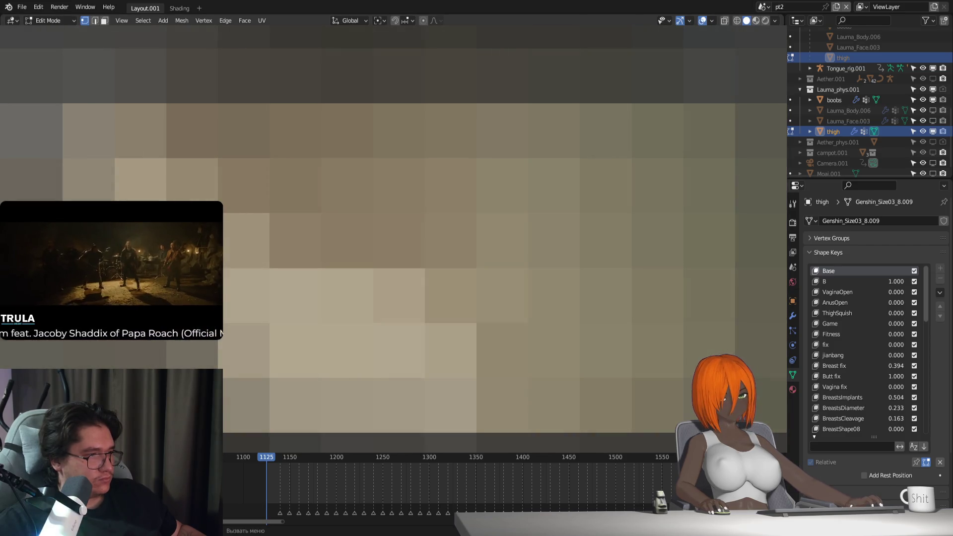
Step: Make four small free moves of different thigh vertices
{"action": "key", "text": "g"}
{"action": "key", "text": "Return"}
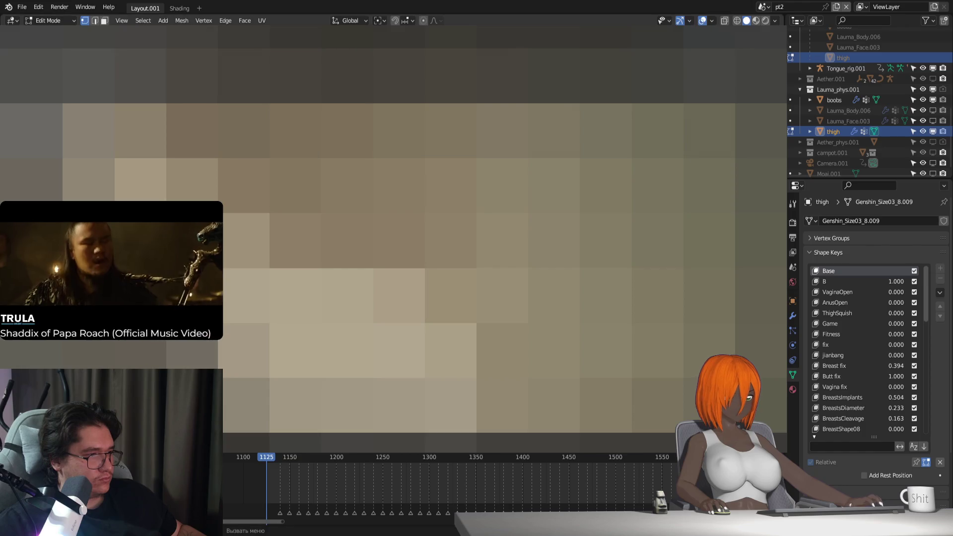
{"action": "key", "text": "g"}
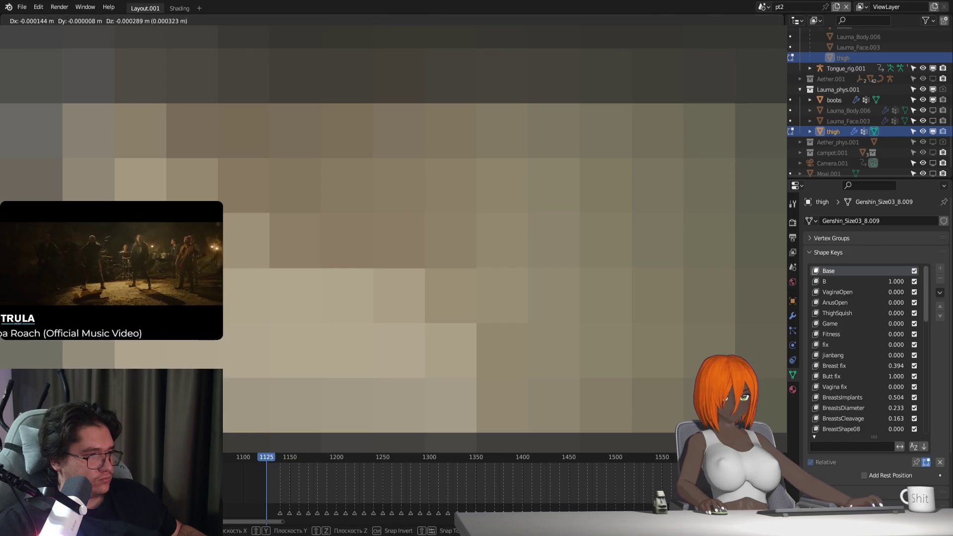
{"action": "key", "text": "Return"}
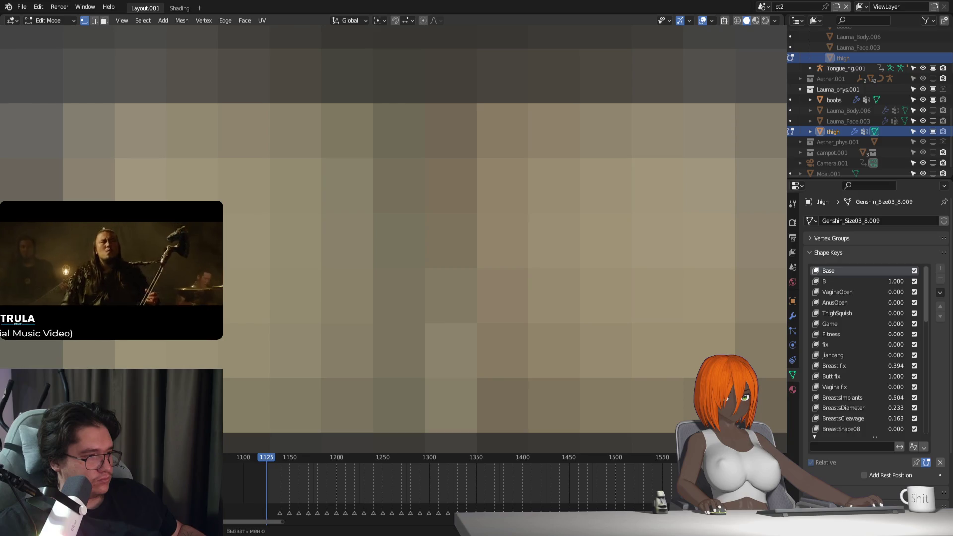
{"action": "key", "text": "g"}
{"action": "key", "text": "Return"}
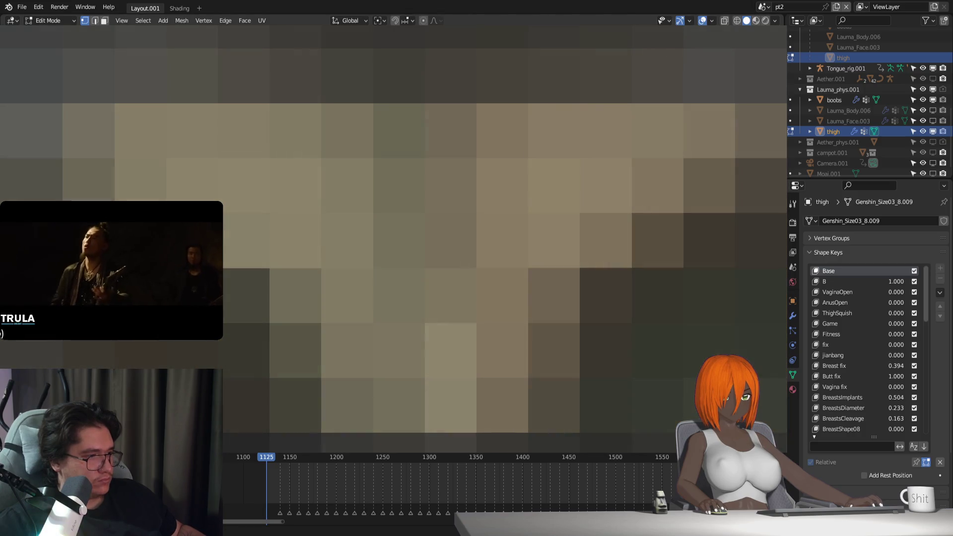
{"action": "key", "text": "g"}
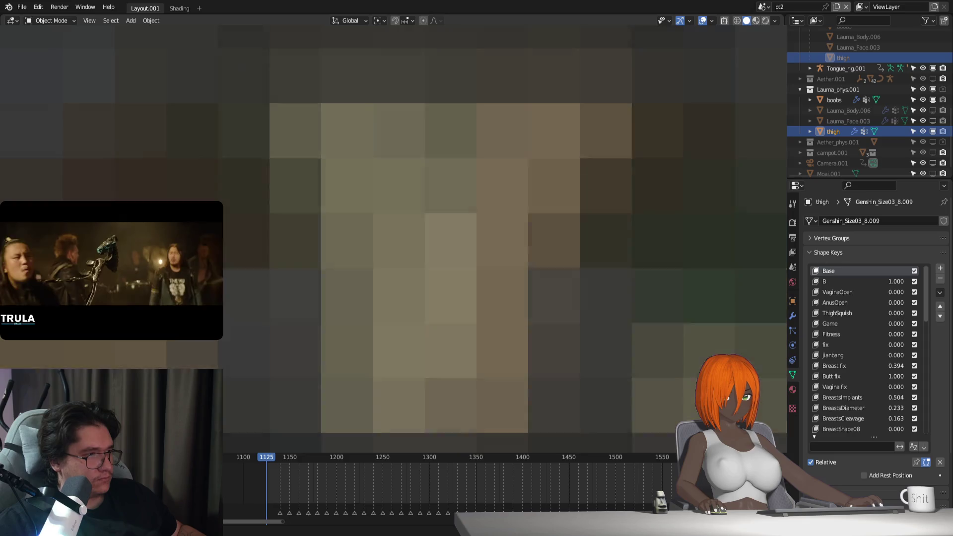
{"action": "key", "text": "Return"}
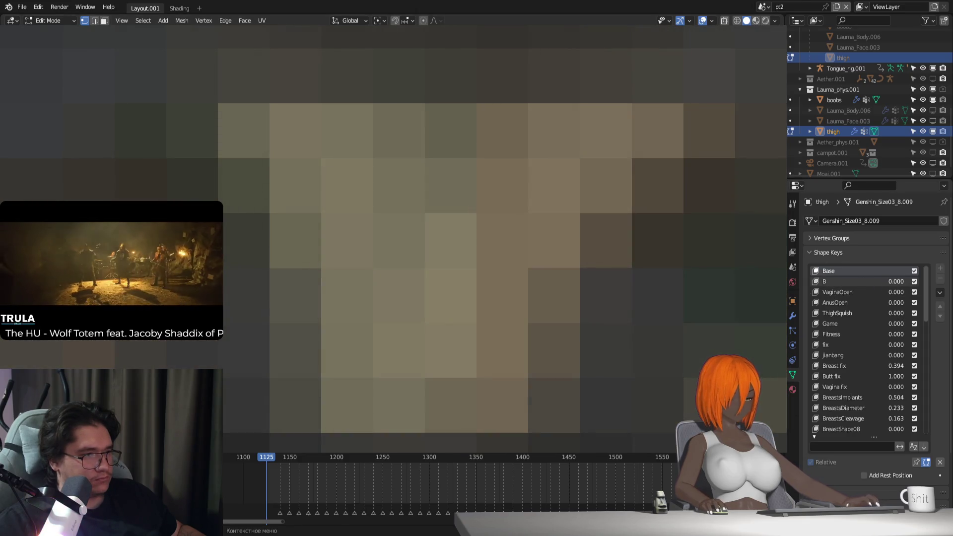
Step: Make shape key B active and try small thigh vertex moves on it
{"action": "left_click", "coordinate": [841, 282]}
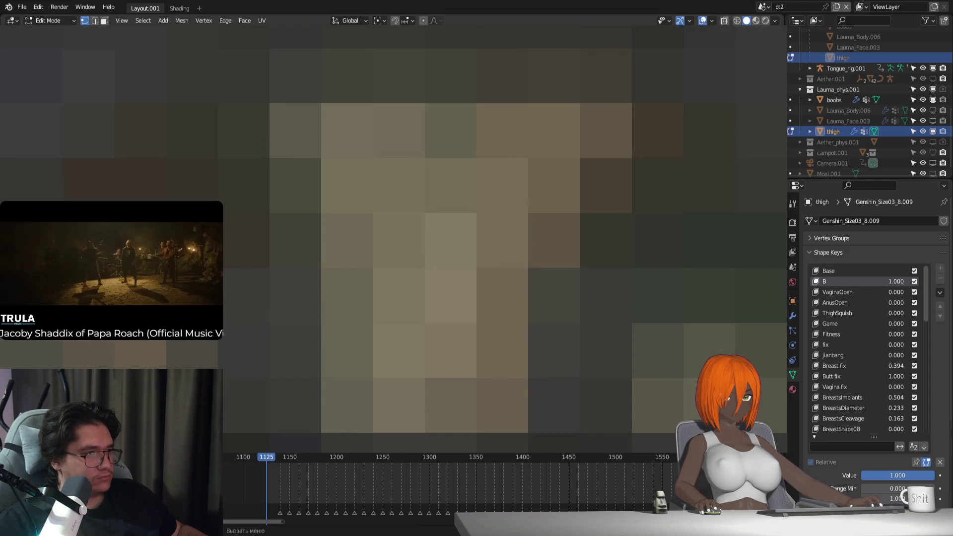
{"action": "mouse_move", "coordinate": [497, 248]}
{"action": "middle_mouse_down", "text": "shift"}
{"action": "mouse_move", "coordinate": [322, 274]}
{"action": "mouse_move", "coordinate": [397, 268]}
{"action": "mouse_move", "coordinate": [248, 274]}
{"action": "middle_mouse_up", "text": "shift"}
{"action": "key", "text": "g"}
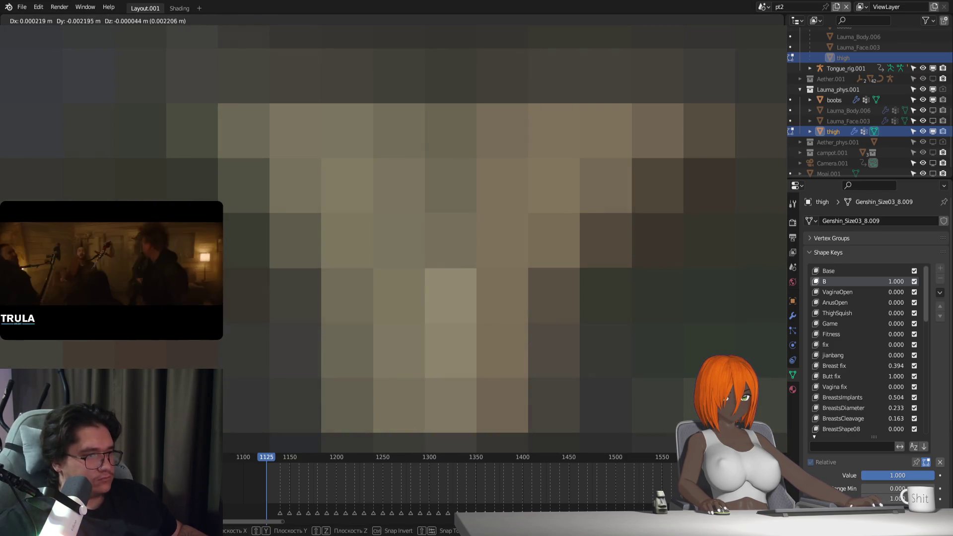
{"action": "key", "text": "Escape"}
{"action": "key", "text": "g"}
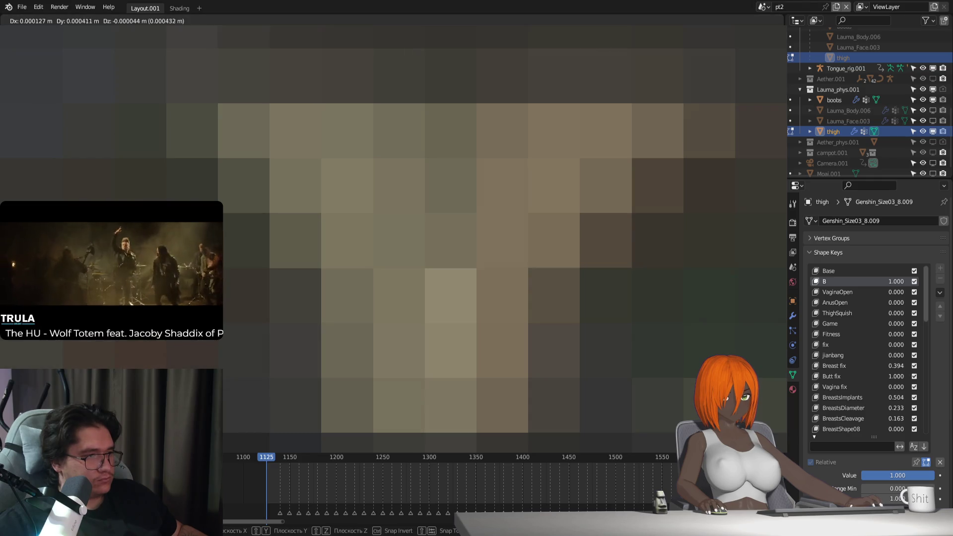
{"action": "key", "text": "Escape"}
{"action": "key", "text": "g"}
{"action": "key", "text": "Escape"}
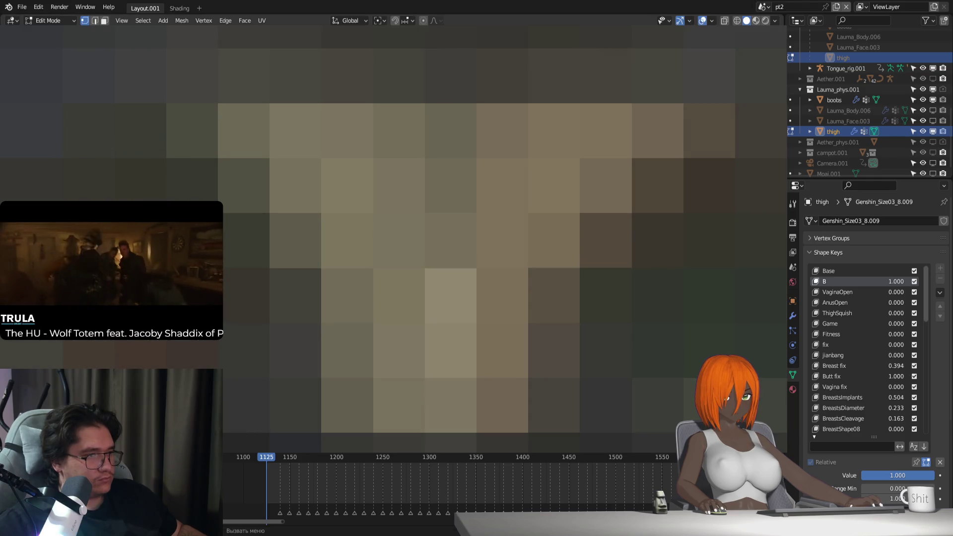
Step: Flip between the Base and B shape keys to compare, then leave Edit Mode
{"action": "left_click", "coordinate": [844, 270]}
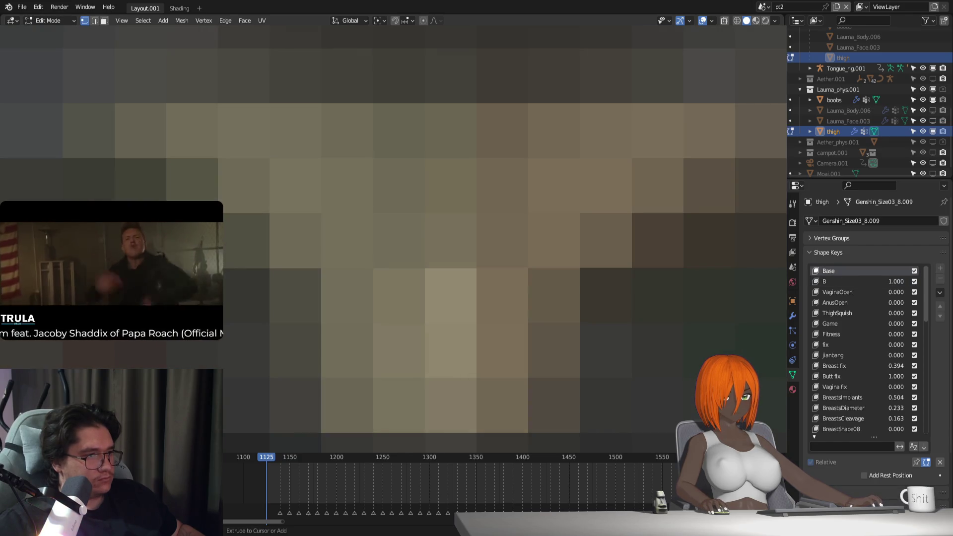
{"action": "left_click", "coordinate": [829, 282]}
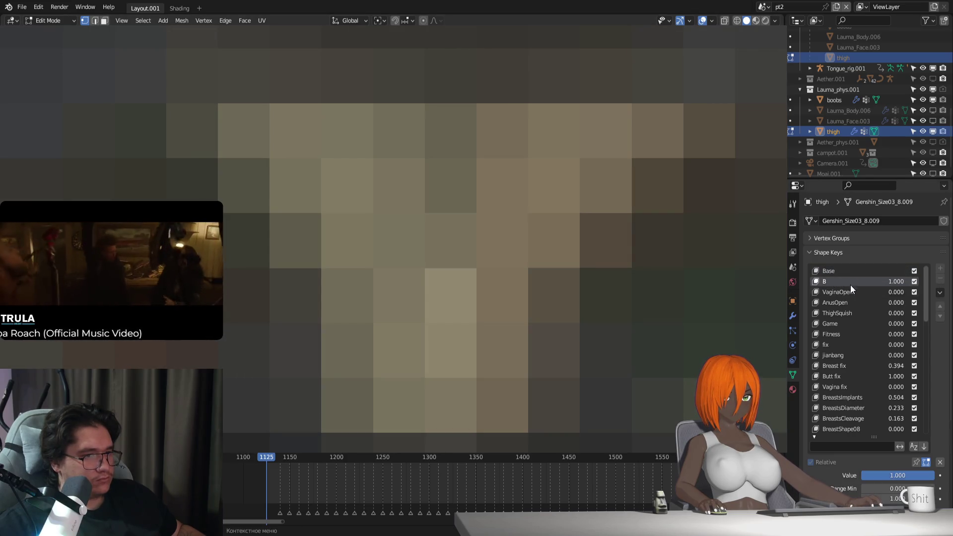
{"action": "left_click", "coordinate": [829, 272]}
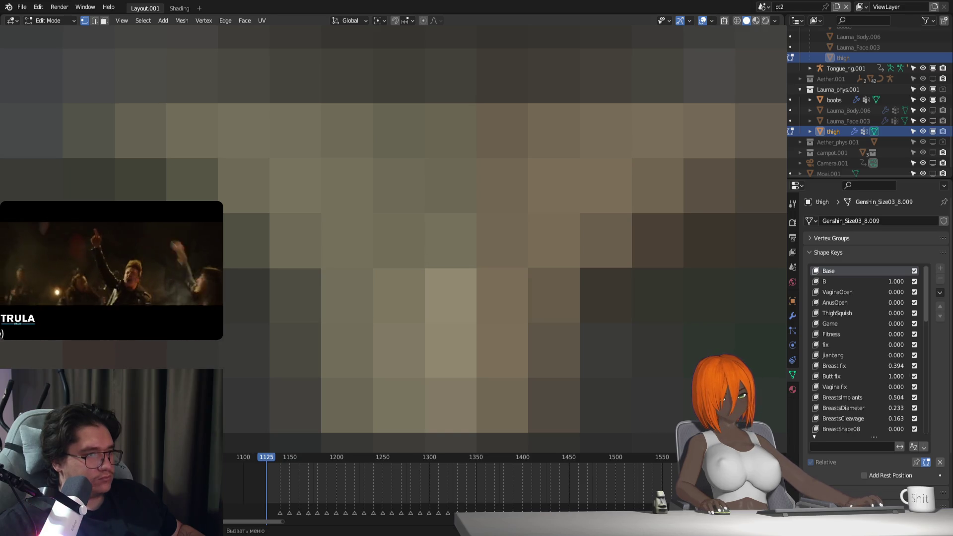
{"action": "key", "text": "Tab"}
{"action": "key", "text": "Tab"}
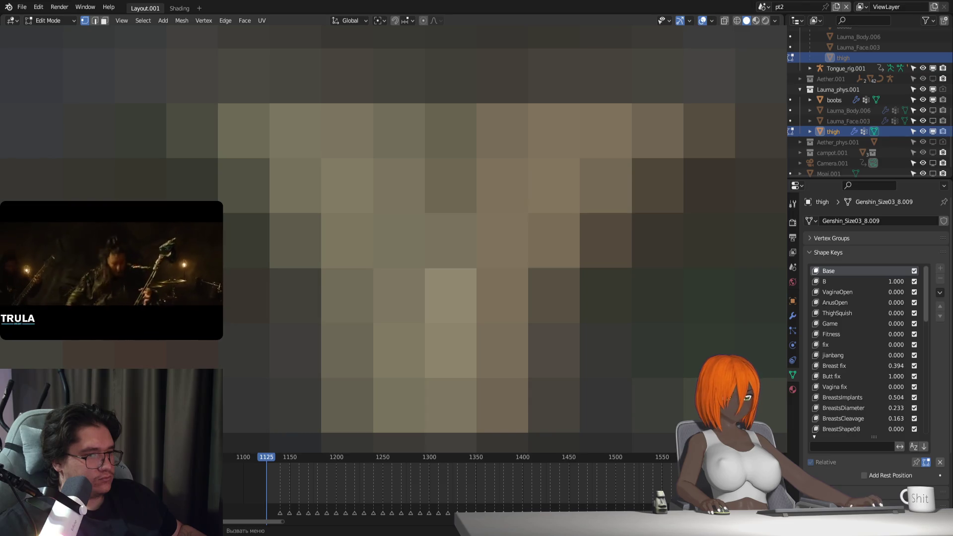
{"action": "key", "text": "Tab"}
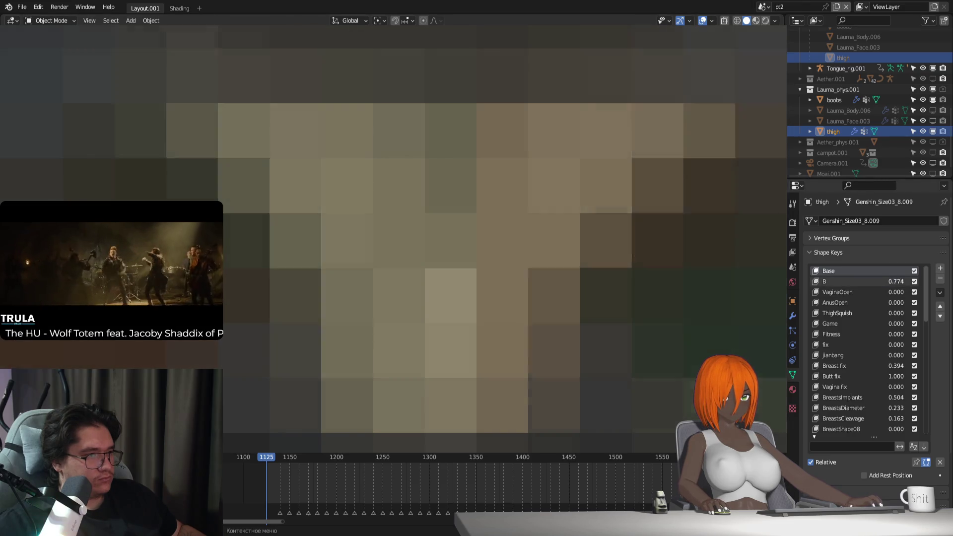
Step: Drop shape key B to 0, restore it to 1.000, and re-enter Edit Mode with B active
{"action": "key", "text": "BackSpace"}
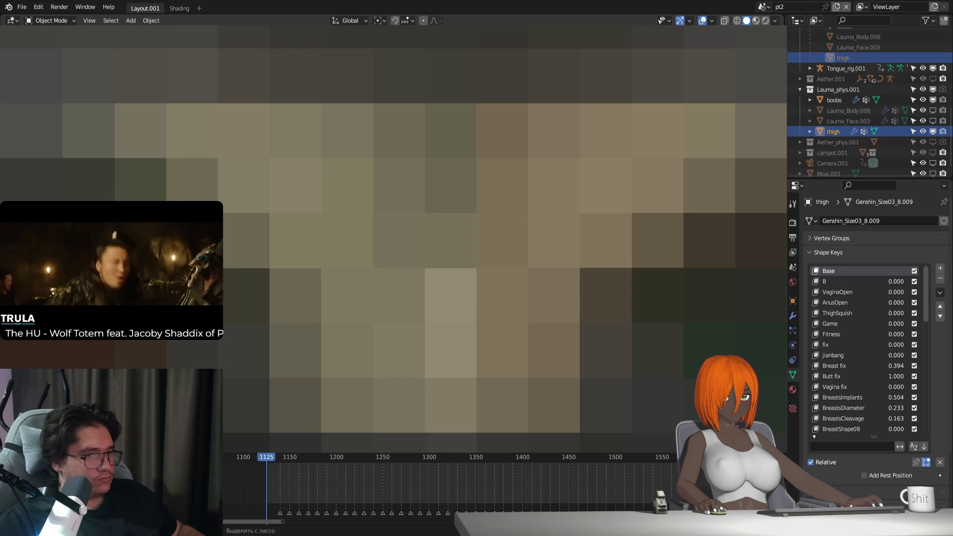
{"action": "left_click_drag", "start_coordinate": [879, 281], "coordinate": [904, 281]}
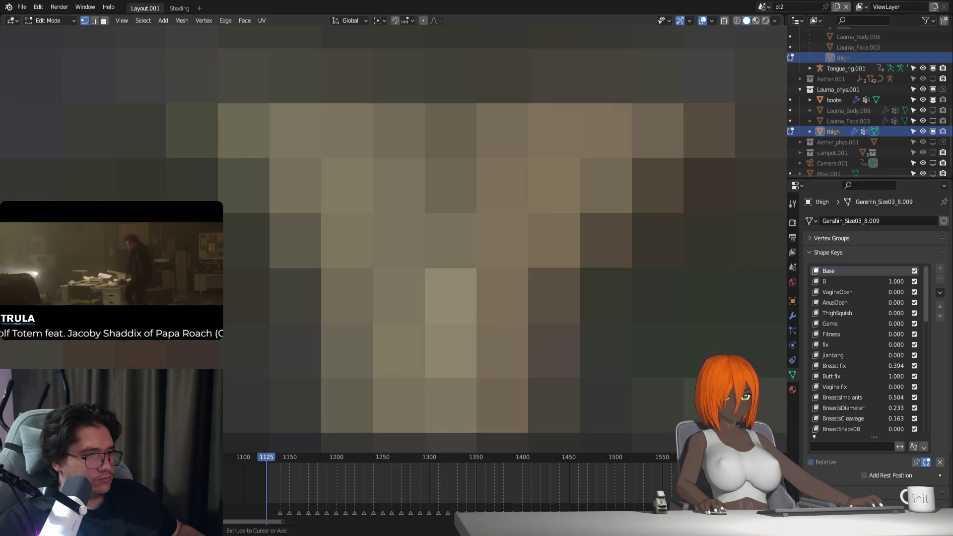
{"action": "key", "text": "Tab"}
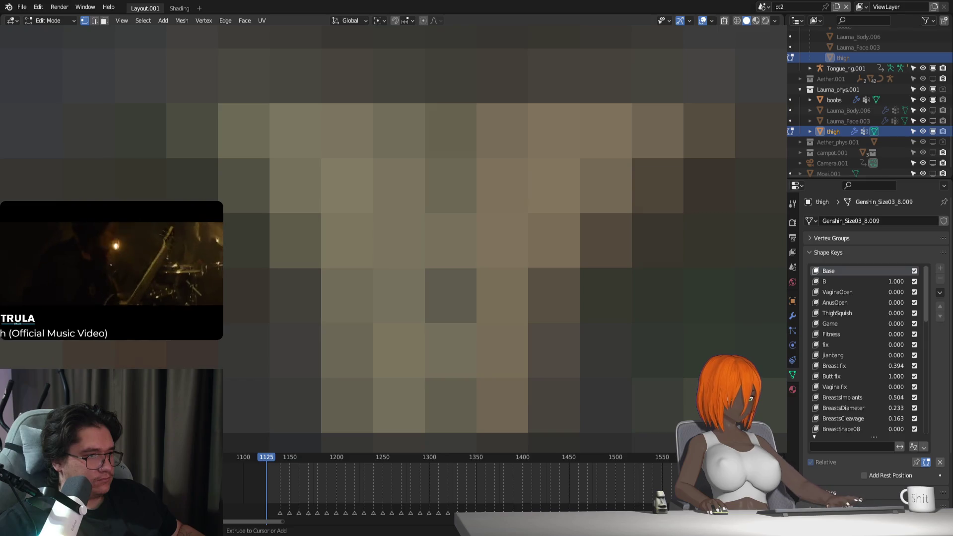
{"action": "key", "text": "Tab"}
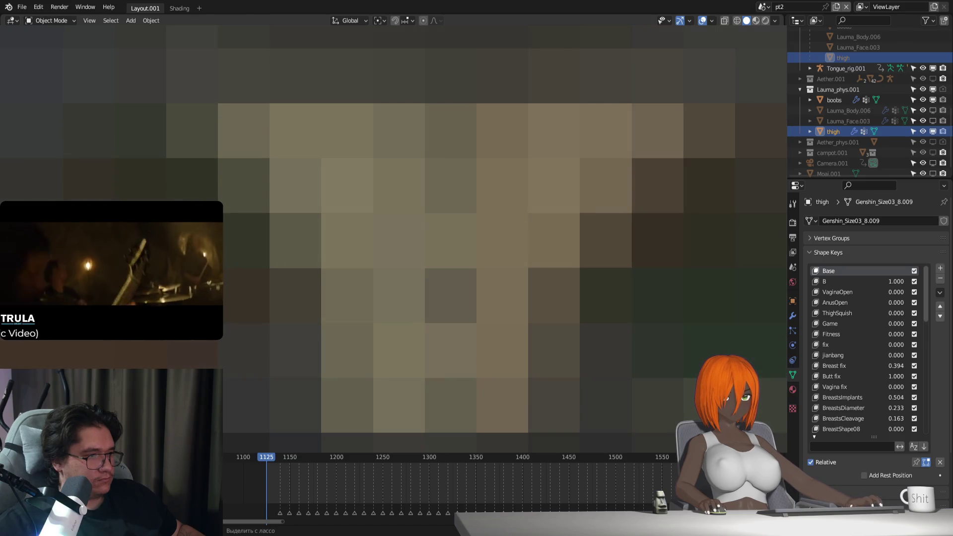
{"action": "left_click", "coordinate": [872, 280]}
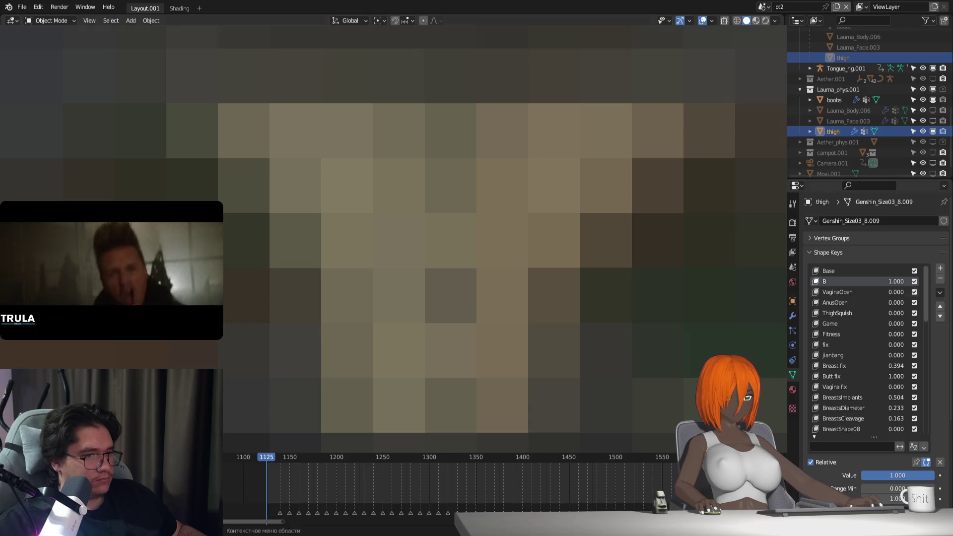
{"action": "key", "text": "Tab"}
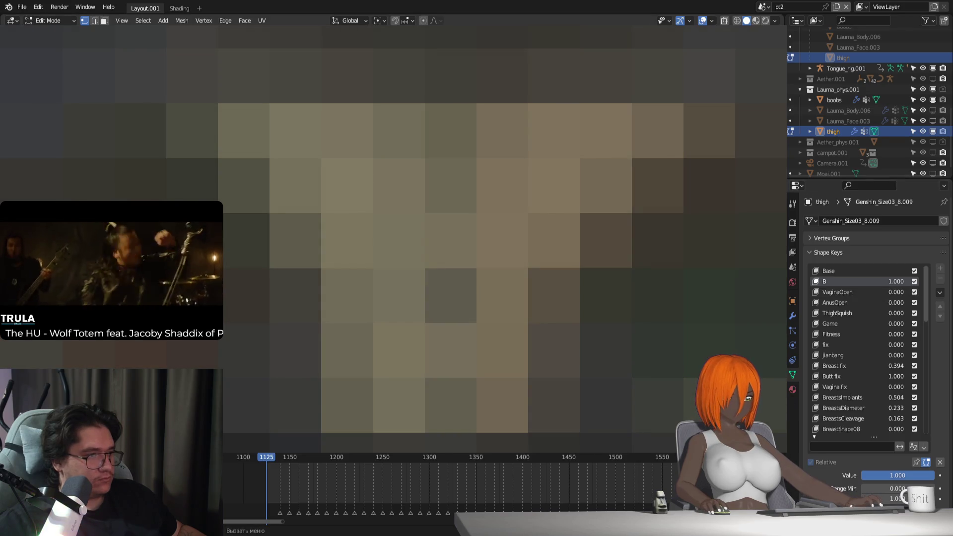
Step: Try several small moves of the thigh vertices while zooming in on the thigh
{"action": "key", "text": "g"}
{"action": "key", "text": "Escape"}
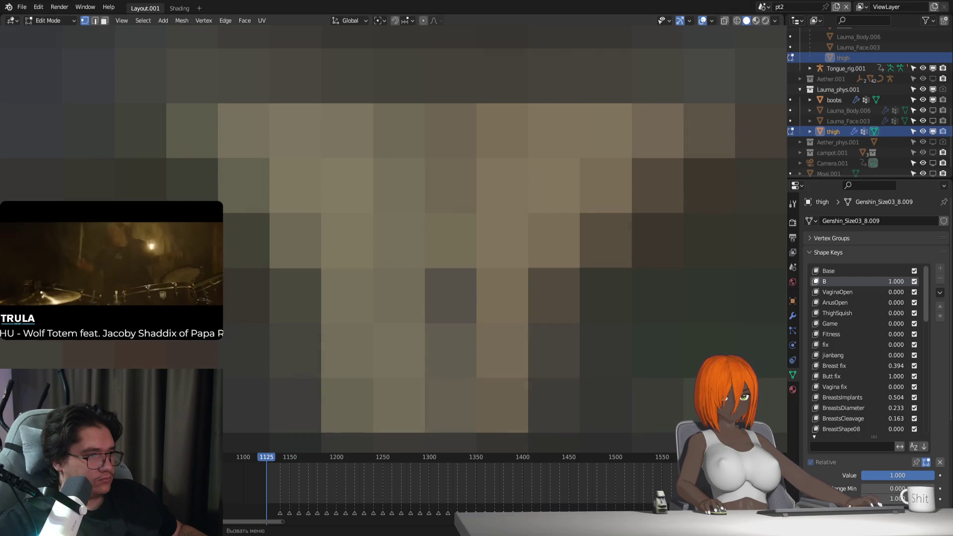
{"action": "key", "text": "g"}
{"action": "key", "text": "Escape"}
{"action": "scroll", "coordinate": [392, 238], "scroll_direction": "up", "scroll_amount": 3}
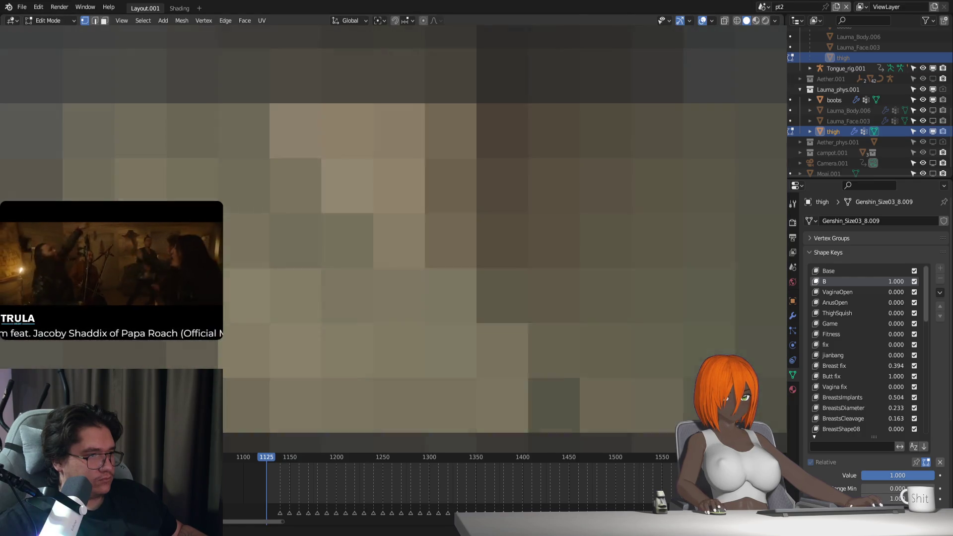
{"action": "scroll", "coordinate": [393, 238], "scroll_direction": "up", "scroll_amount": 3}
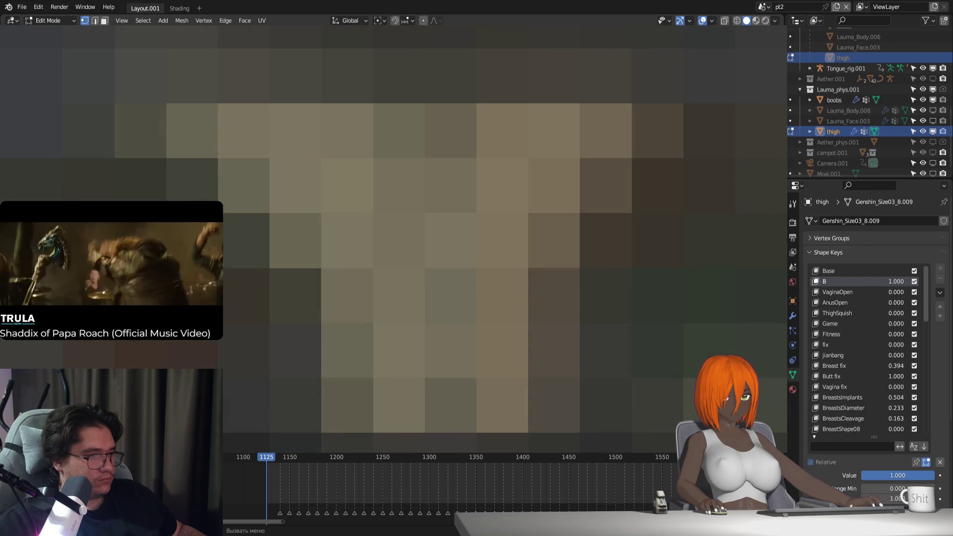
{"action": "scroll", "coordinate": [393, 238], "scroll_direction": "up", "scroll_amount": 2}
{"action": "key", "text": "g"}
{"action": "key", "text": "Escape"}
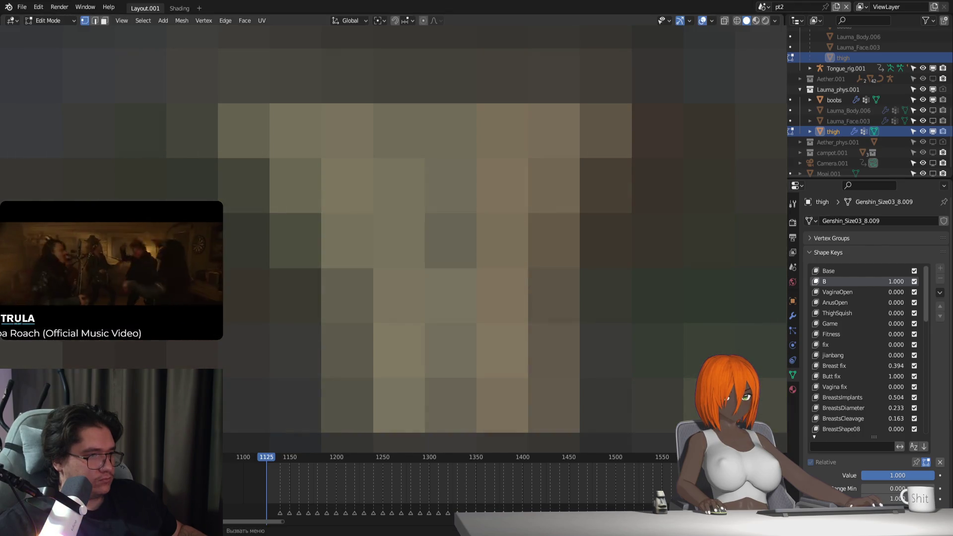
{"action": "key", "text": "g"}
{"action": "key", "text": "Escape"}
{"action": "scroll", "coordinate": [392, 238], "scroll_direction": "up", "scroll_amount": 2}
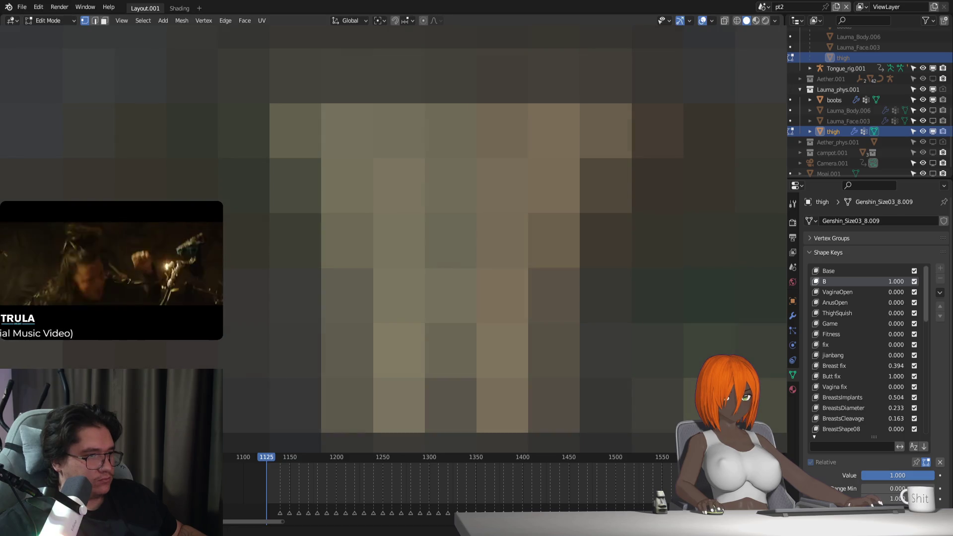
{"action": "scroll", "coordinate": [392, 238], "scroll_direction": "up", "scroll_amount": 1}
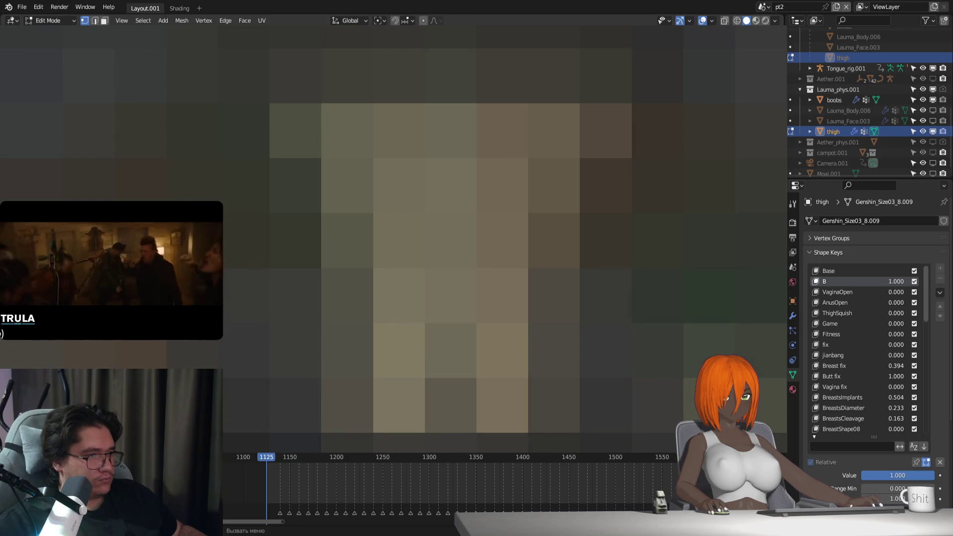
Step: Switch to Object Mode and zoom in to preview the reshaped thigh
{"action": "key", "text": "Tab"}
{"action": "key", "text": "Tab"}
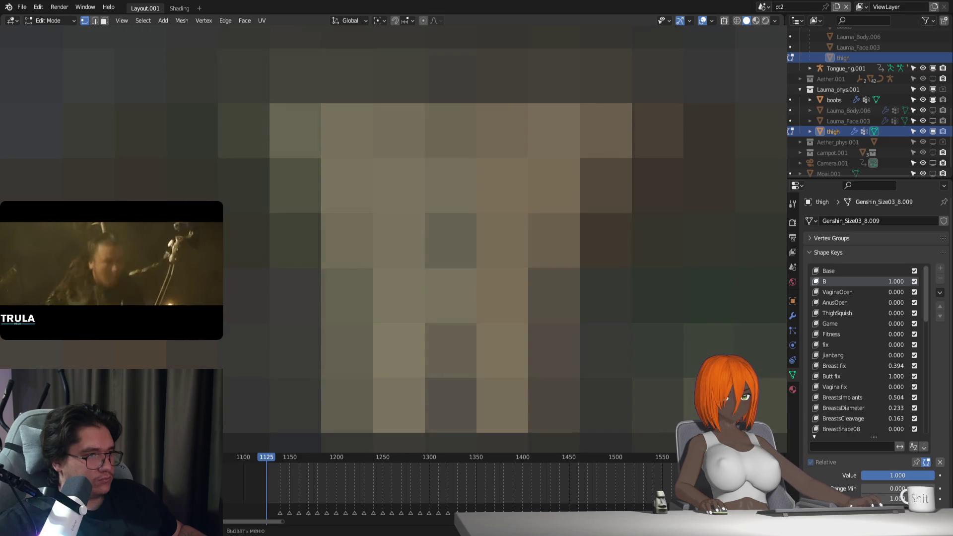
{"action": "scroll", "coordinate": [504, 239], "scroll_direction": "up", "scroll_amount": 2}
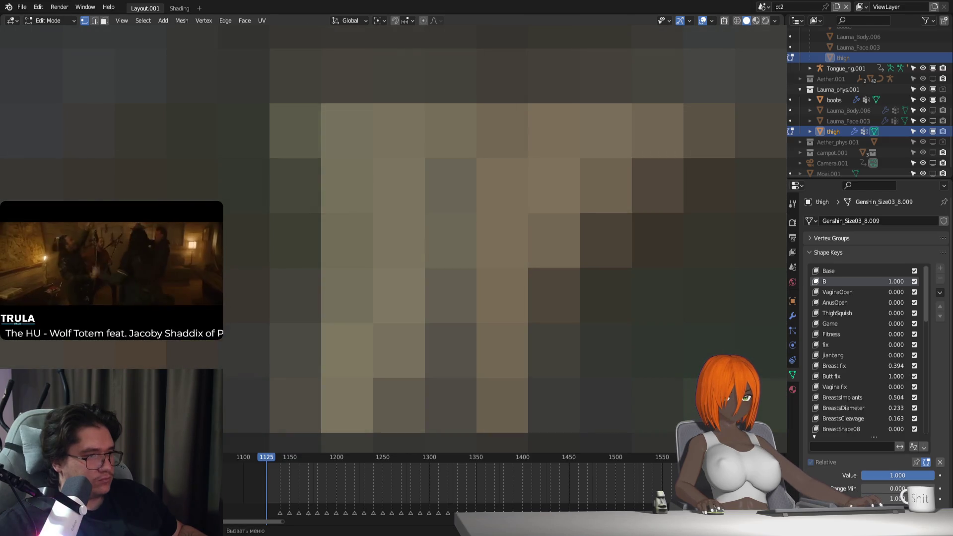
{"action": "scroll", "coordinate": [392, 238], "scroll_direction": "up", "scroll_amount": 1}
{"action": "key", "text": "g"}
{"action": "key", "text": "Escape"}
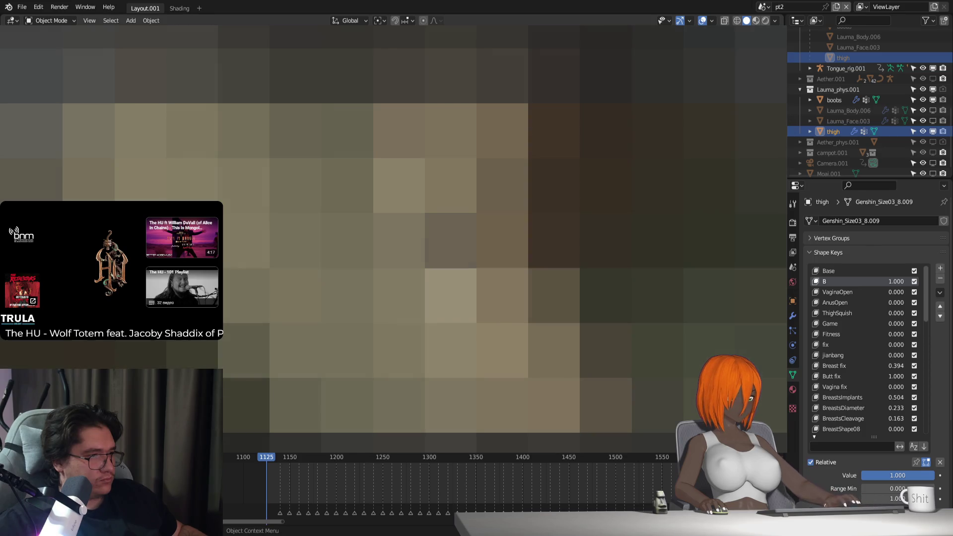
Step: Test vertex moves on the Base, B and VaginaOpen shape keys in turn, ending on Base
{"action": "left_click", "coordinate": [826, 272]}
{"action": "key", "text": "g"}
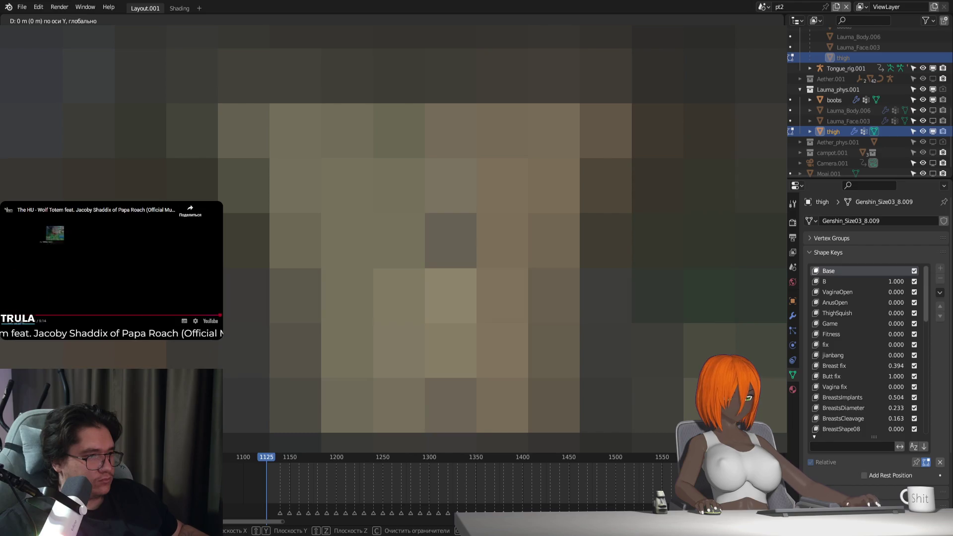
{"action": "key", "text": "Escape"}
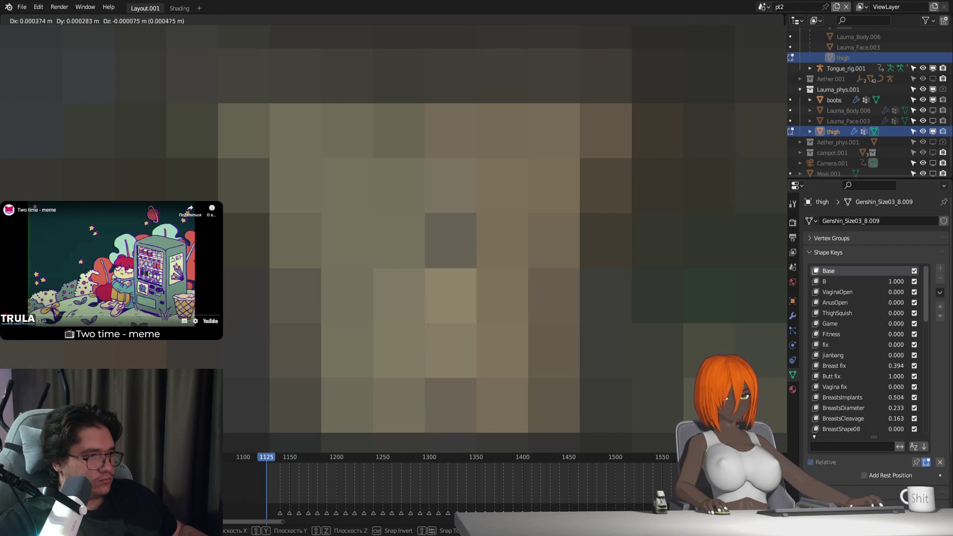
{"action": "key", "text": "g"}
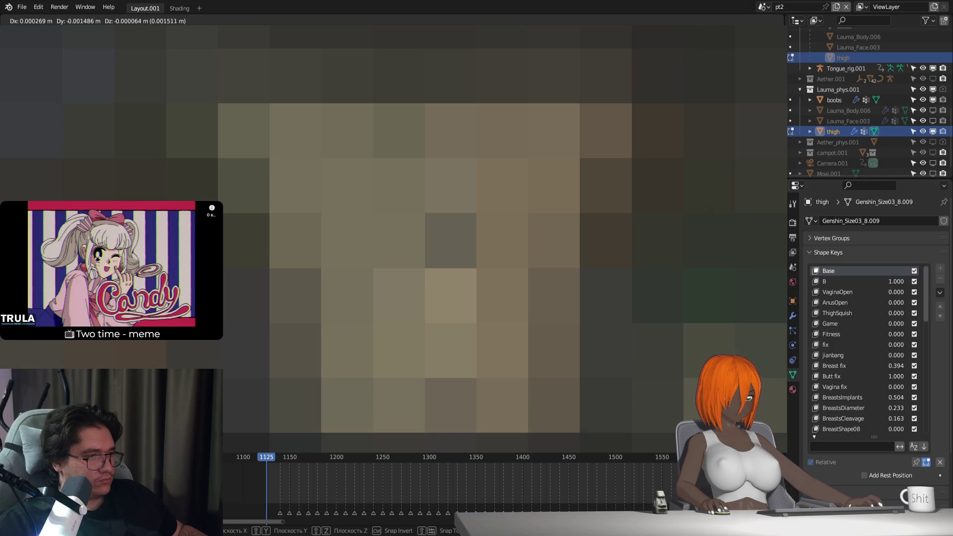
{"action": "key", "text": "Escape"}
{"action": "left_click", "coordinate": [834, 282]}
{"action": "key", "text": "g"}
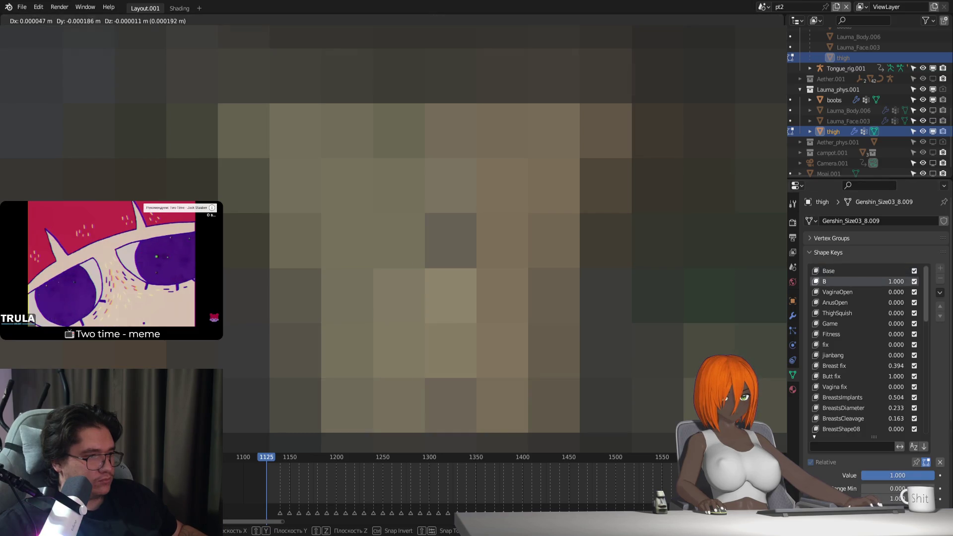
{"action": "key", "text": "Escape"}
{"action": "left_click", "coordinate": [838, 292]}
{"action": "key", "text": "g"}
{"action": "key", "text": "Escape"}
{"action": "left_click", "coordinate": [856, 272]}
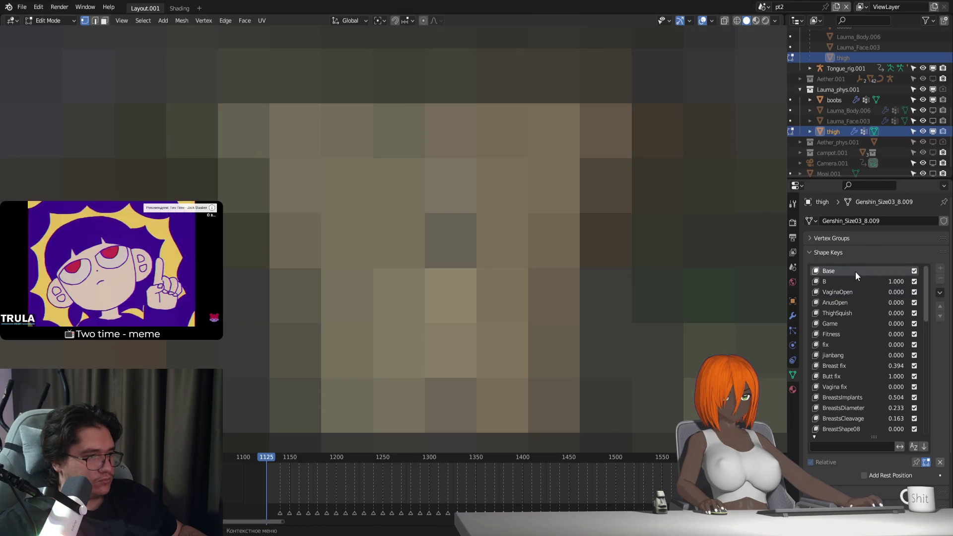
Step: Make a small trial move of the thigh vertices and preview it in Object Mode
{"action": "key", "text": "g"}
{"action": "key", "text": "Escape"}
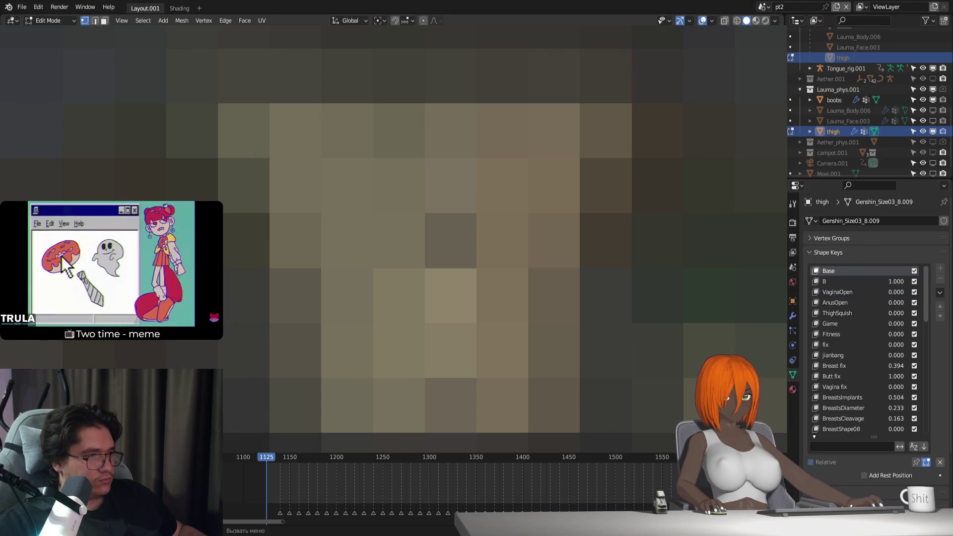
{"action": "middle_click_drag", "start_coordinate": [447, 238], "coordinate": [477, 238], "text": "shift"}
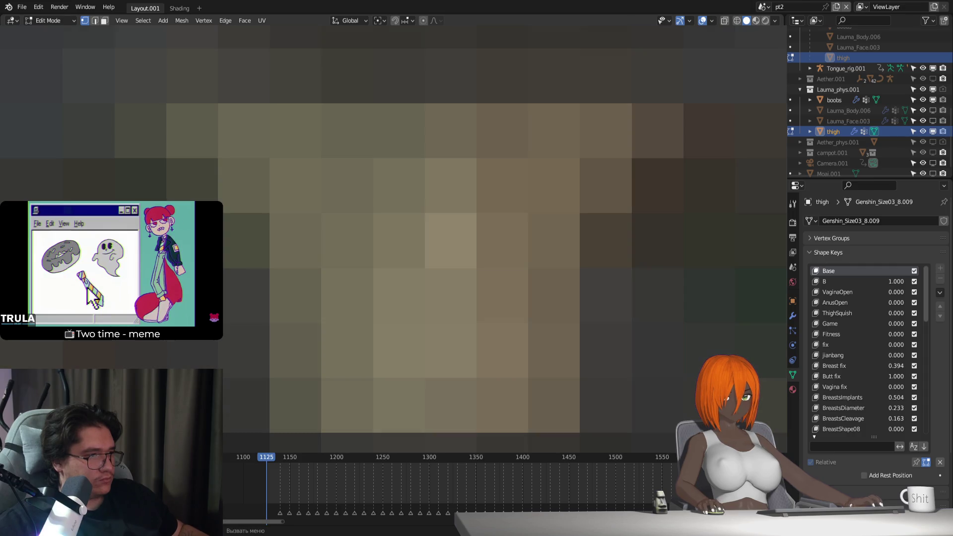
{"action": "scroll", "coordinate": [447, 238], "scroll_direction": "up", "scroll_amount": 3}
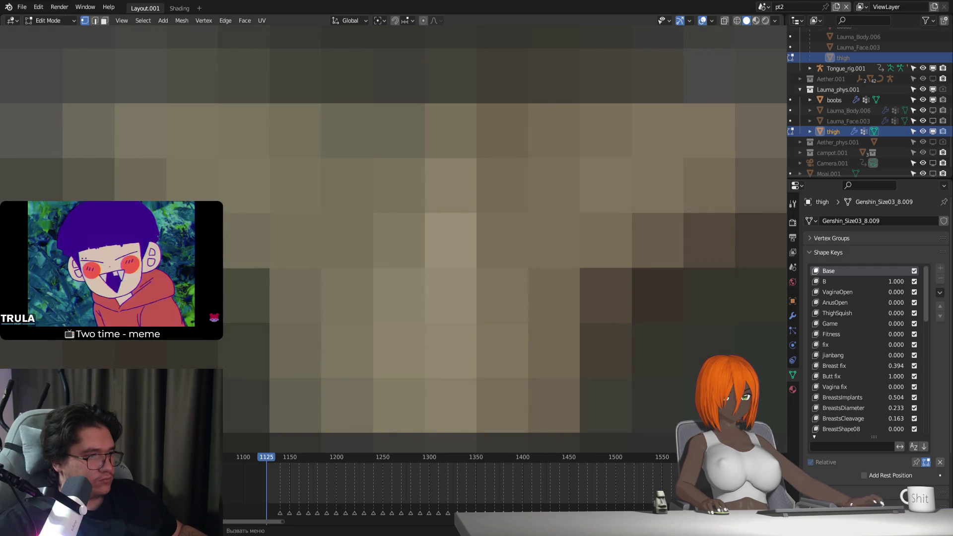
{"action": "key", "text": "g"}
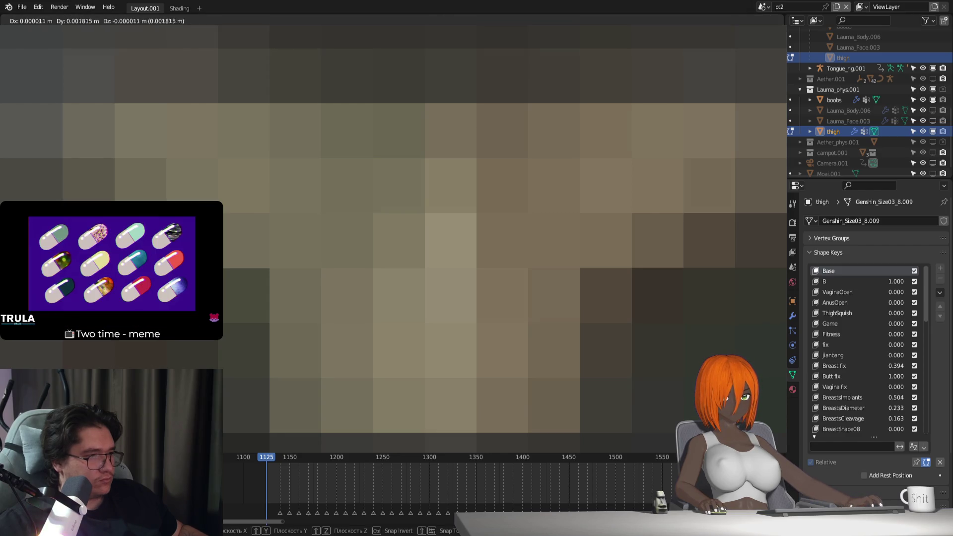
{"action": "key", "text": "Return"}
{"action": "key", "text": "Tab"}
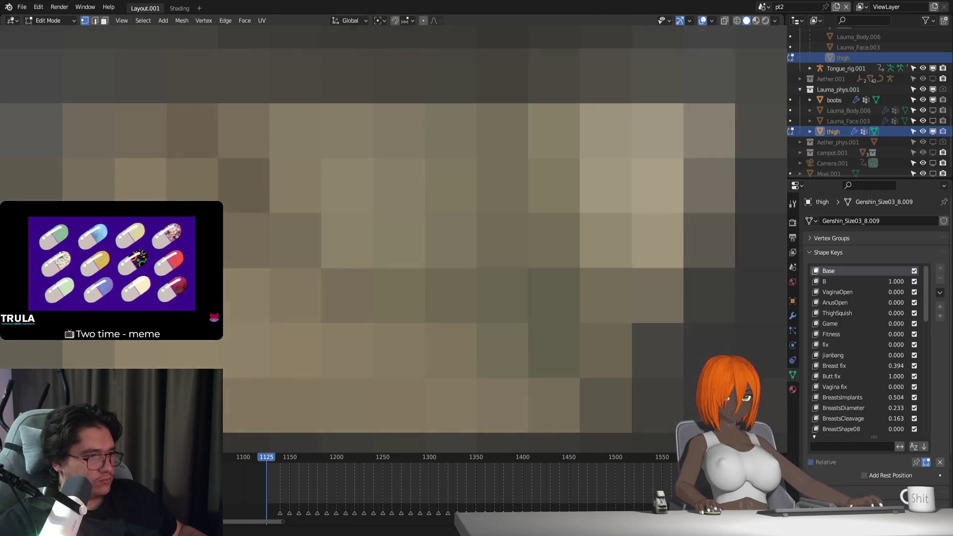
{"action": "key", "text": "Tab"}
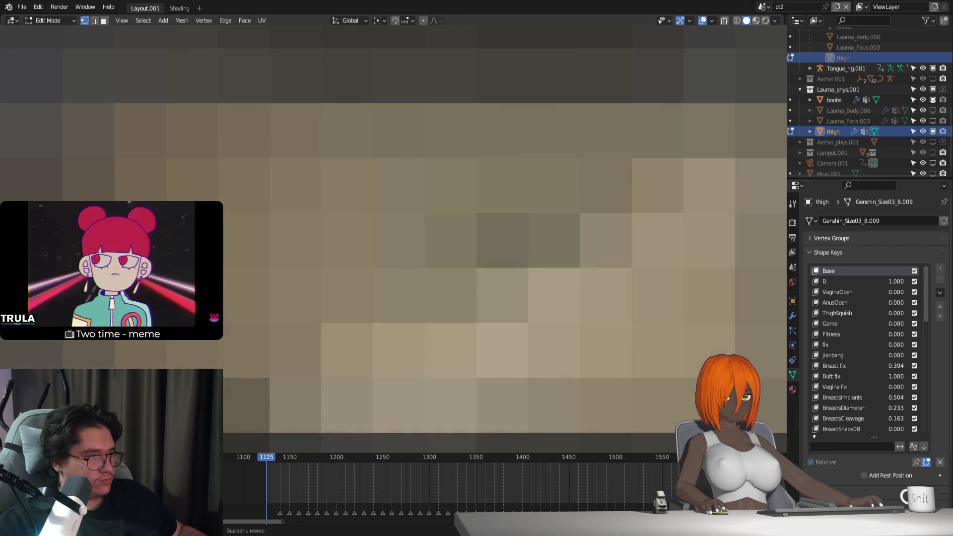
Step: Make shape key B active and nudge the thigh vertices along the X axis
{"action": "key", "text": "g"}
{"action": "key", "text": "Escape"}
{"action": "left_click", "coordinate": [849, 281]}
{"action": "key", "text": "g"}
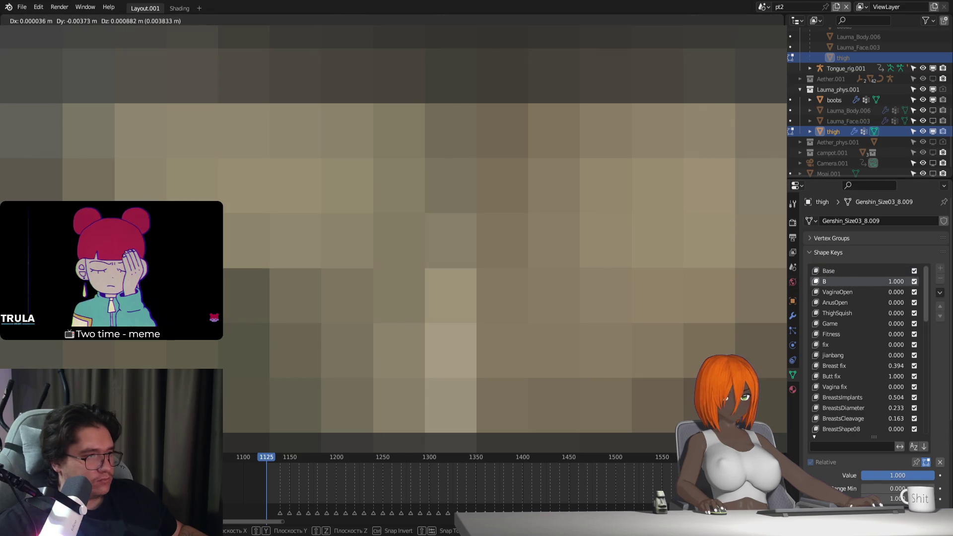
{"action": "key", "text": "x"}
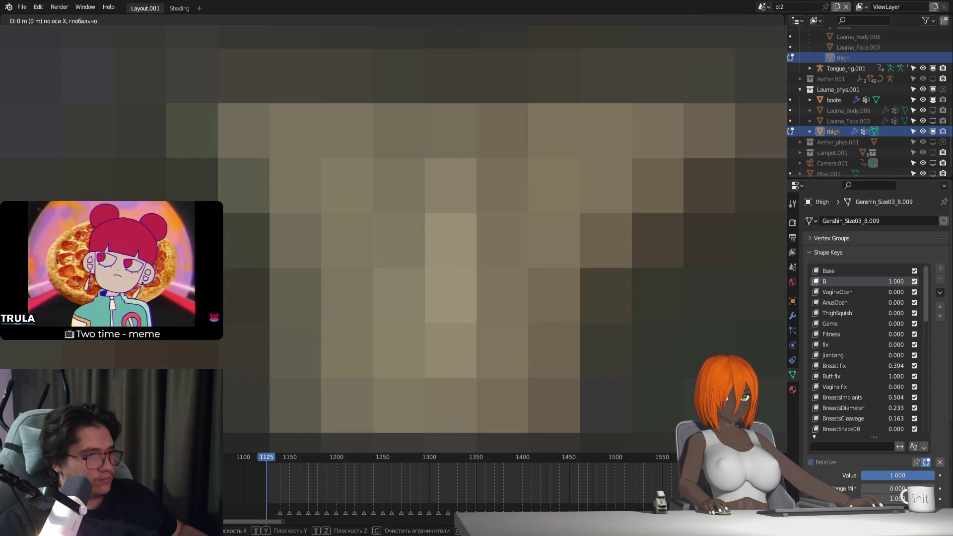
{"action": "key", "text": "Escape"}
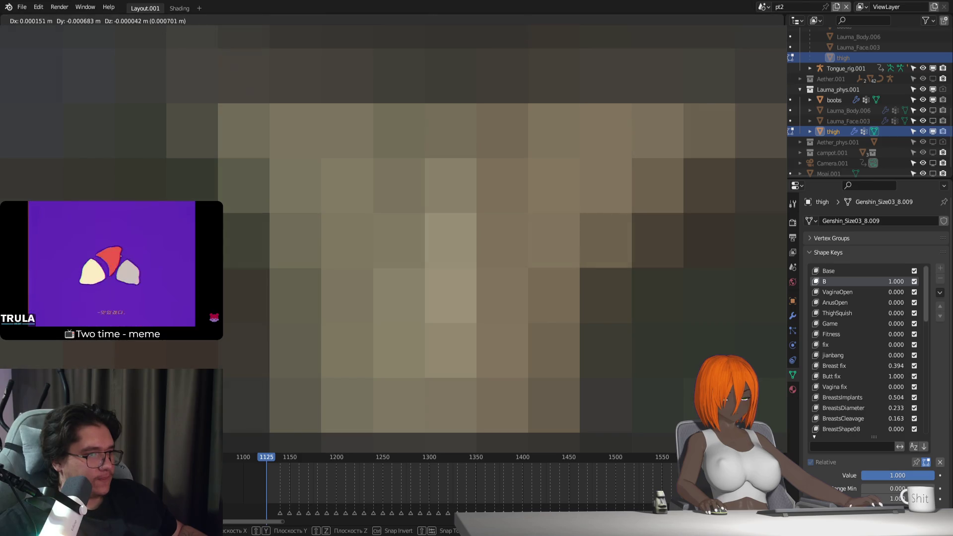
Step: Nudge the thigh vertices along Z, compare in Object Mode, then apply another tiny move
{"action": "key", "text": "g"}
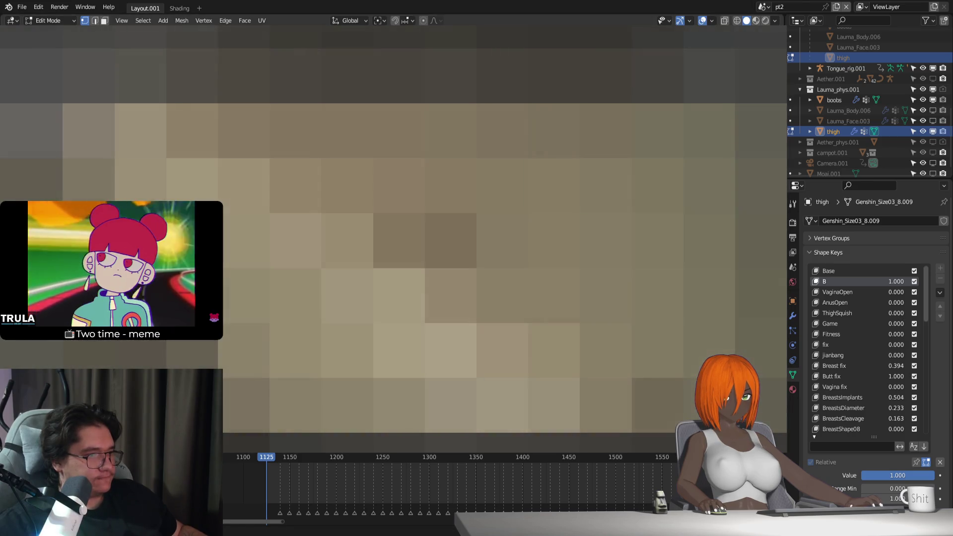
{"action": "key", "text": "z"}
{"action": "key", "text": "Escape"}
{"action": "key", "text": "Tab"}
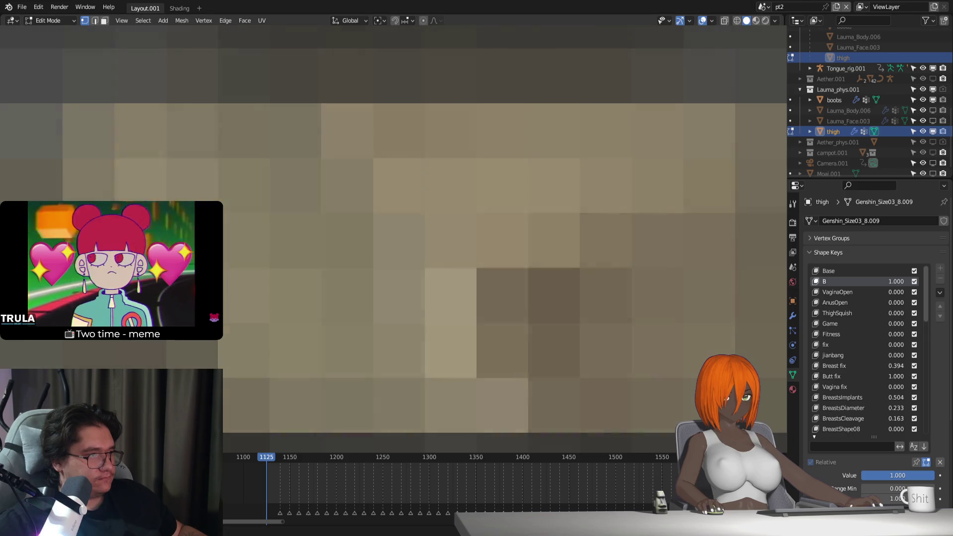
{"action": "key", "text": "Tab"}
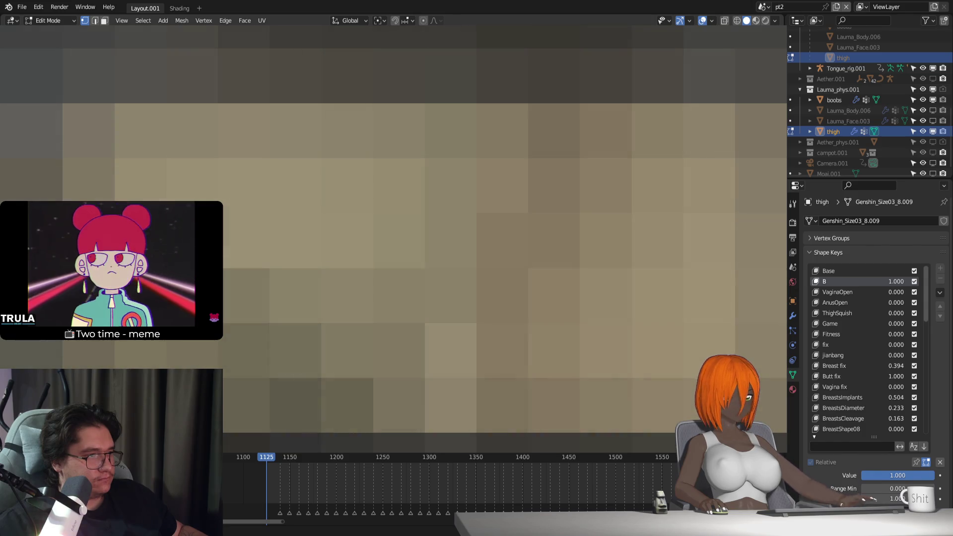
{"action": "key", "text": "g"}
{"action": "key", "text": "Return"}
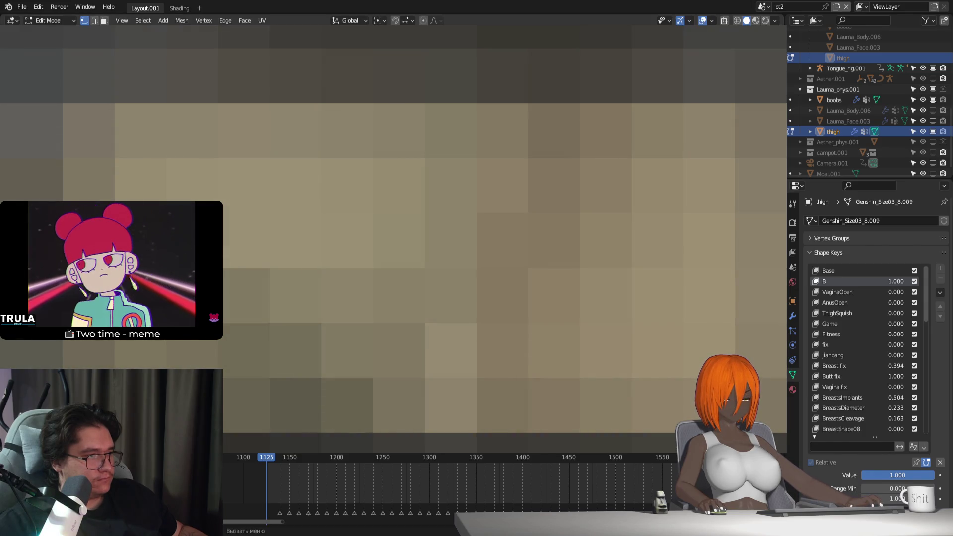
{"action": "middle_click_drag", "start_coordinate": [396, 248], "coordinate": [378, 233], "text": "shift"}
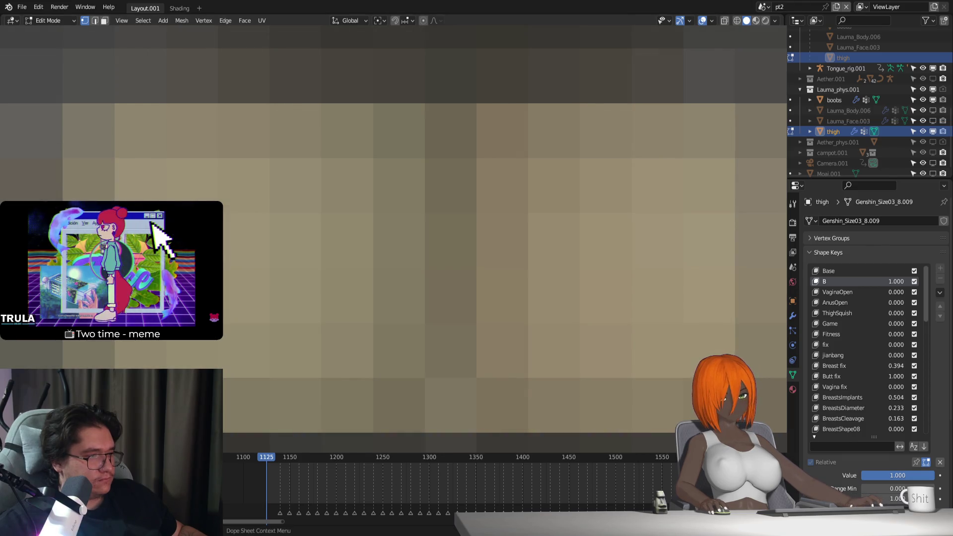